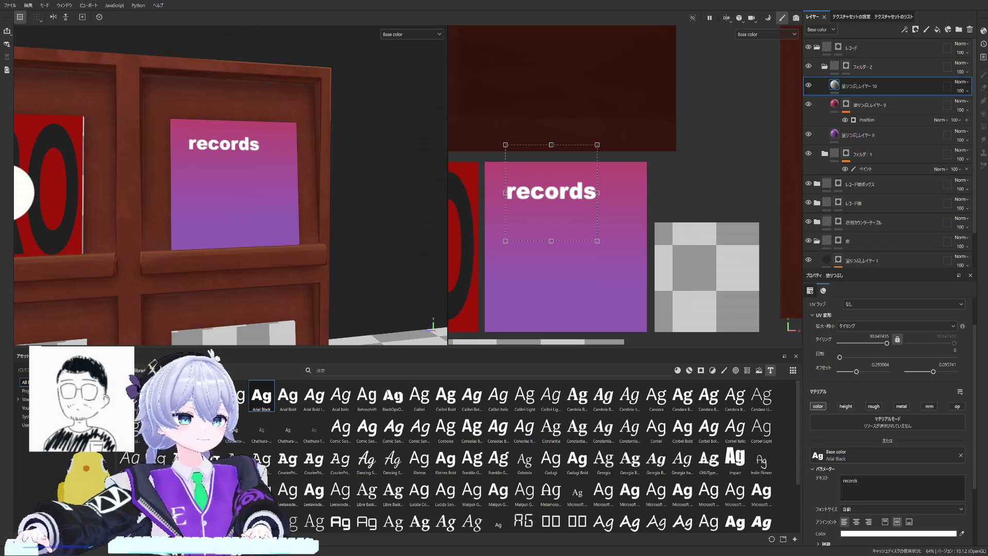
Step: Replace the label's lowercase r with R so it reads 'Records' and nudge it up and left
left_click(852, 487)
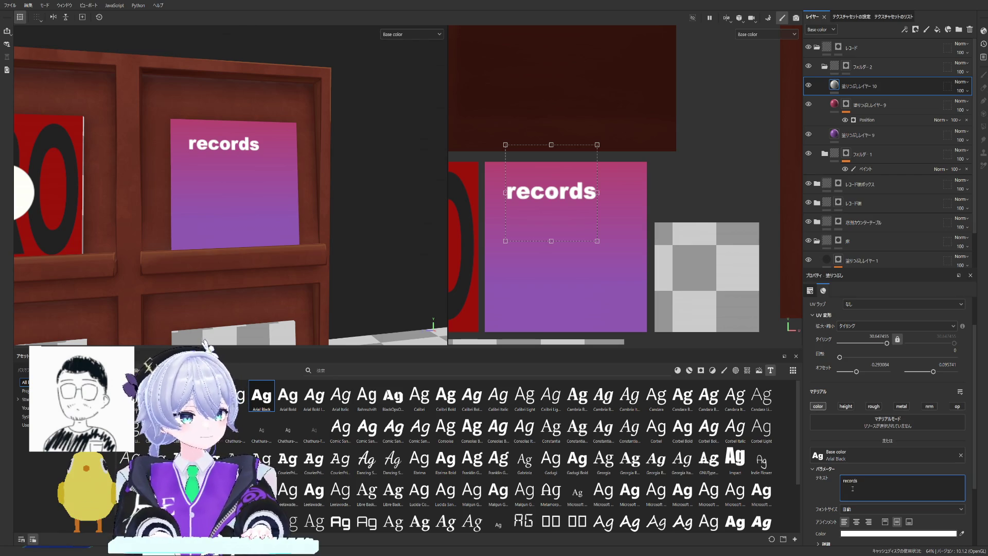
key("BackSpace")
type("R")
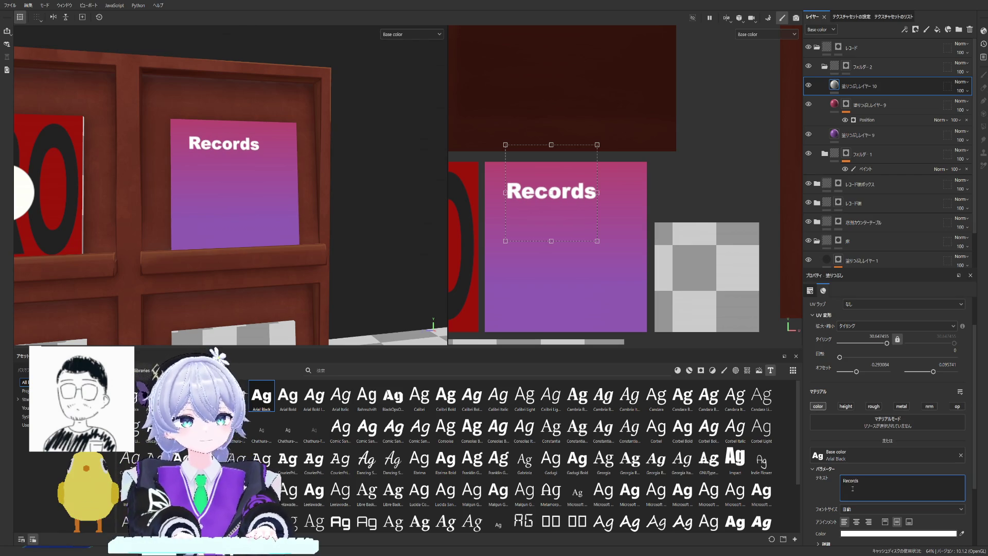
left_click_drag(565, 193, 568, 181)
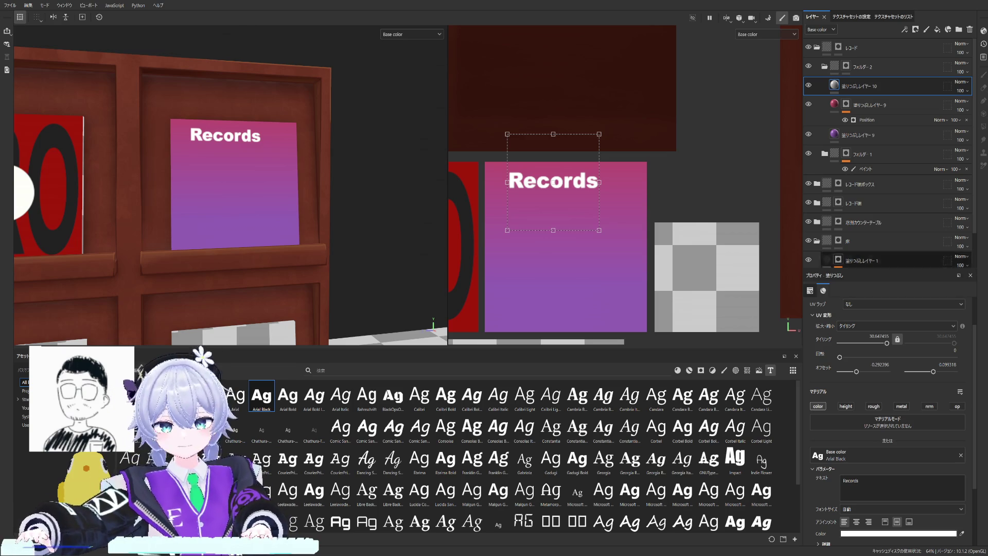
Step: Shift the Records label further left and up toward the sleeve's top-left corner
left_click_drag(553, 185, 546, 182)
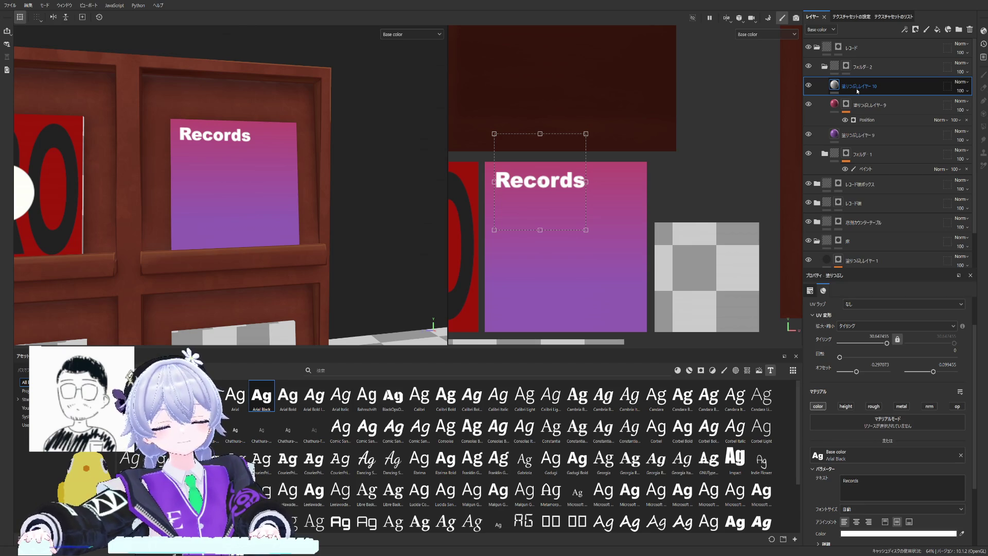
Step: Add a fill layer with a black mask driven by Shape Border Square at hardness 0.17
left_click(916, 30)
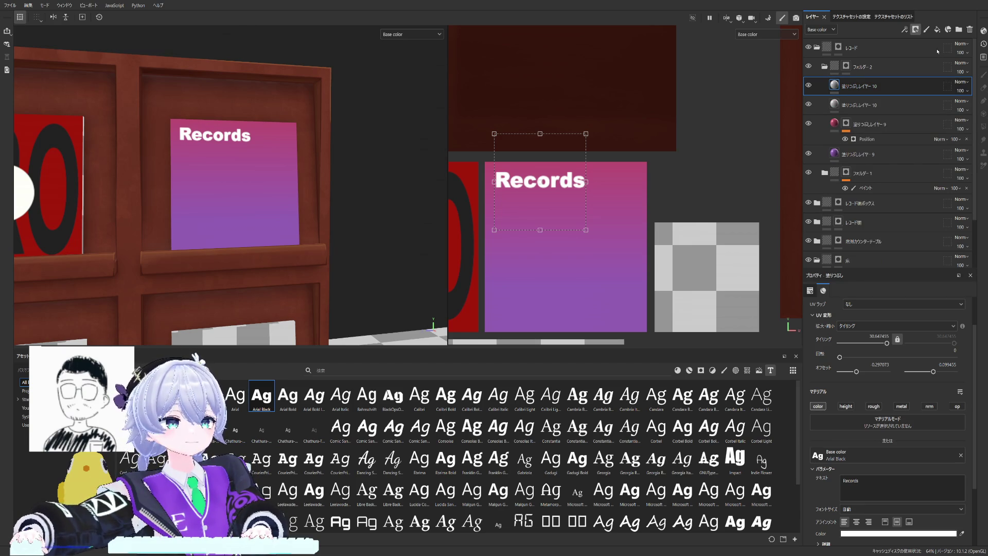
key("4")
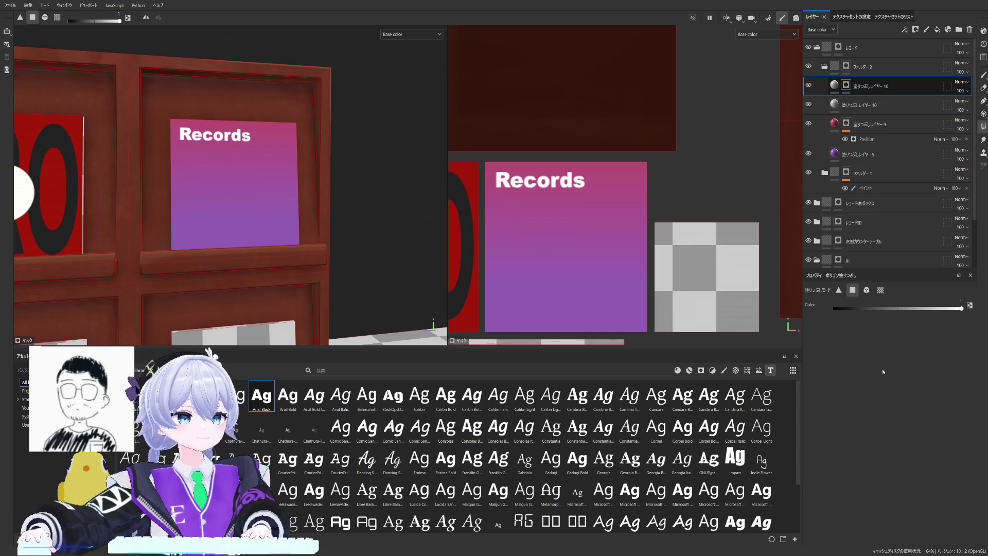
left_click(724, 369)
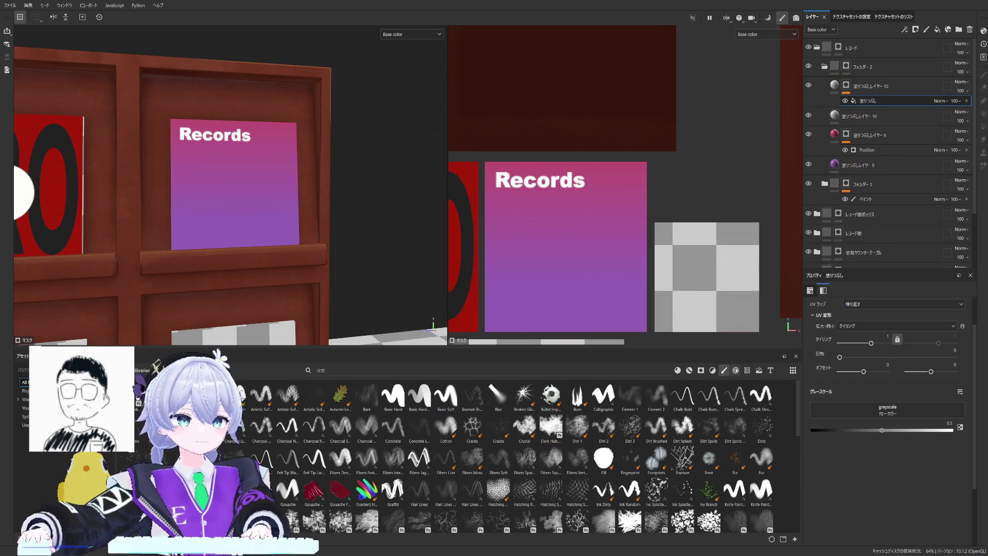
left_click(735, 370)
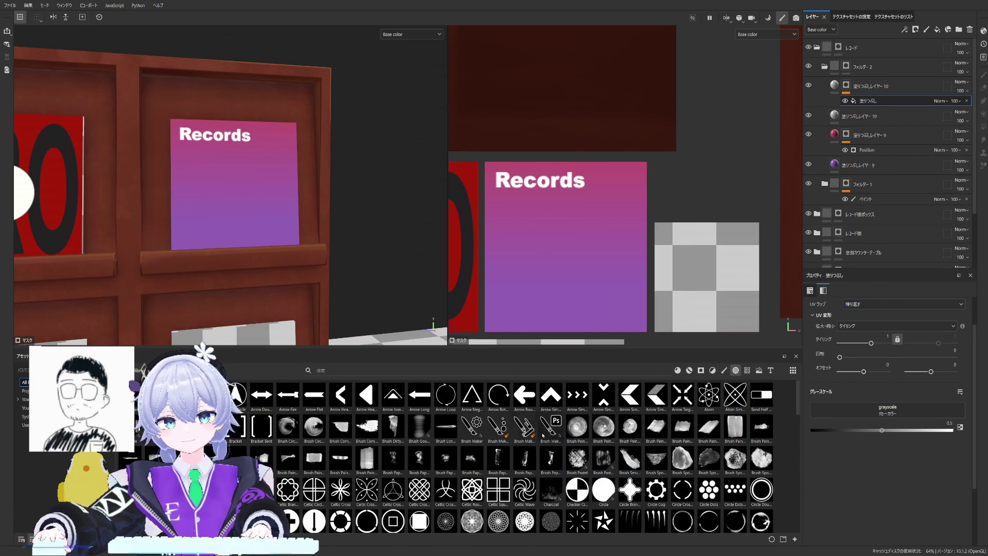
scroll(549, 435, "down", 5)
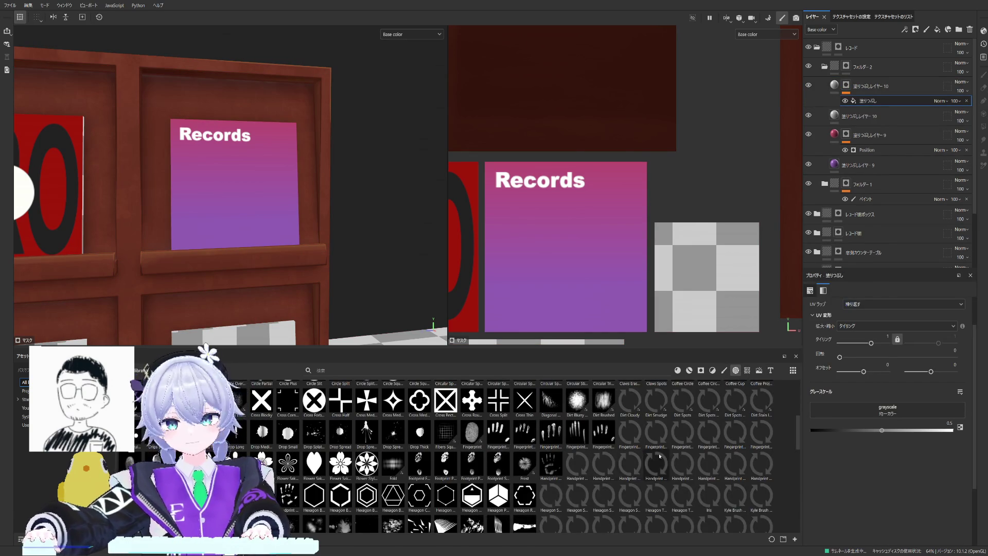
scroll(685, 465, "down", 5)
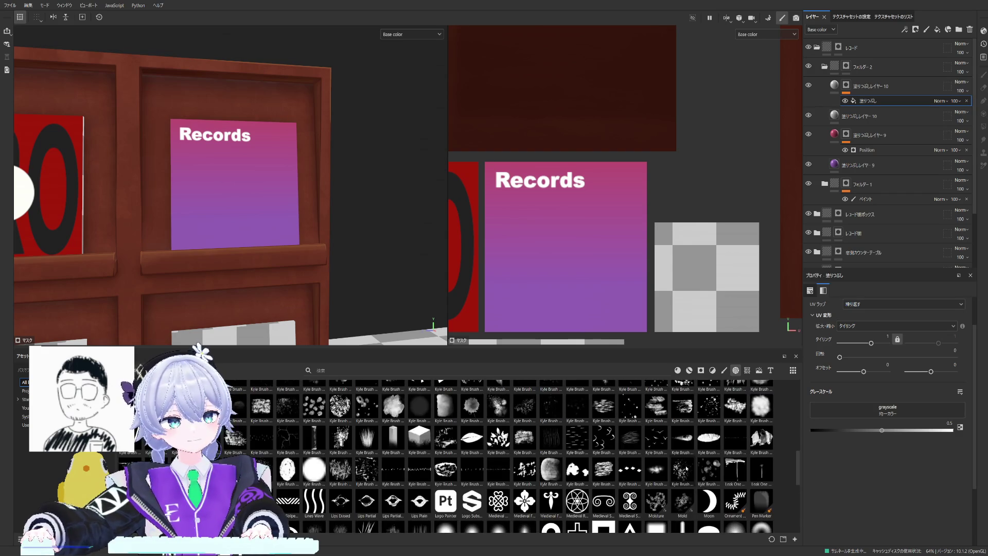
left_click_drag(605, 529, 877, 410)
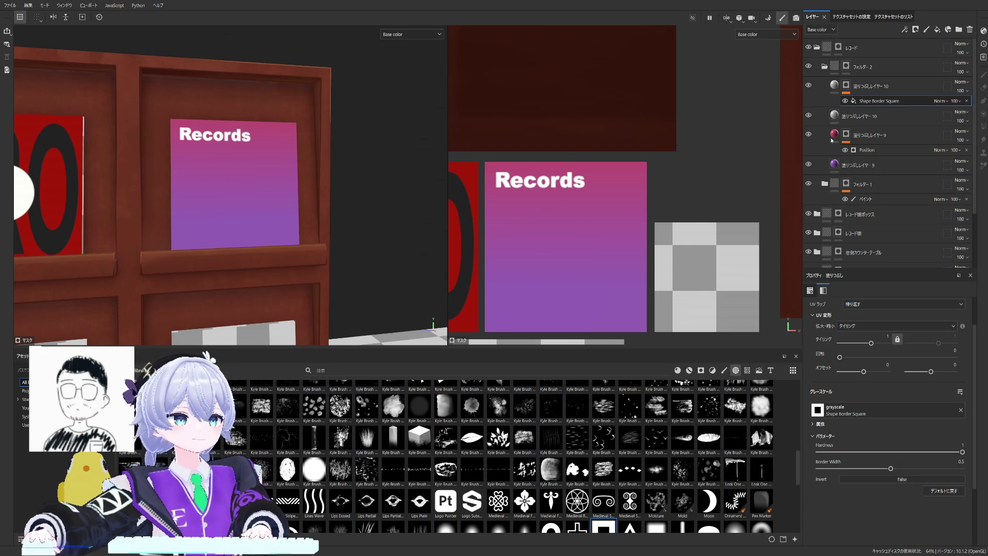
left_click_drag(961, 451, 843, 452)
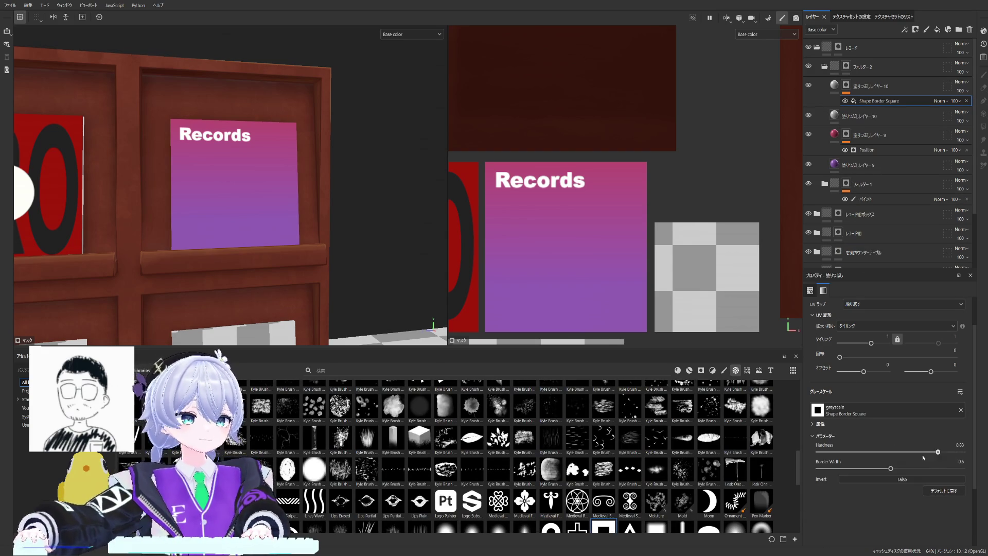
scroll(614, 229, "down", 3)
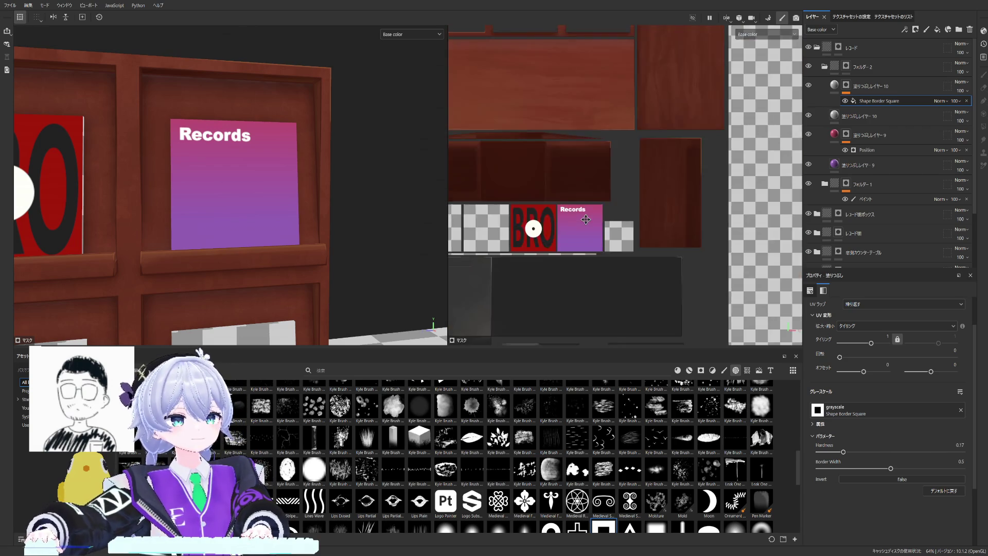
scroll(614, 229, "down", 2)
Step: Shrink, fine-tune and slightly rotate the border mask shape on the texture sheet
mouse_move(770, 117)
left_mouse_down()
mouse_move(566, 309)
mouse_move(591, 213)
mouse_move(525, 241)
mouse_move(592, 206)
mouse_move(589, 189)
mouse_move(617, 185)
mouse_move(593, 201)
left_mouse_up()
scroll(612, 216, "up", 1)
scroll(611, 216, "up", 1)
scroll(587, 192, "down", 1)
scroll(587, 192, "down", 1)
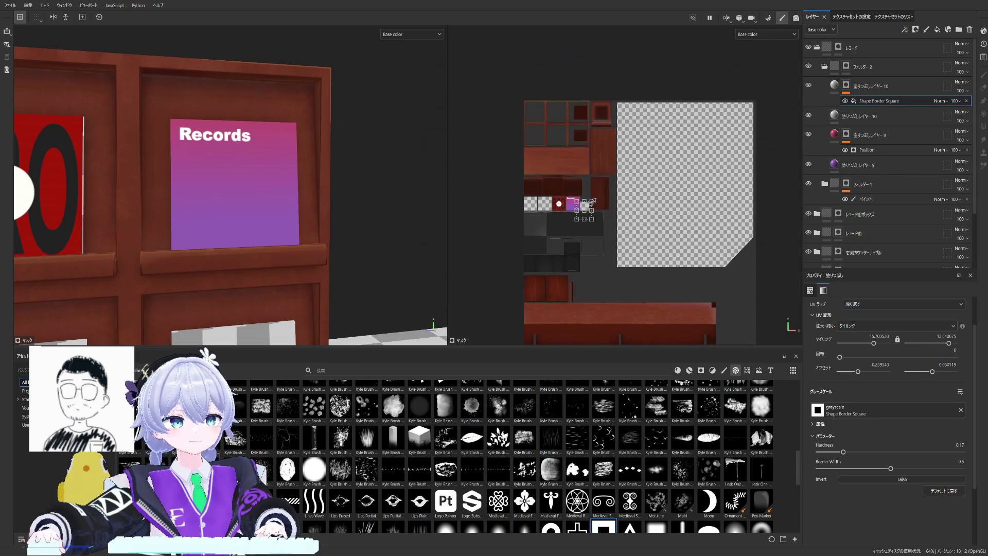
left_click_drag(616, 180, 595, 201)
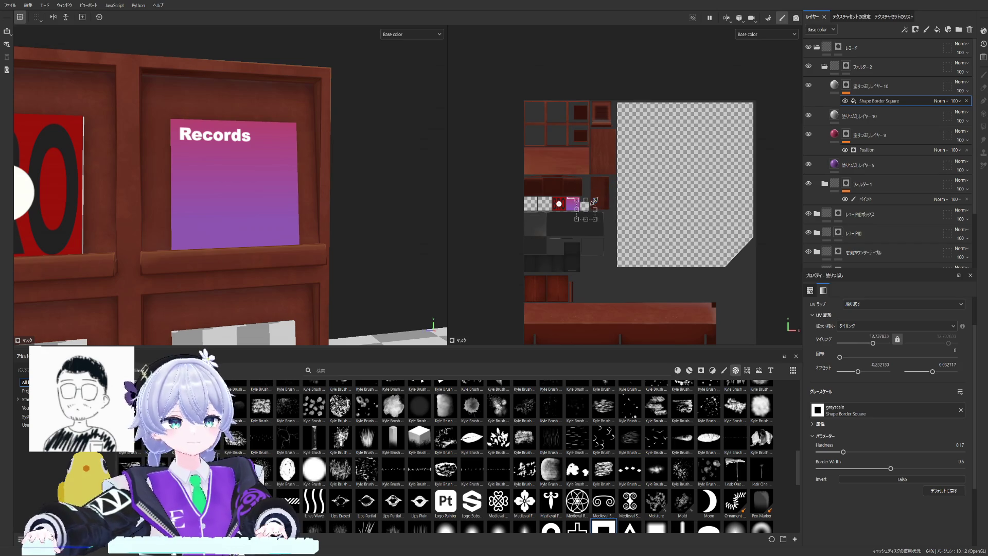
scroll(630, 215, "up", 1)
scroll(627, 217, "up", 2)
scroll(620, 218, "up", 2)
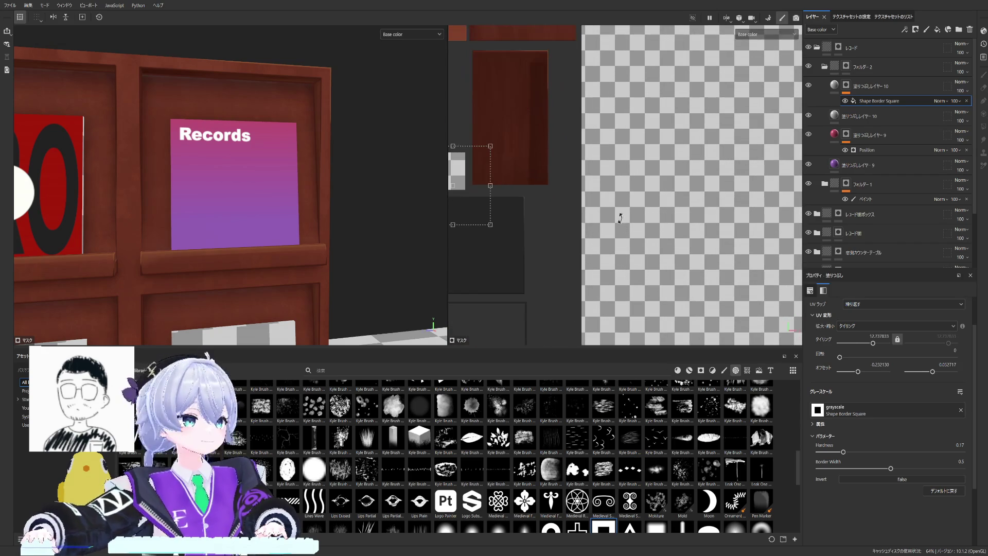
left_click_drag(550, 190, 565, 185)
middle_click_drag(551, 186, 663, 207)
Step: Place the shrunken mask shape over the Records sleeve tile, tiling near 24 with shifted offset
mouse_move(612, 198)
left_mouse_down()
mouse_move(561, 174)
mouse_move(572, 174)
left_mouse_up()
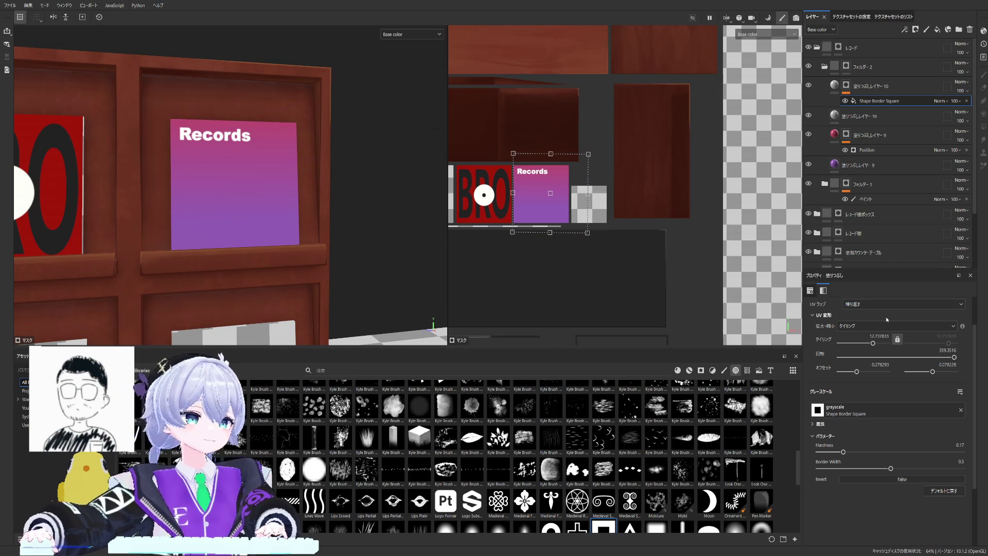
scroll(886, 318, "up", 2)
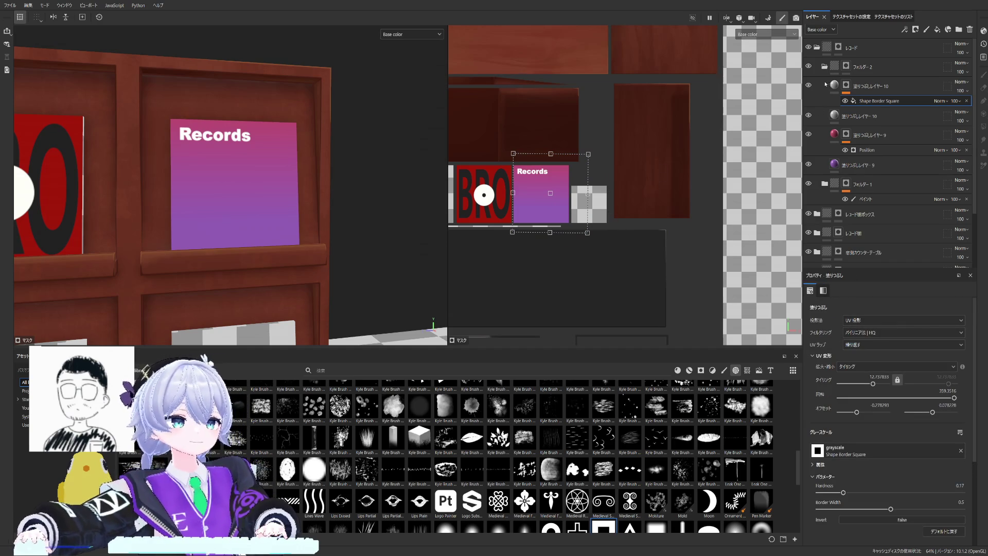
left_click_drag(587, 154, 552, 183)
left_click_drag(558, 180, 543, 183)
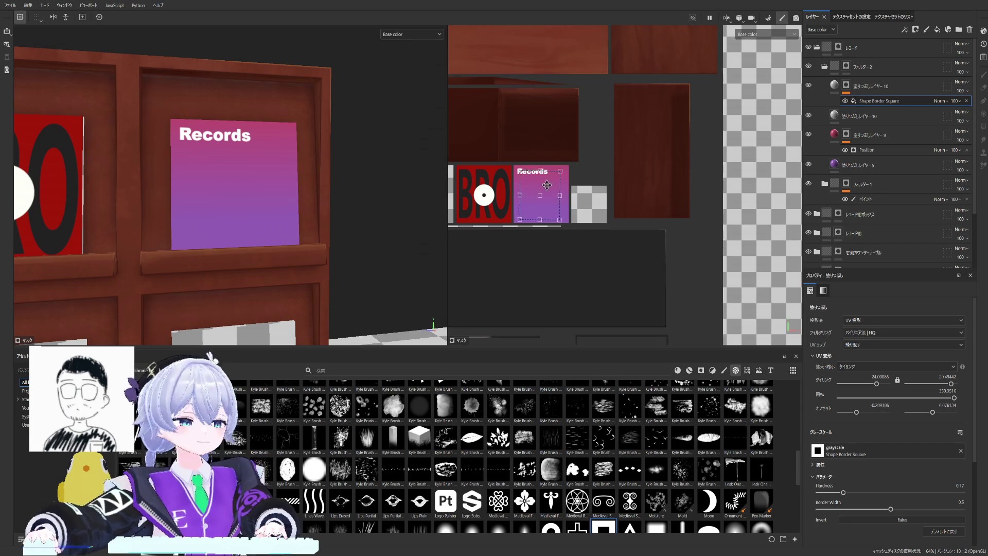
scroll(608, 282, "up", 1)
scroll(500, 200, "up", 1)
scroll(500, 199, "up", 1)
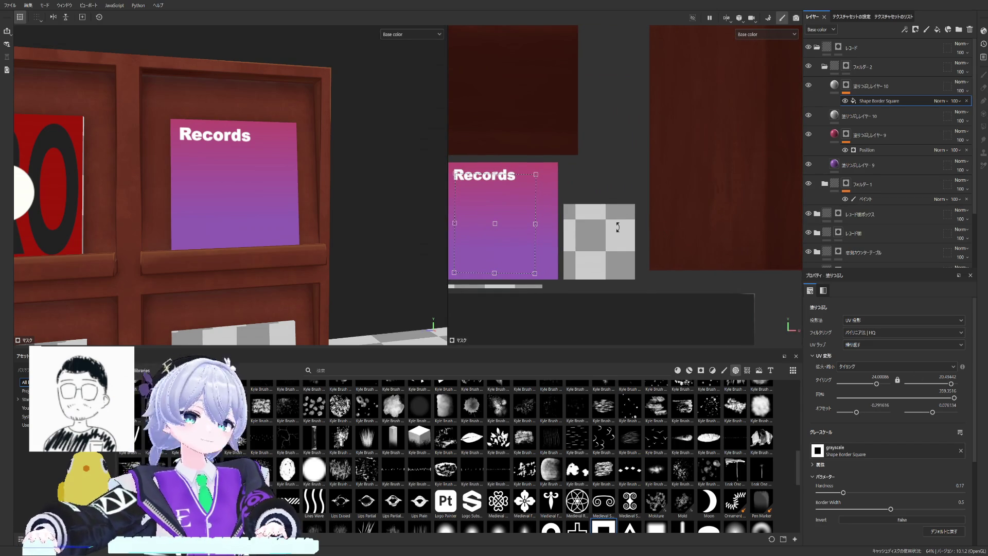
left_click(842, 89)
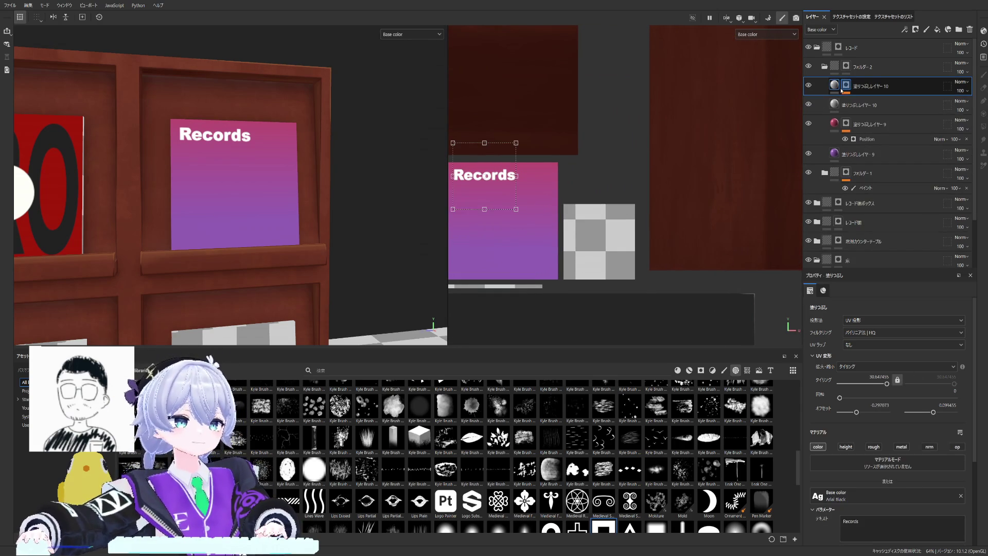
left_click(846, 88)
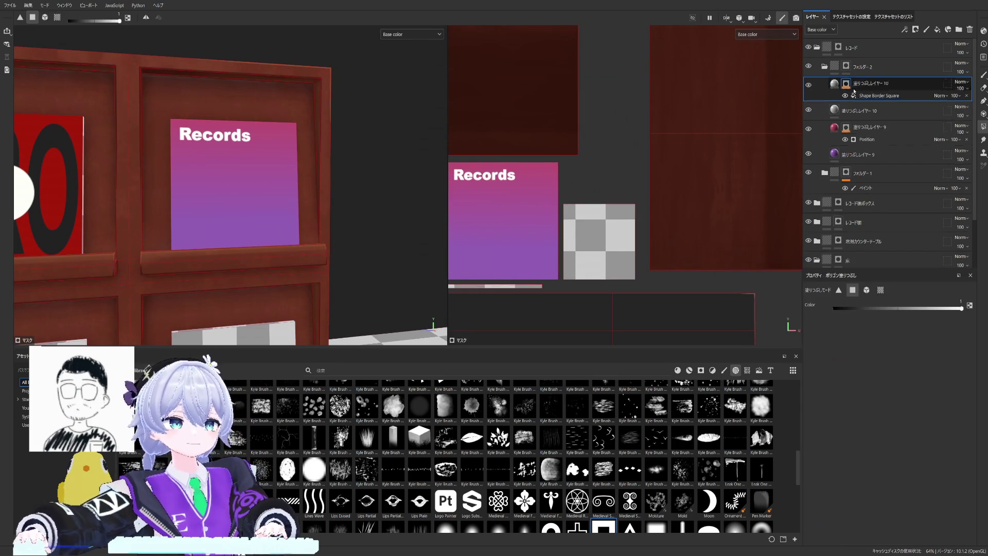
left_click(840, 88)
left_click(847, 86)
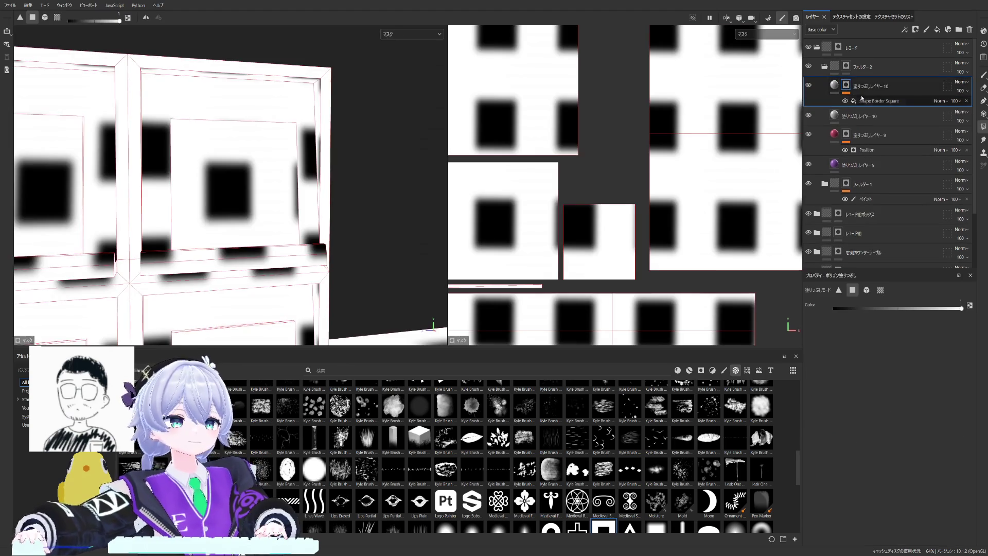
left_click(863, 101)
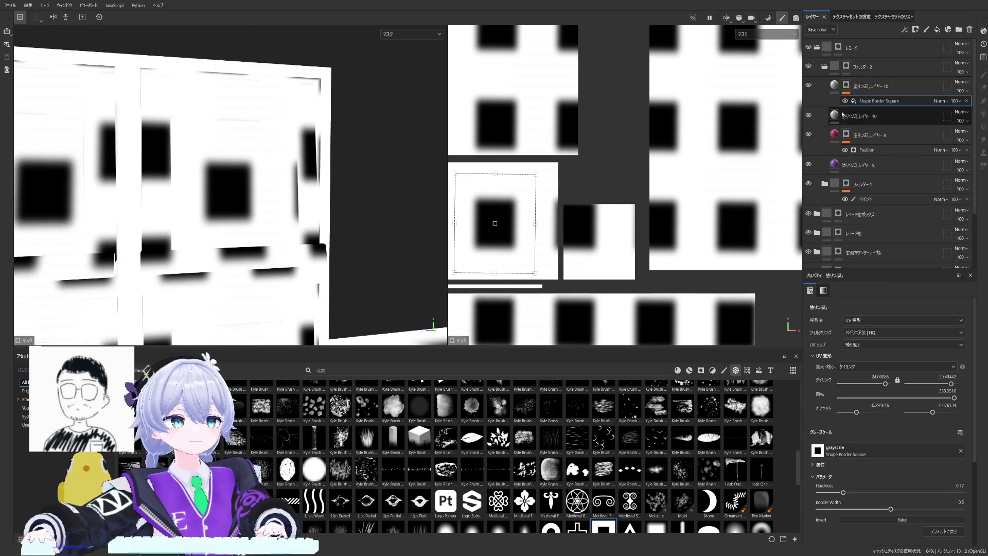
left_click(863, 101)
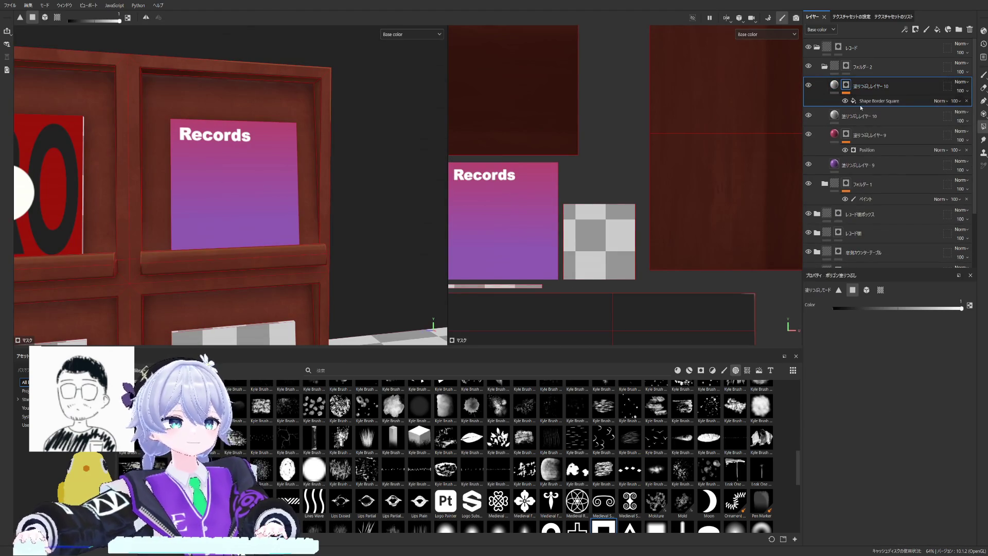
scroll(887, 425, "down", 2)
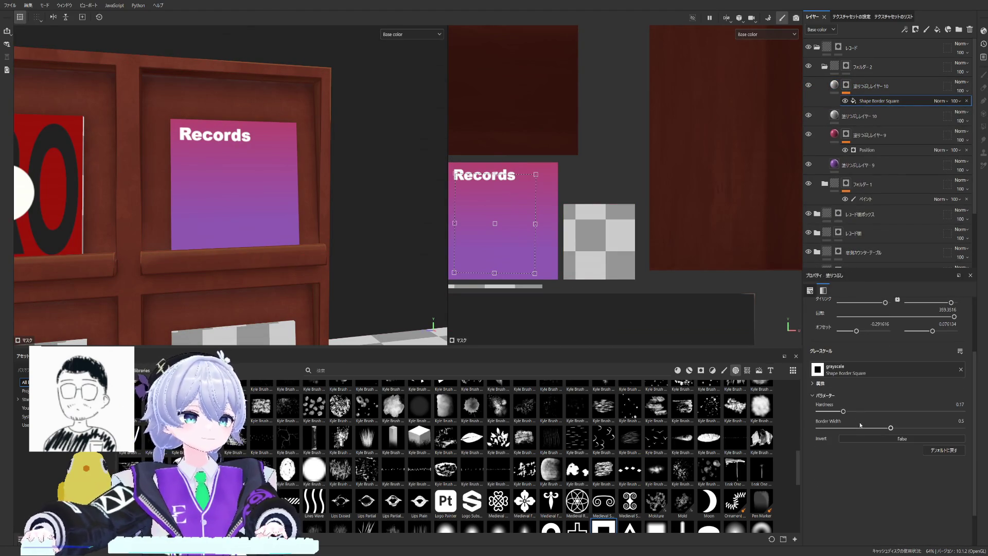
left_click(835, 86)
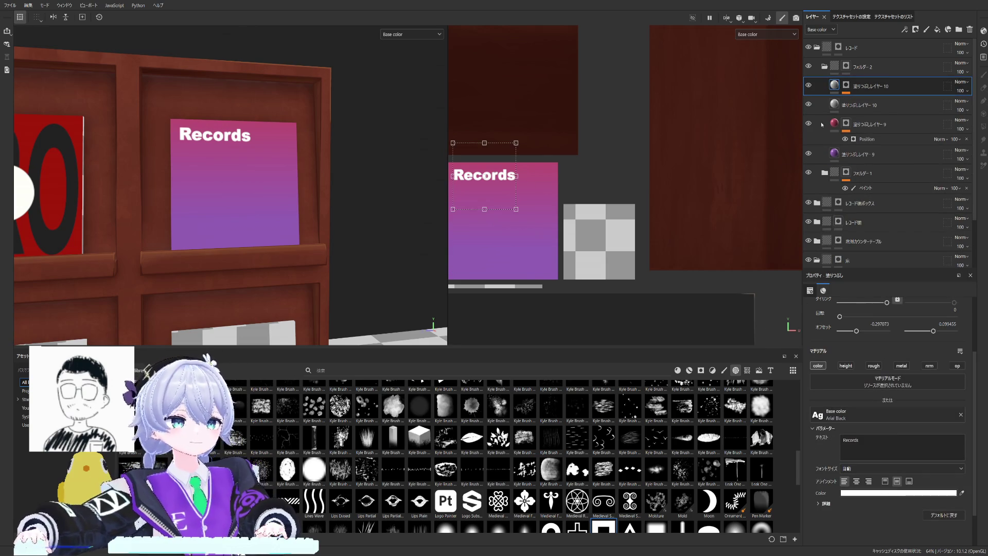
left_click(846, 85)
left_click(835, 85)
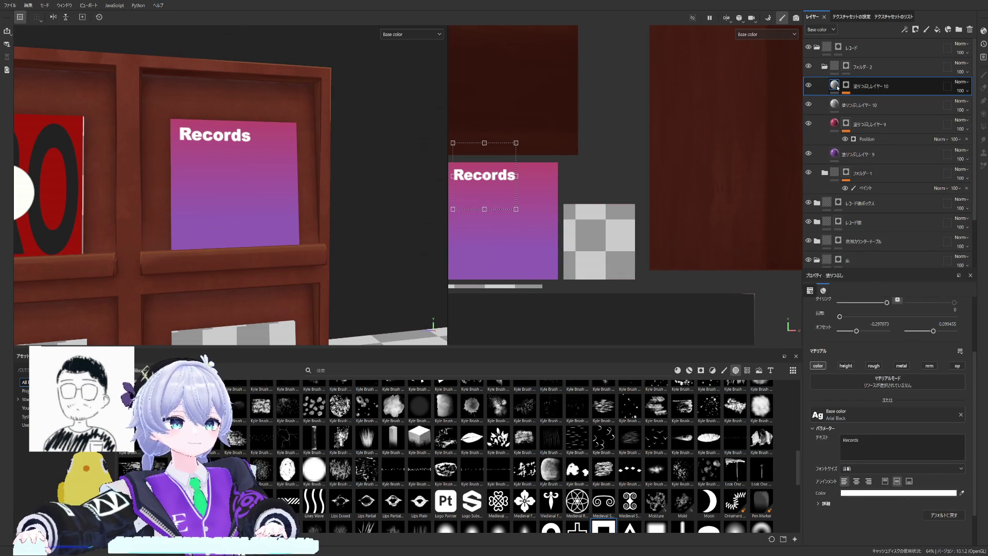
left_click(846, 85)
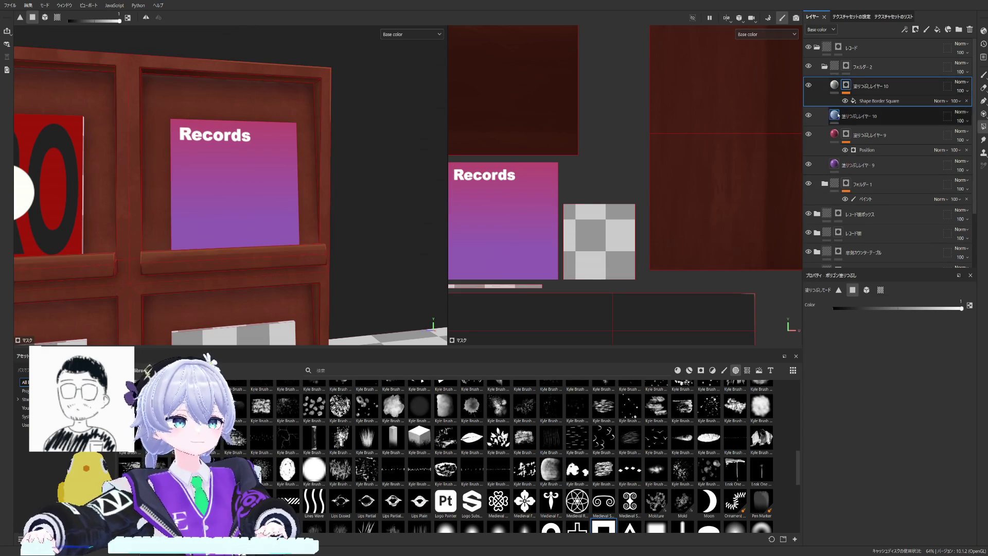
left_click(834, 115)
left_click(835, 87)
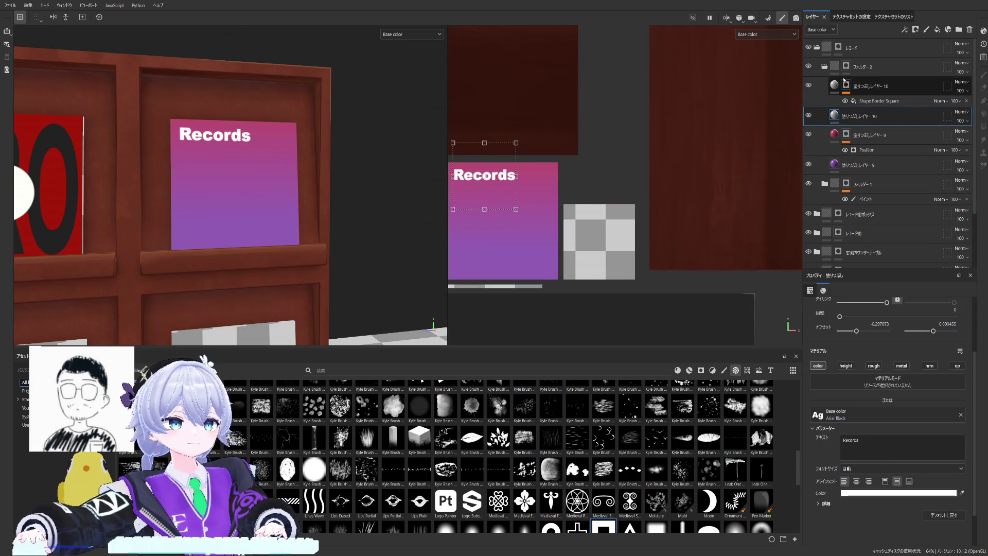
left_click(859, 100)
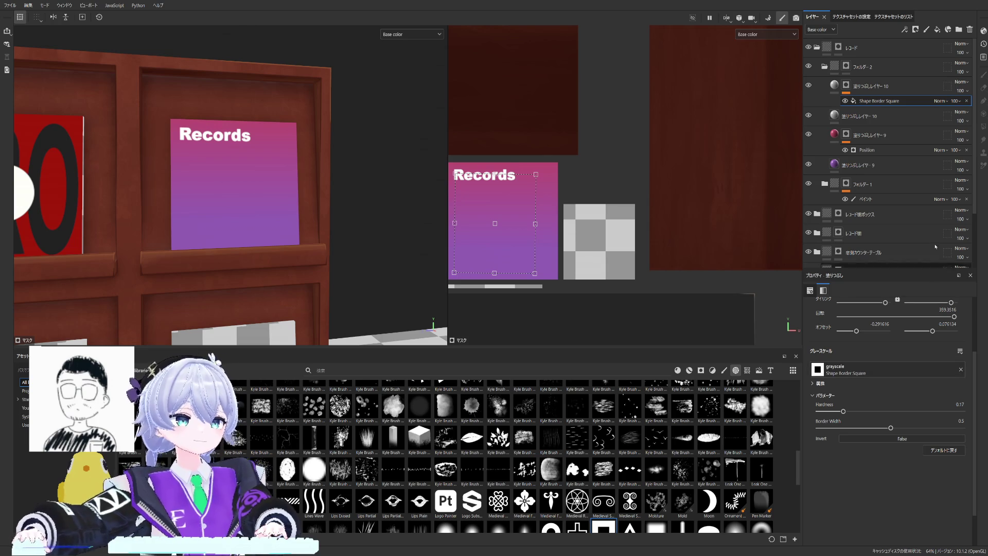
Step: Restore and select the Shape Border Square effect, then select the Records text fill layer
left_click(967, 100)
key("ctrl+z")
left_click(858, 102)
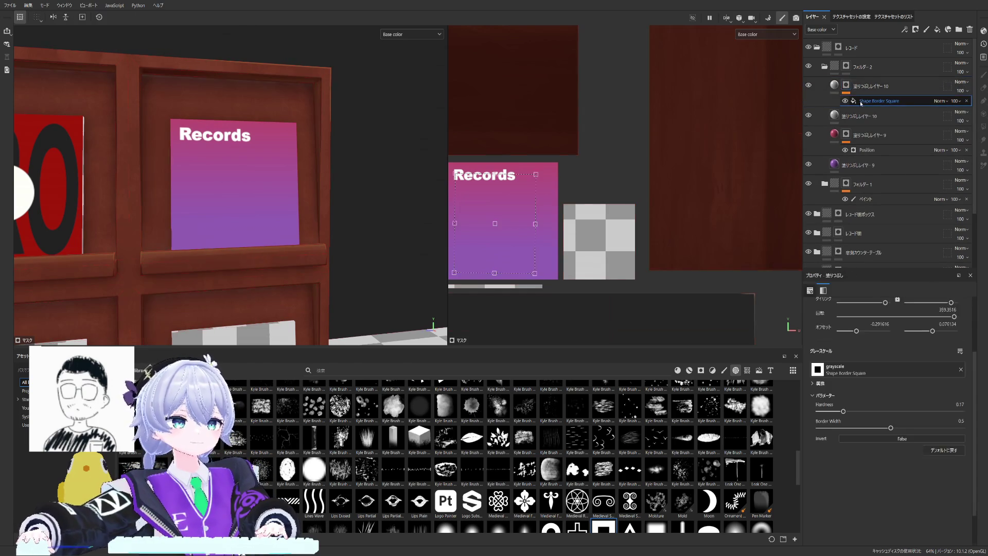
double_click(864, 116)
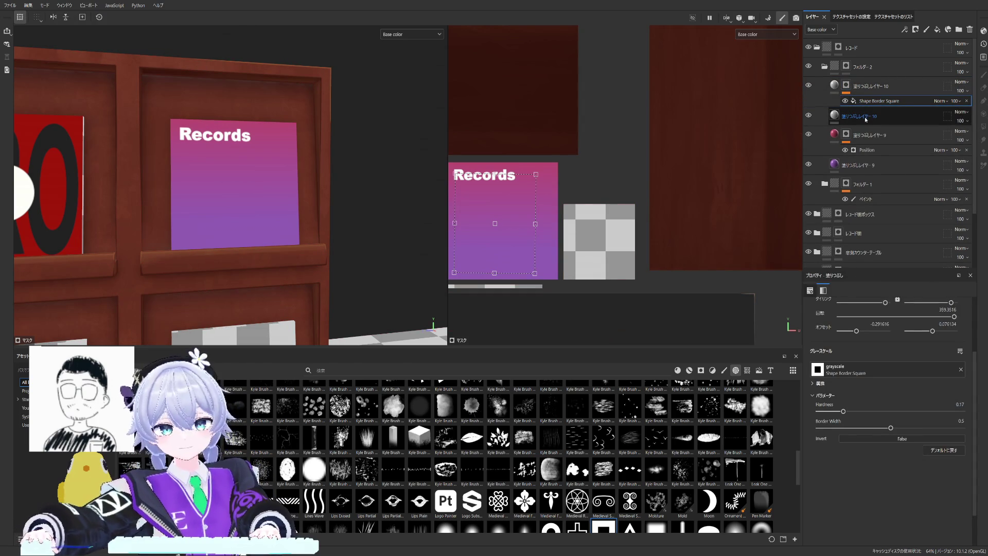
left_click(865, 118)
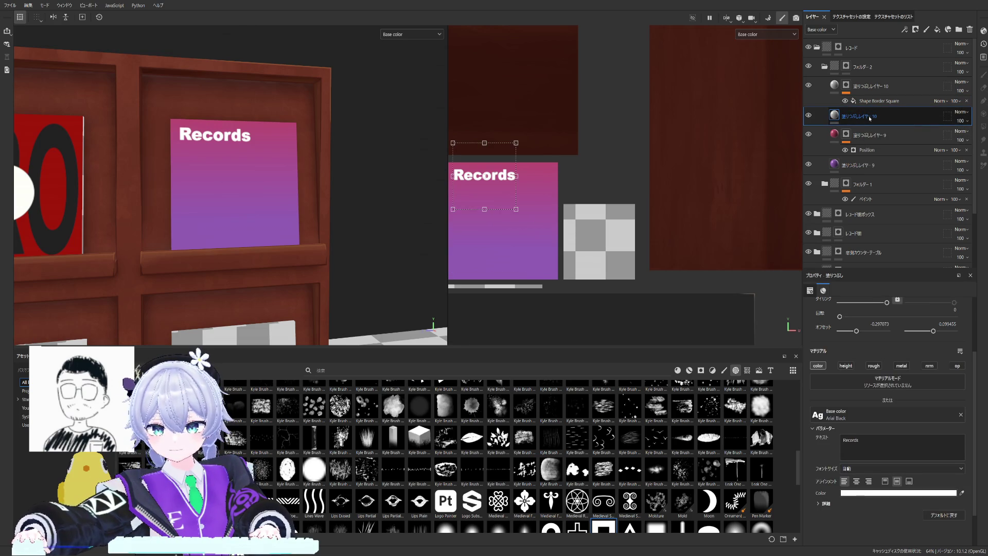
Step: Give the Records text layer a mask, paste the border effect there and delete it from the first layer
left_click(915, 29)
left_click(872, 48)
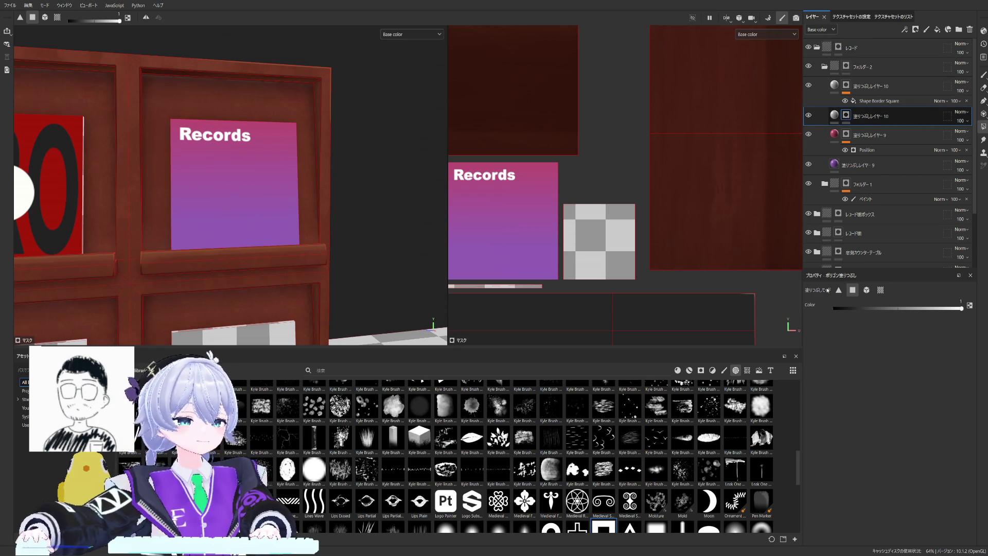
key("ctrl+v")
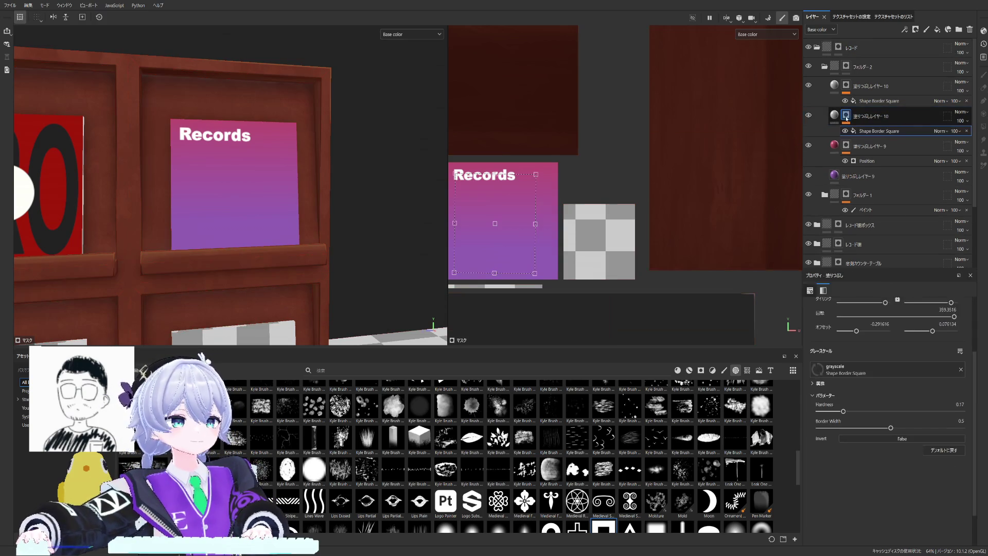
left_click(869, 101)
key("Delete")
left_click(852, 85)
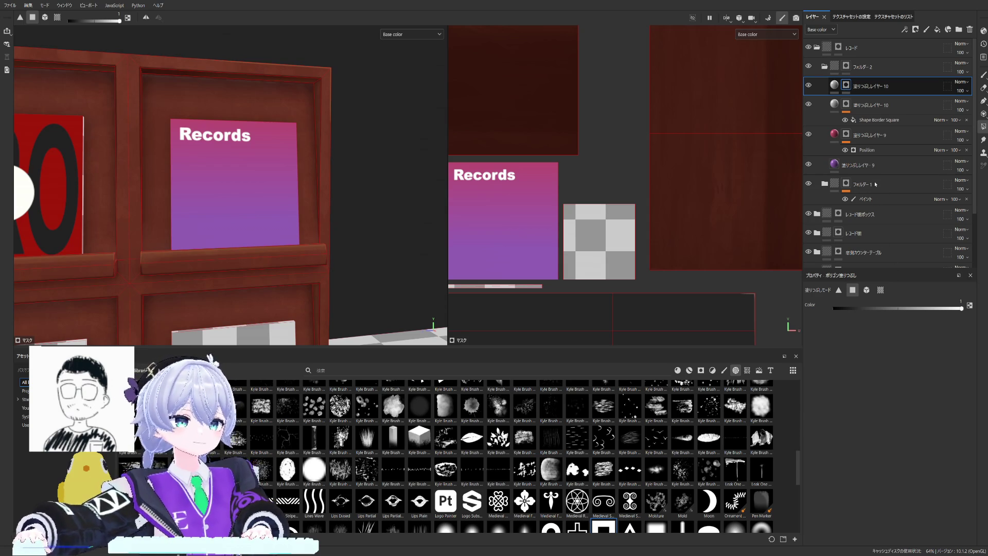
Step: Stretch the border mask across the whole Records sleeve (tiling about 19.2) and check the folder mask
left_click(868, 112)
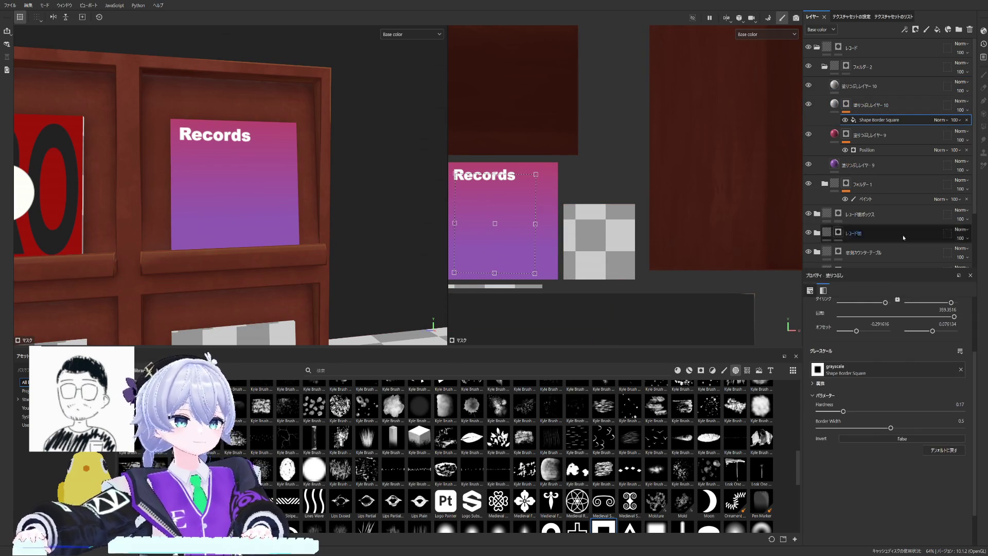
scroll(866, 360, "up", 3)
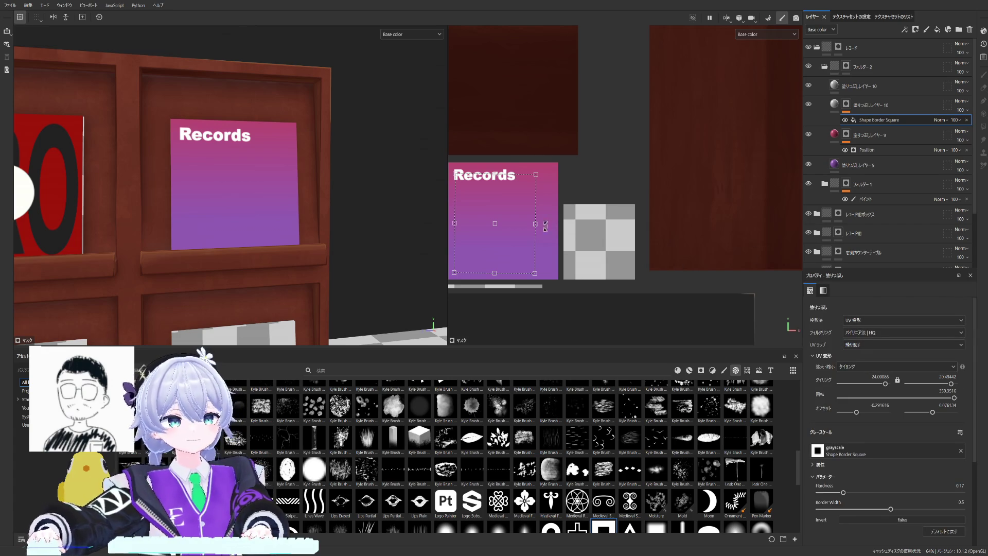
left_click_drag(536, 223, 555, 223)
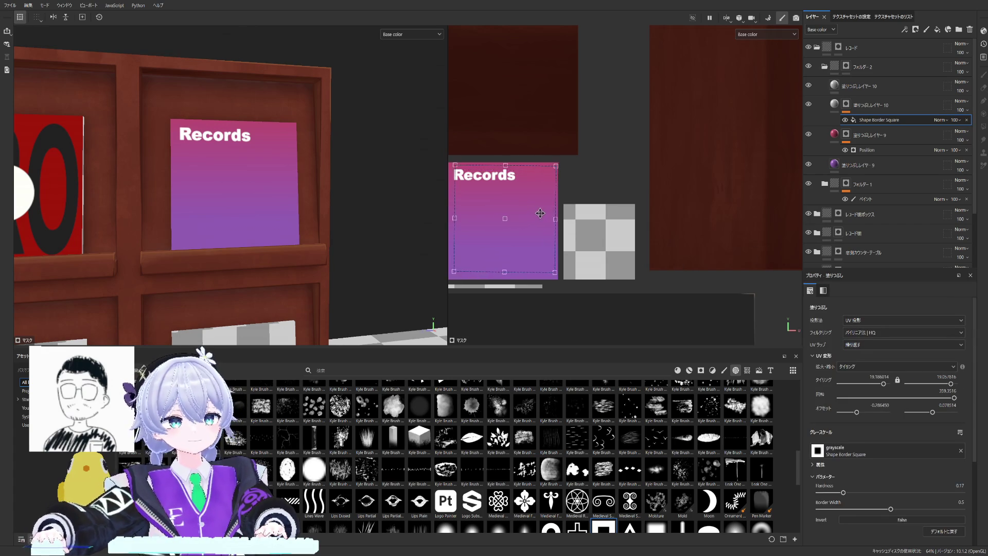
left_click(900, 137)
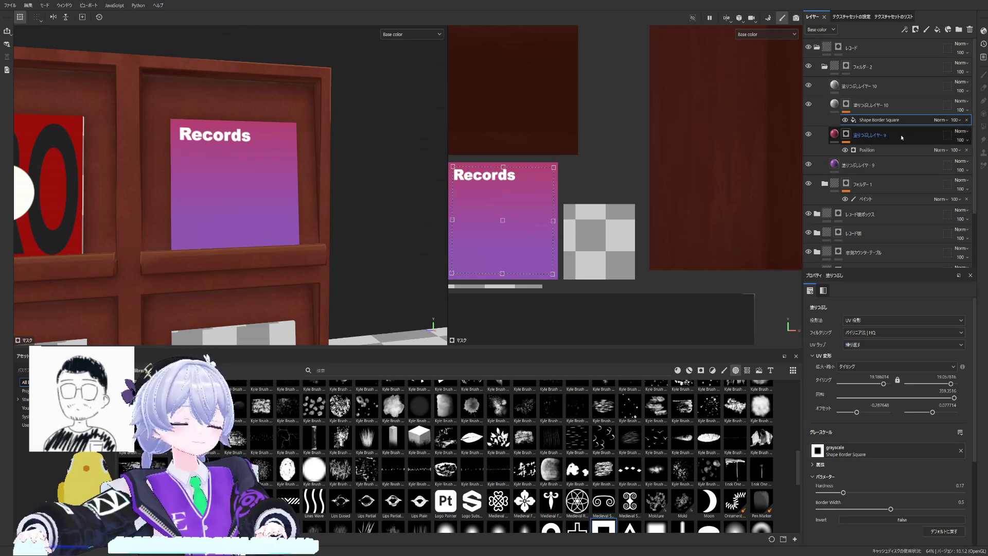
left_click(846, 67, "alt")
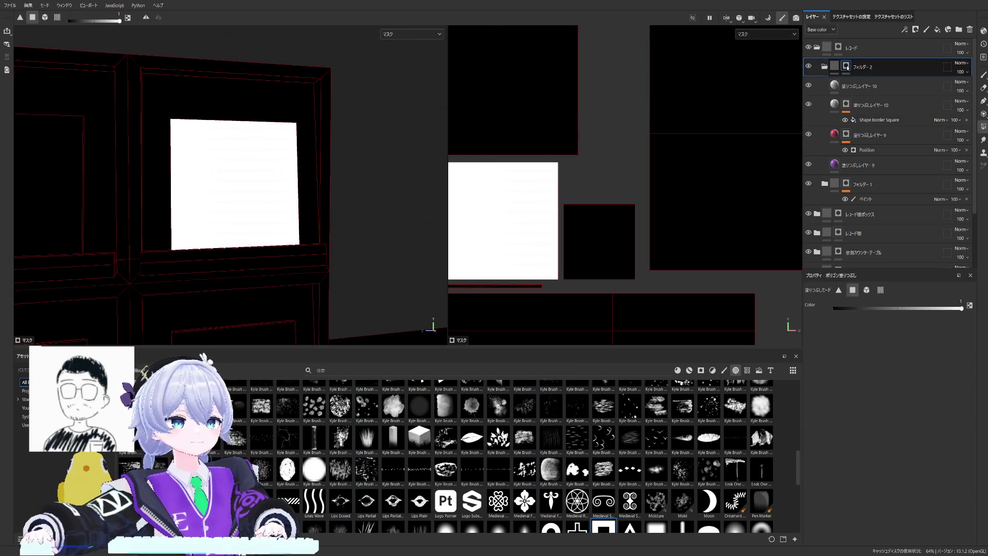
left_click(834, 67, "alt")
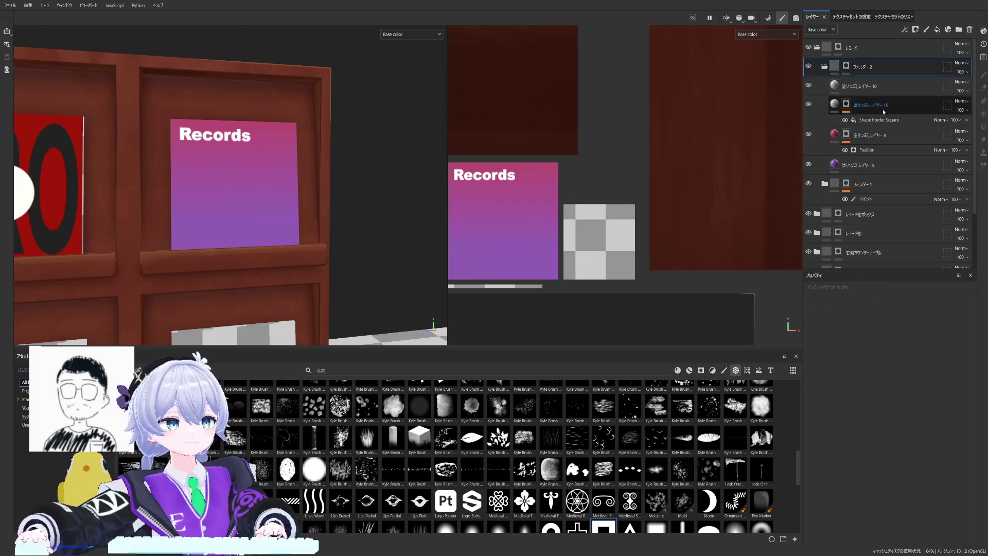
Step: Move the border-masked fill layer 10 above the other layer 10 in the stack
left_click(881, 106)
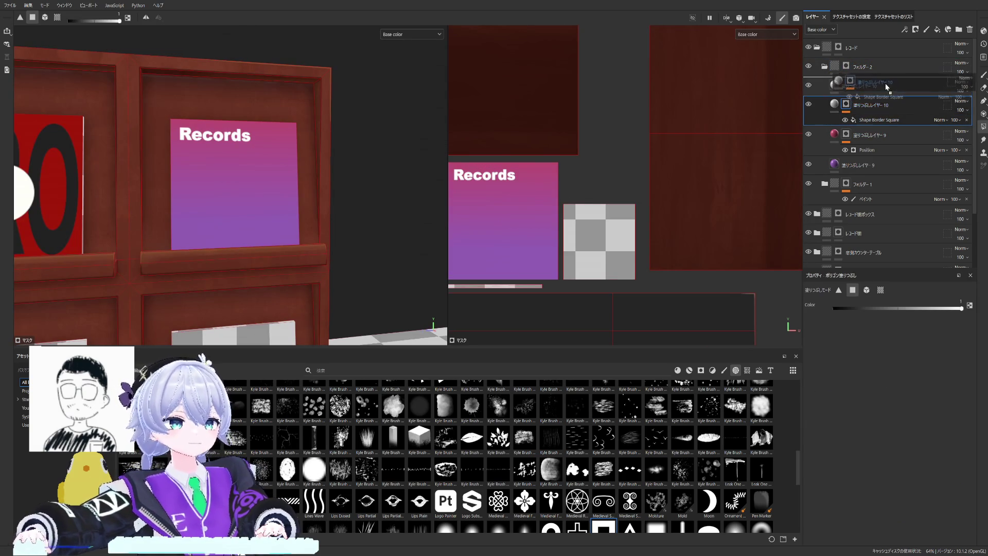
left_click_drag(881, 105, 836, 93)
left_click(835, 87)
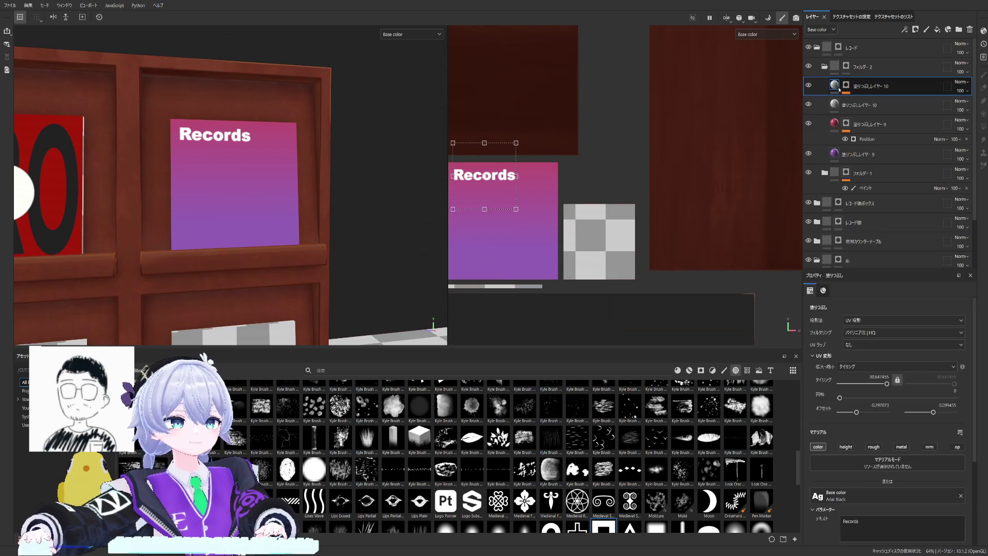
left_click(846, 86)
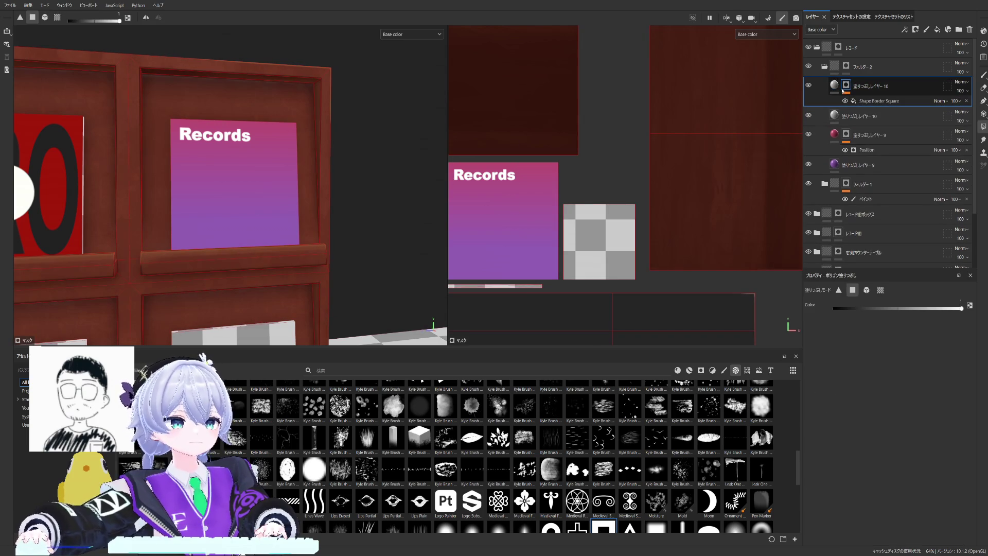
Step: Clear the Records text from the upper layer's Base color, leaving plain light grey
left_click(834, 116)
left_click(849, 85)
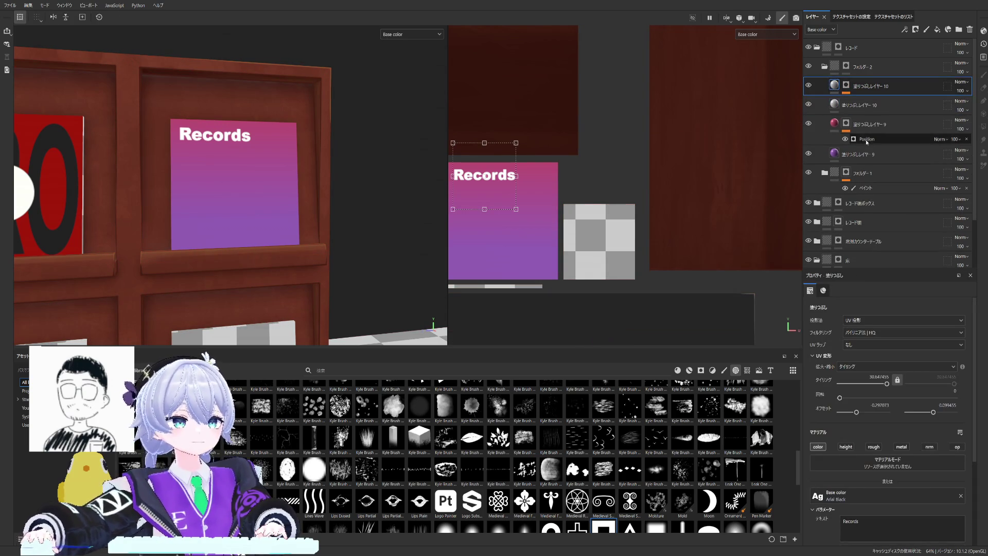
left_click(962, 495)
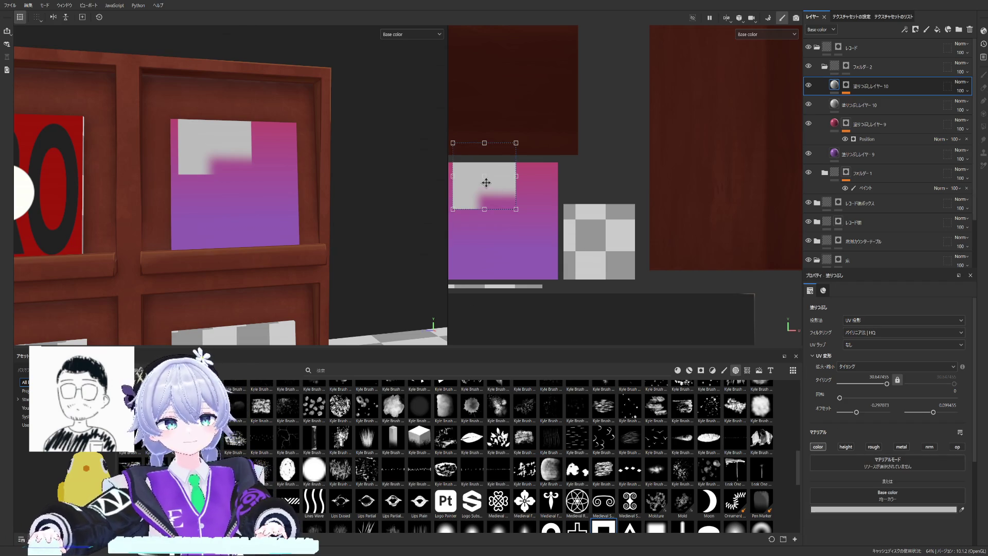
Step: Resize and position the grey fill to nearly cover the sleeve, leaving a thin pink rim
left_click_drag(485, 182, 495, 210)
left_click_drag(526, 239, 607, 285)
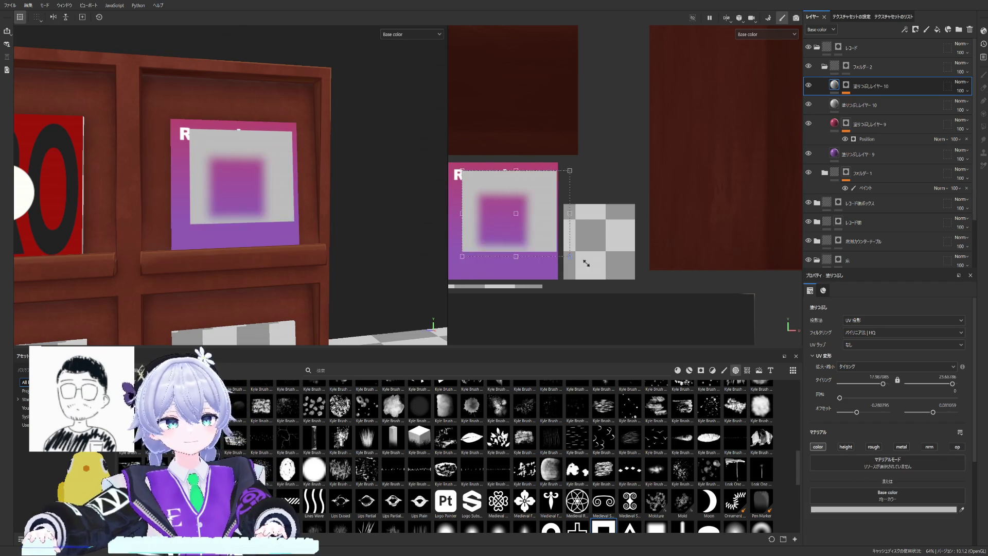
key("ctrl+z")
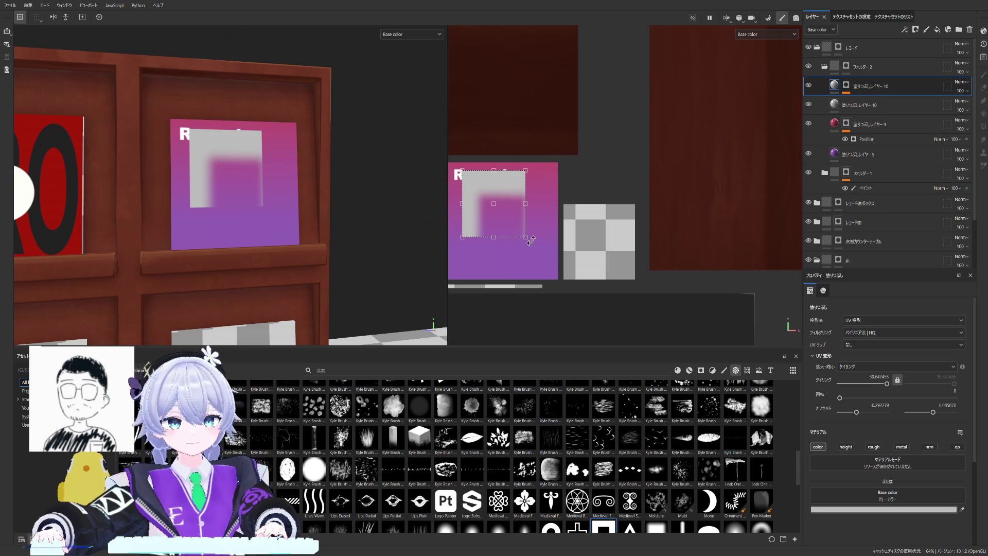
left_click_drag(527, 239, 559, 240)
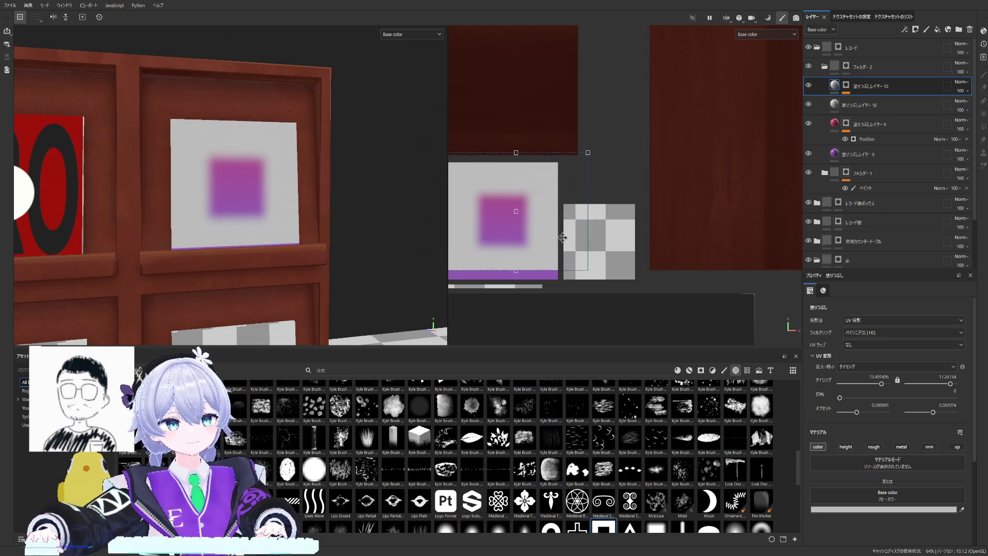
mouse_move(559, 239)
left_mouse_down()
mouse_move(545, 238)
mouse_move(561, 270)
left_mouse_up()
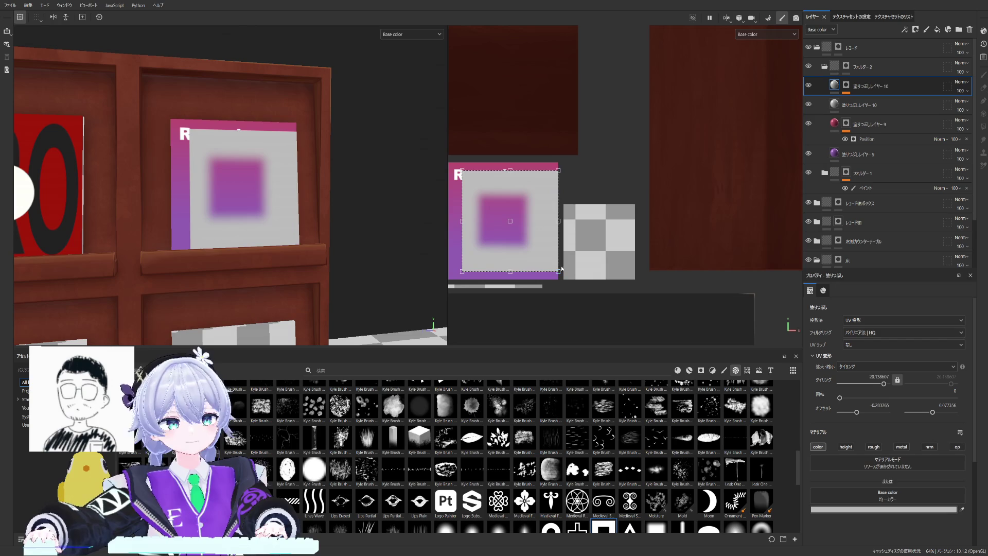
left_click_drag(521, 227, 527, 231)
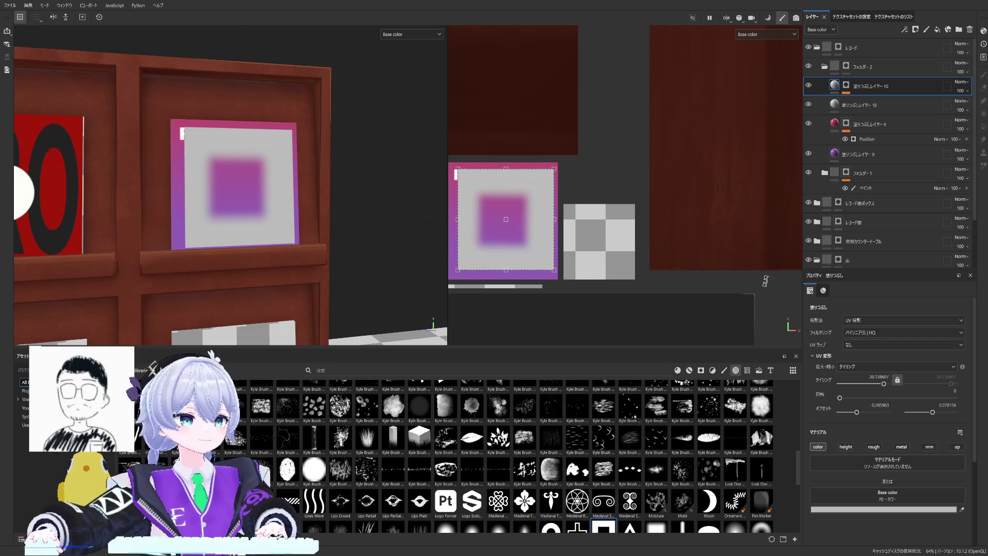
left_click(847, 85)
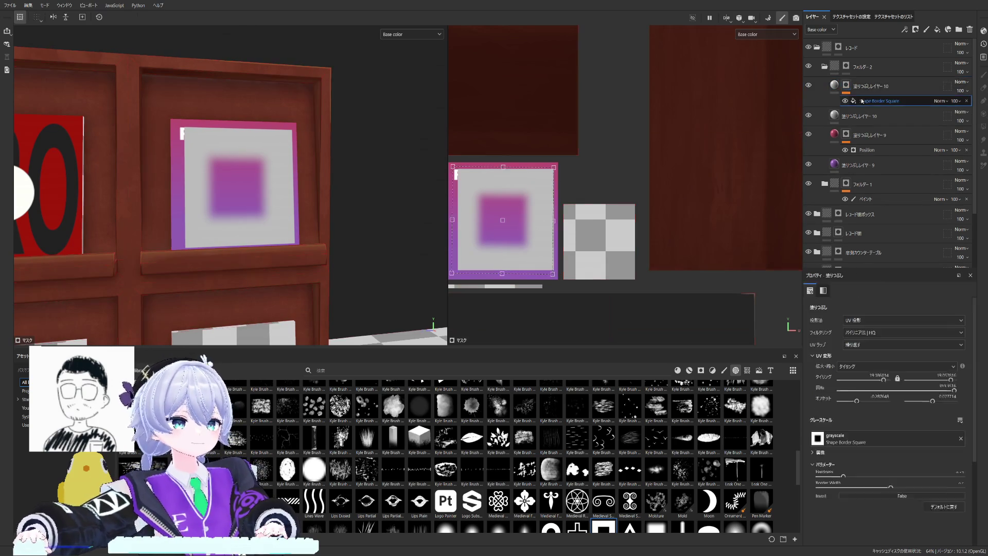
Step: Thin the square border and resize the mask from its top-left corner into an inset frame
mouse_move(843, 493)
left_mouse_down()
mouse_move(907, 509)
mouse_move(832, 509)
left_mouse_up()
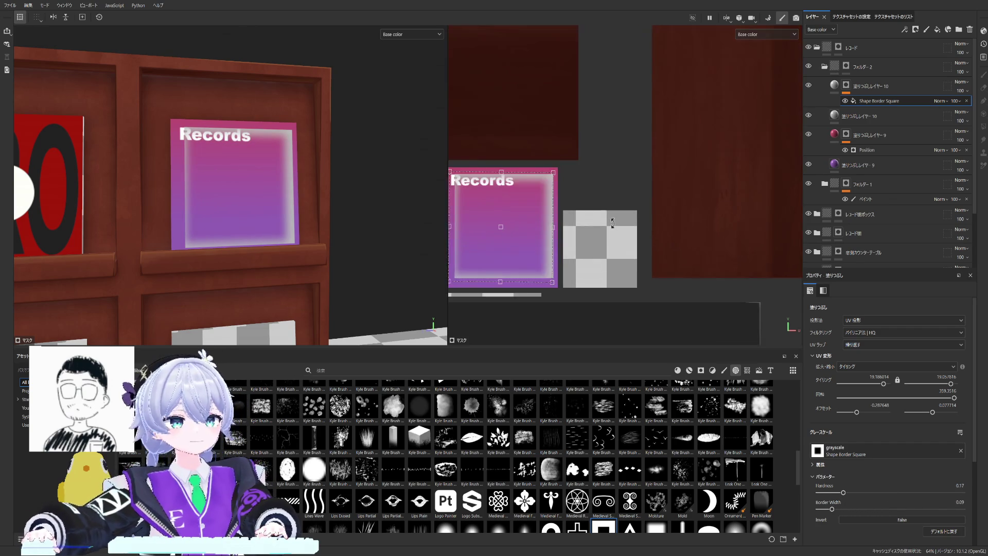
scroll(571, 201, "up", 2)
middle_click_drag(568, 215, 618, 192)
mouse_move(520, 133)
left_mouse_down()
mouse_move(512, 127)
mouse_move(525, 135)
left_mouse_up()
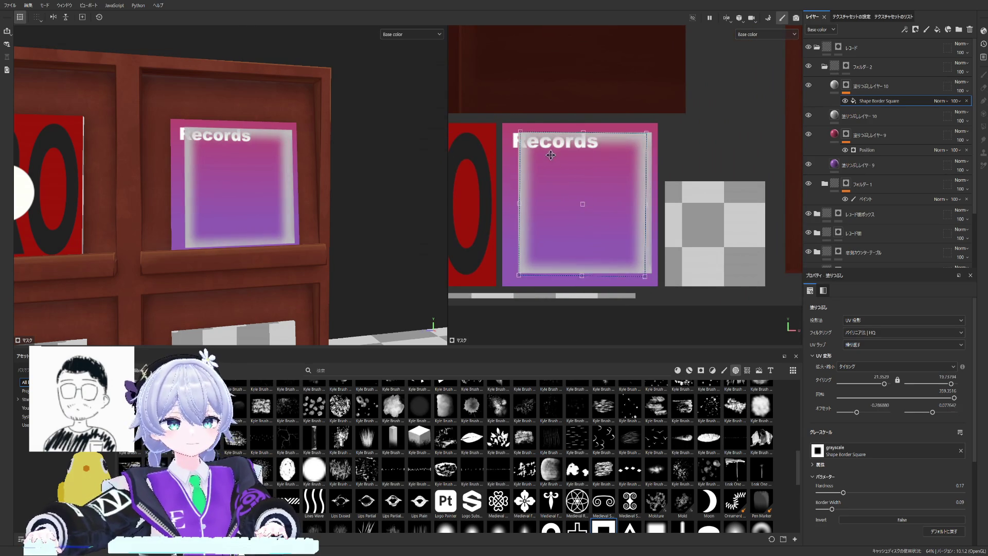
left_click_drag(573, 165, 577, 154)
Step: Undo the mistaken adjustment and bring the border effect back, tiling near 21.4
key("ctrl+z")
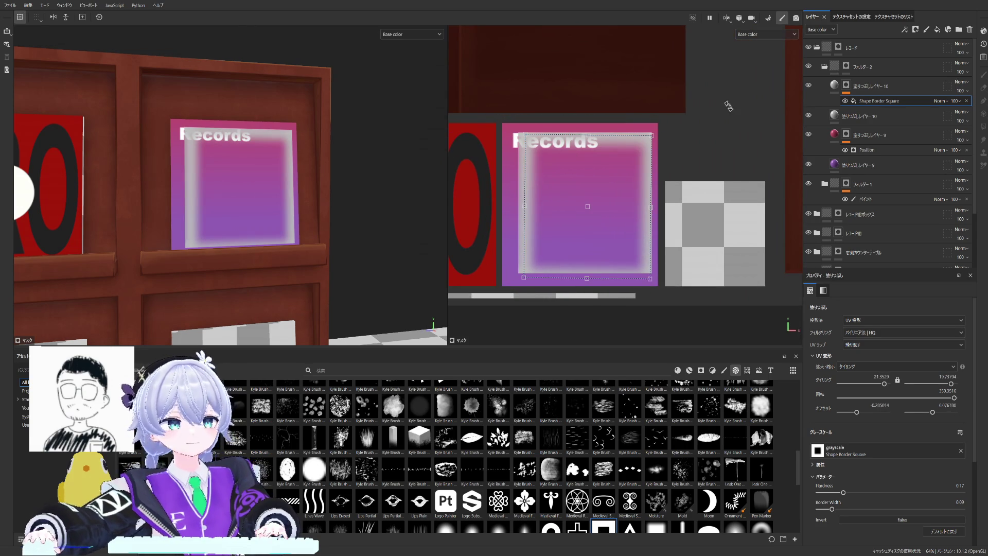
key("Delete")
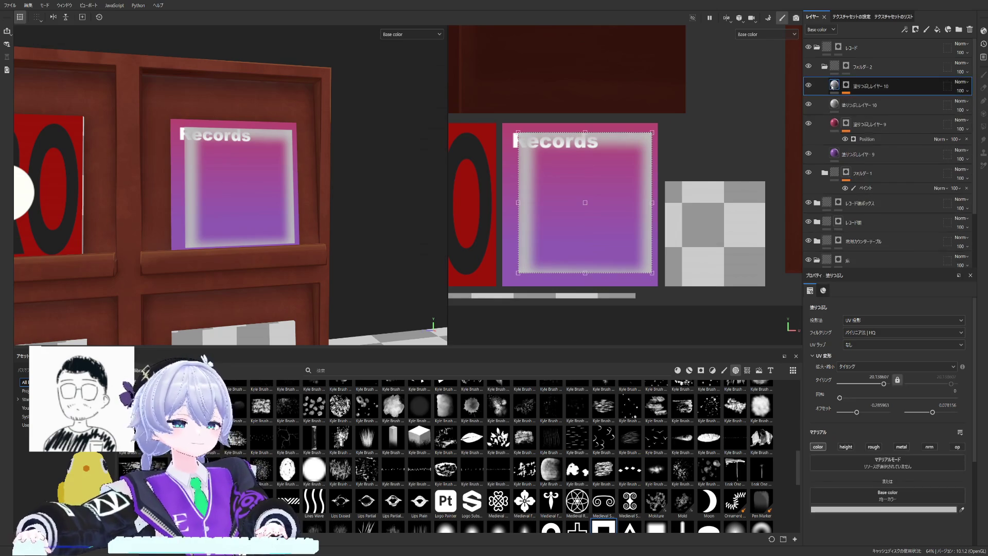
key("ctrl+z")
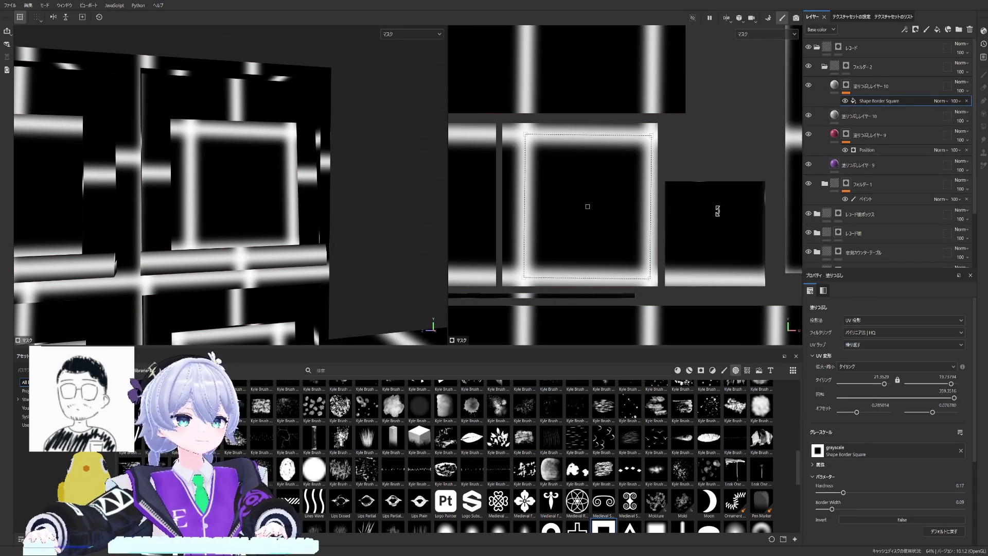
Step: Enlarge and fine-tune the border mask over the sleeve and reset its rotation to zero
mouse_move(652, 134)
left_mouse_down()
mouse_move(658, 124)
mouse_move(597, 158)
left_mouse_up()
left_click_drag(649, 204, 658, 203)
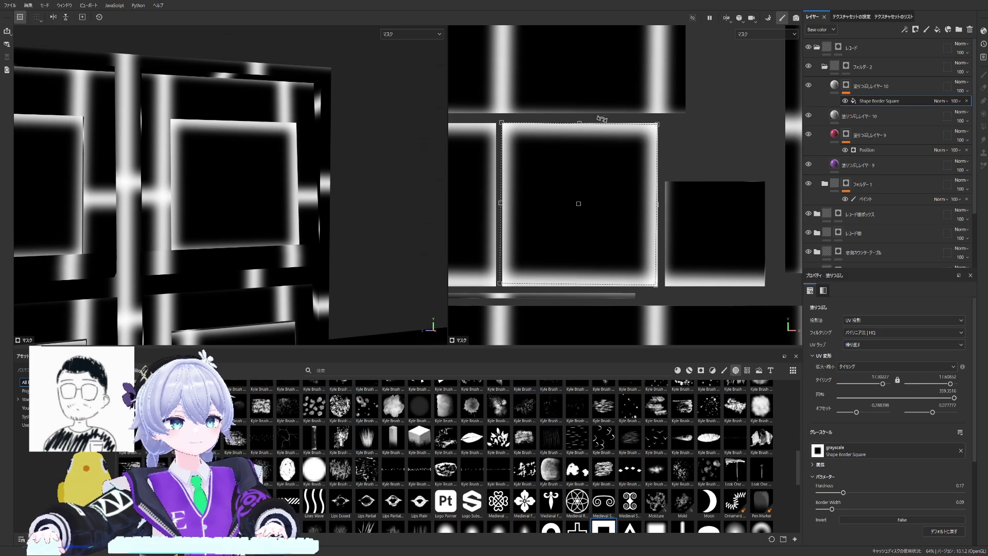
left_click_drag(581, 121, 580, 122)
left_click_drag(683, 93, 686, 103)
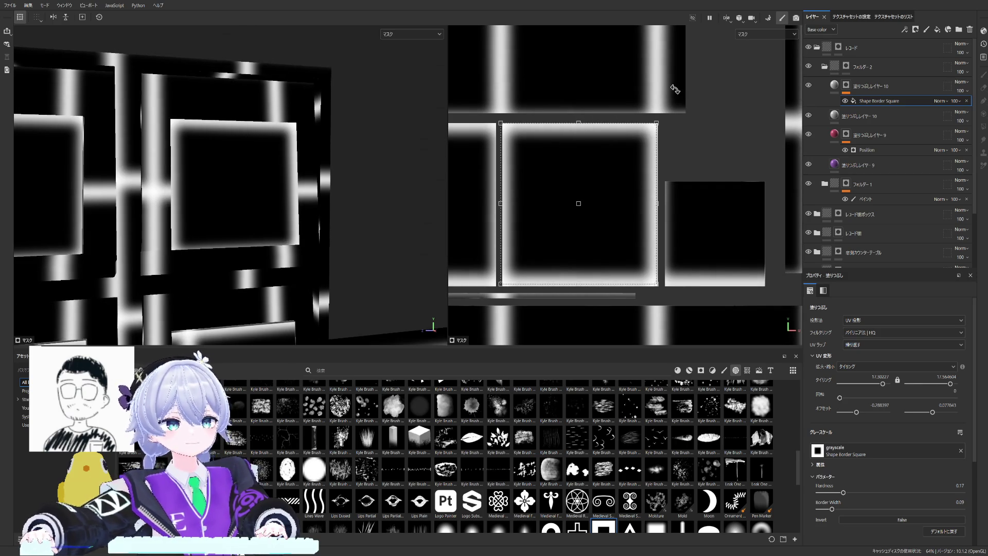
Step: Enter a new horizontal offset value for the border mask's UV transform
left_click(880, 405)
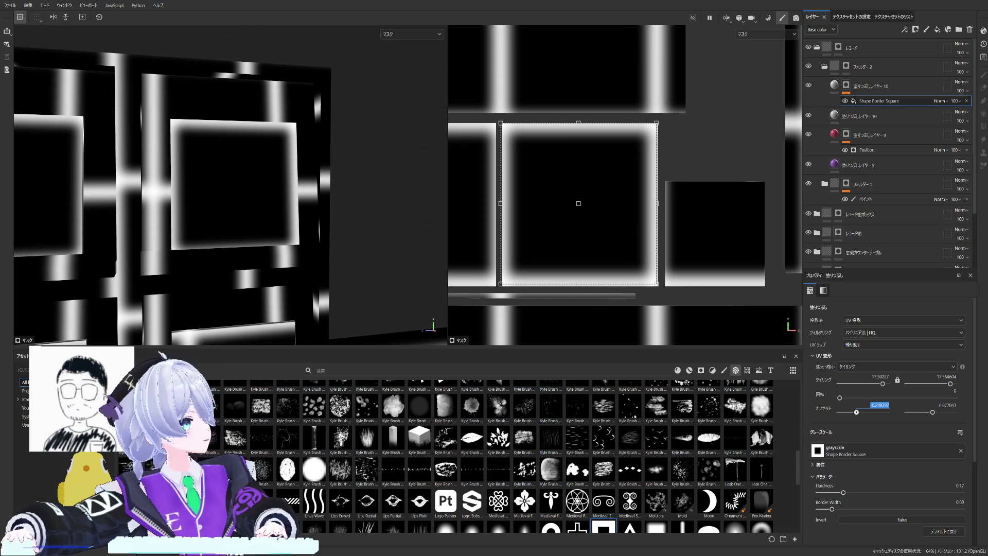
key("Return")
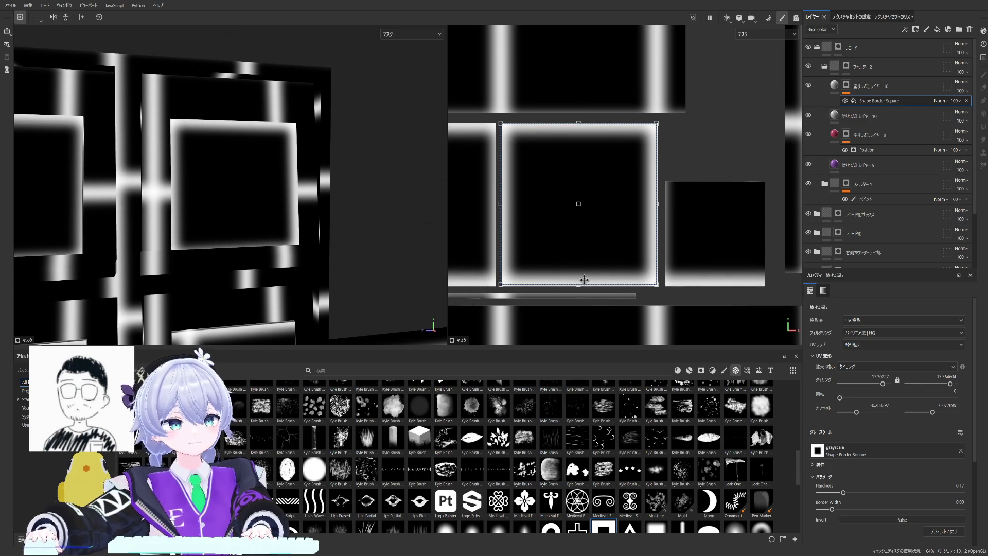
Step: Scale and nudge the square border mask to fit the Records sleeve, then show the fill's base colour
left_click_drag(579, 284, 578, 286)
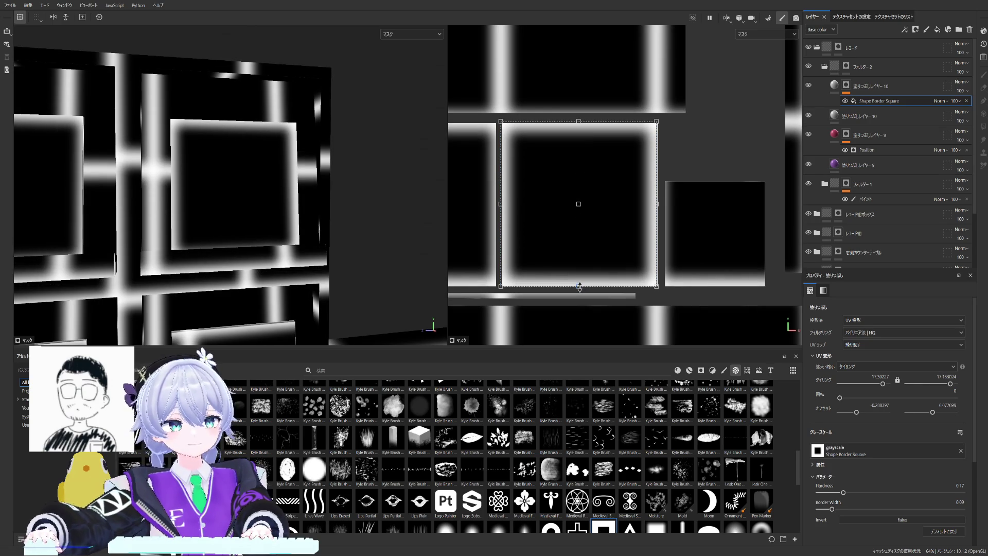
left_click_drag(628, 198, 656, 206)
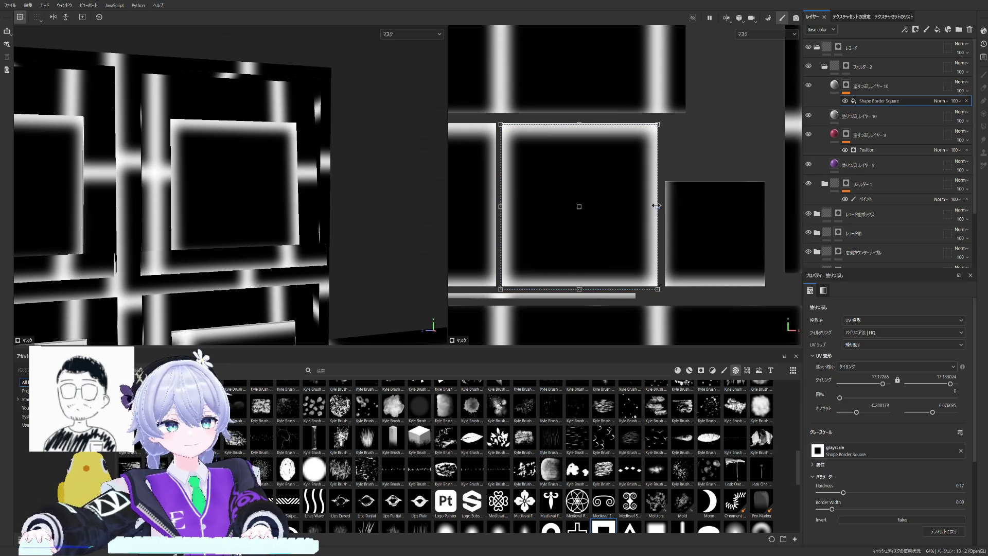
left_click_drag(584, 177, 590, 177)
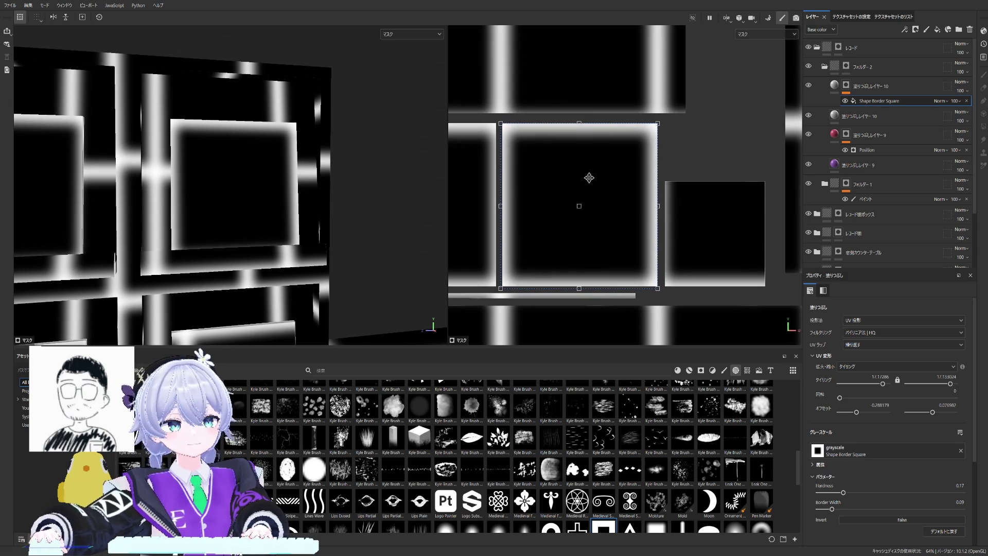
left_click(864, 86)
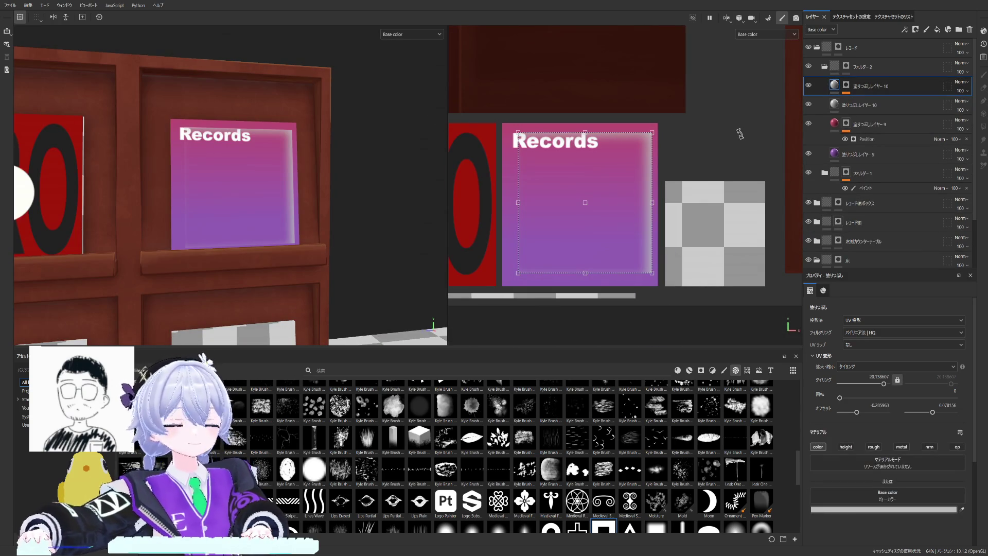
Step: Stretch the Records gradient fill out to the sleeve's top-left, right and bottom edges
left_click(846, 86)
left_click(836, 87)
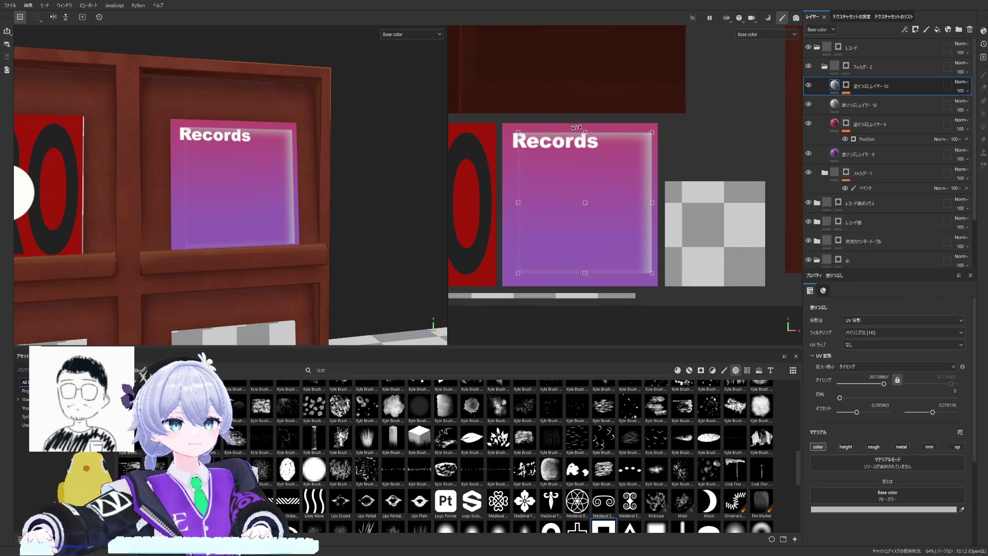
left_click_drag(516, 130, 502, 124)
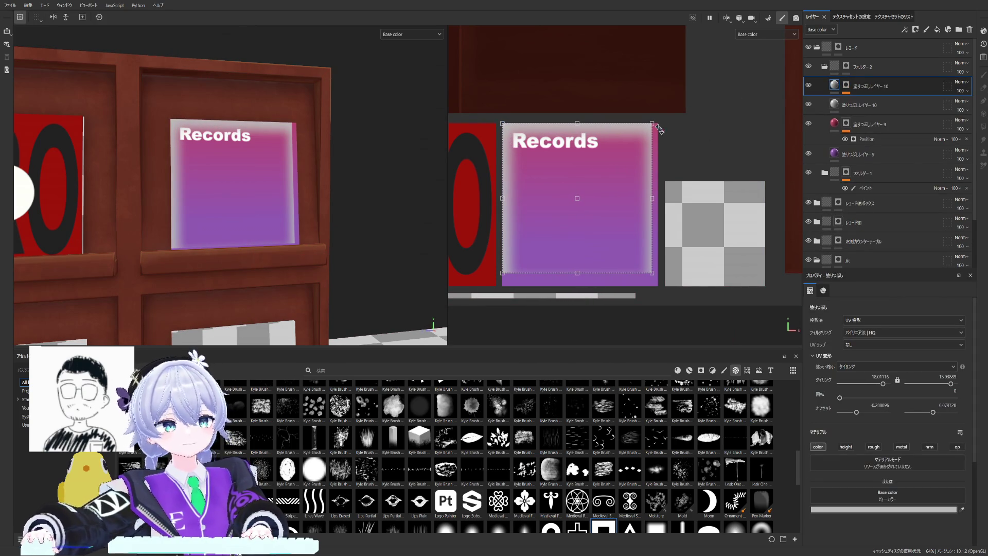
left_click_drag(654, 198, 658, 198)
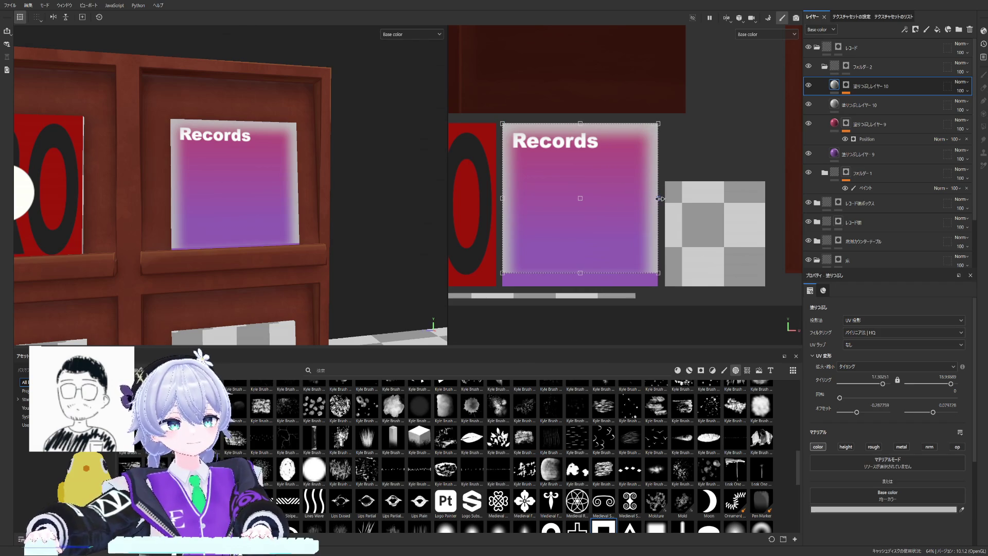
left_click_drag(580, 273, 579, 285)
mouse_move(185, 155)
left_mouse_down("alt")
mouse_move(200, 141)
mouse_move(182, 143)
left_mouse_up("alt")
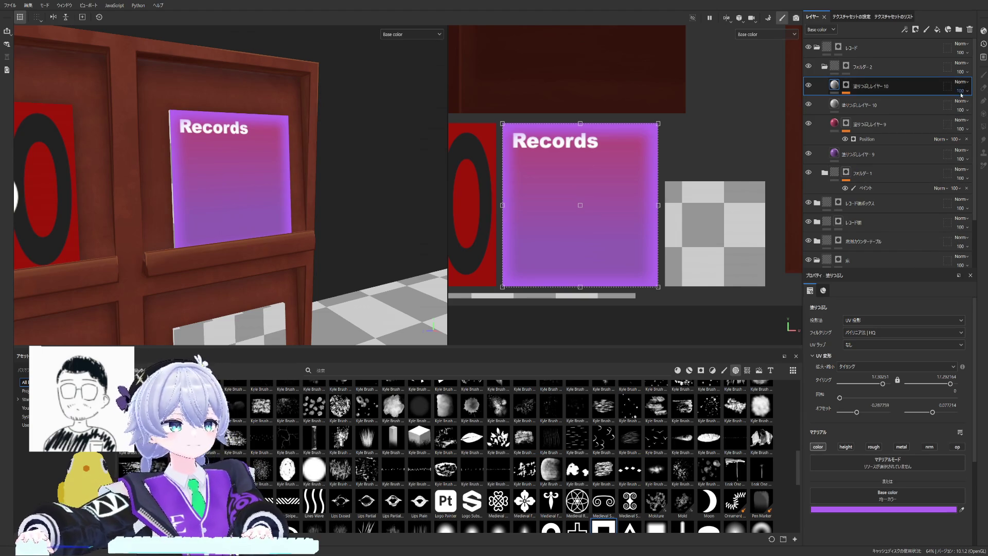
type("60")
Step: Adjust the purple overlay's opacity up then down for a softer pink-to-purple gradient on the Records sleeve
key("Return")
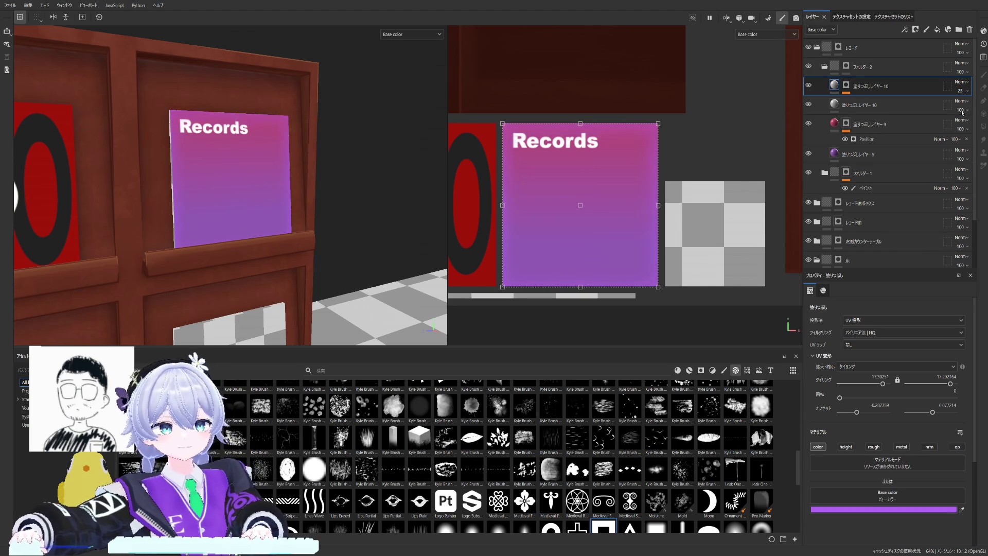
left_click_drag(958, 113, 972, 110)
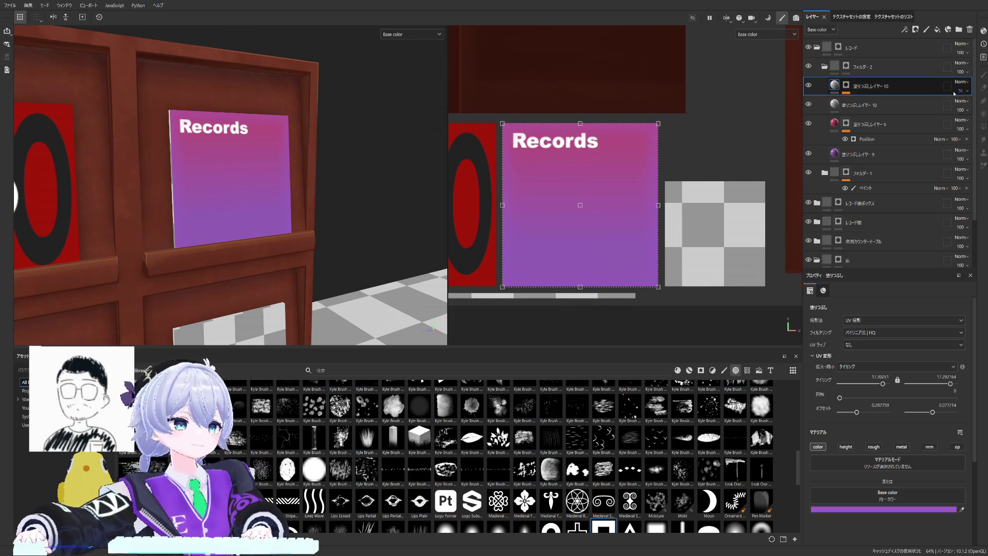
mouse_move(386, 178)
left_mouse_down("alt")
mouse_move(181, 193)
mouse_move(200, 187)
left_mouse_up("alt")
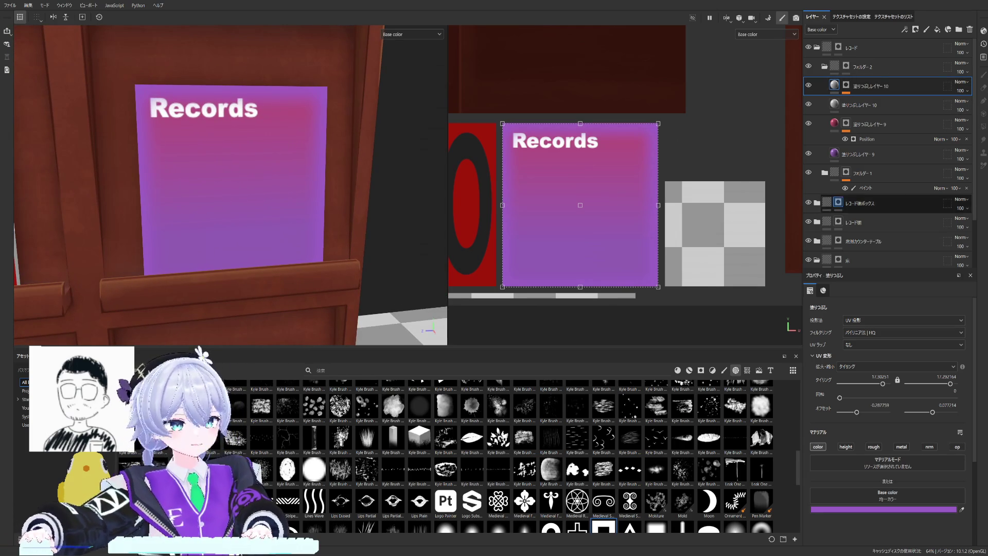
left_click_drag(256, 178, 426, 172, "alt")
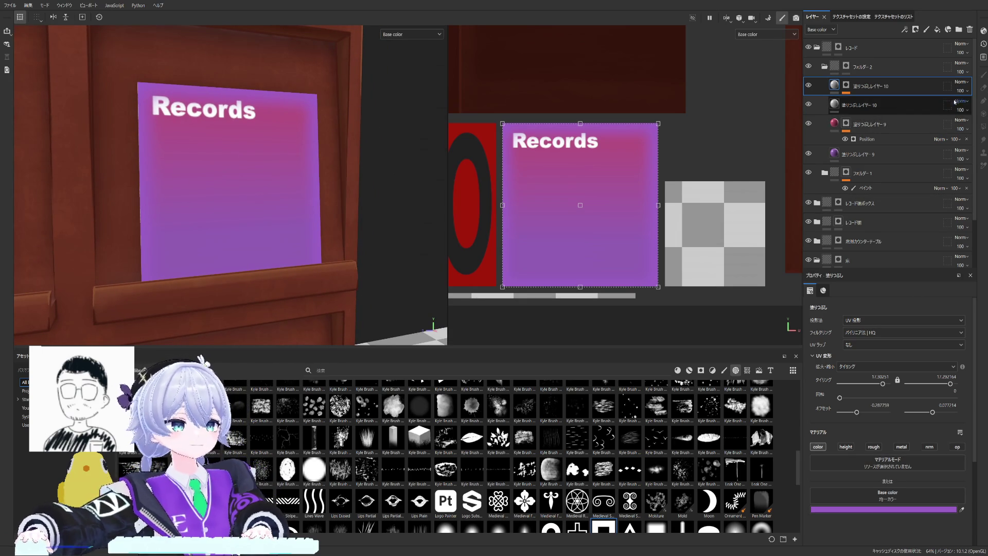
mouse_move(961, 97)
left_mouse_down()
mouse_move(971, 111)
mouse_move(945, 116)
left_mouse_up()
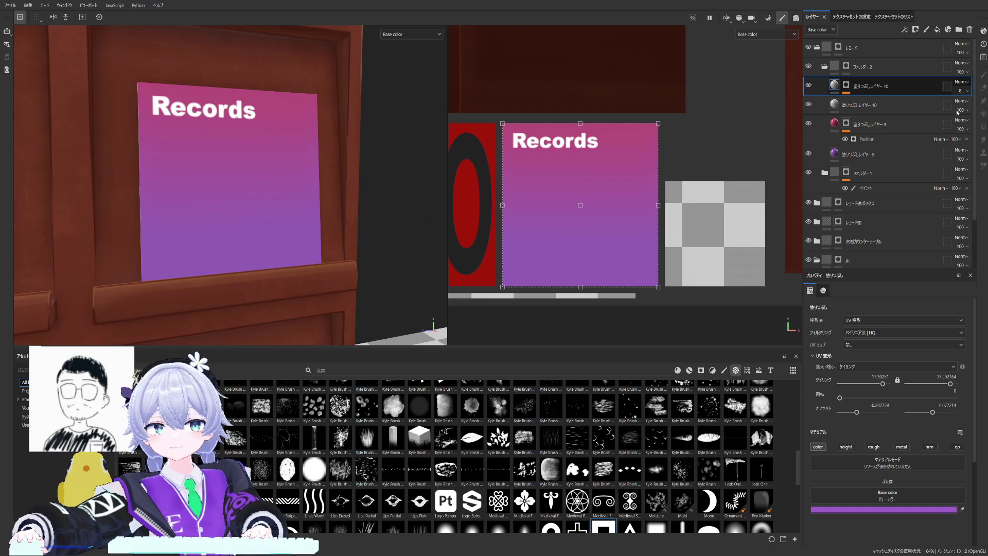
mouse_move(276, 224)
right_mouse_down("alt")
mouse_move(203, 235)
mouse_move(247, 235)
right_mouse_up("alt")
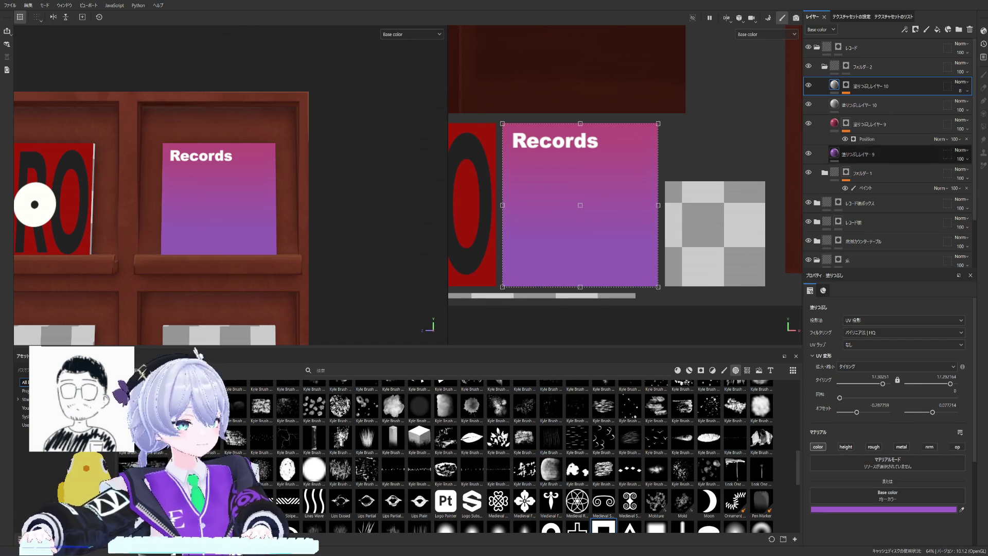
scroll(888, 154, "down", 1)
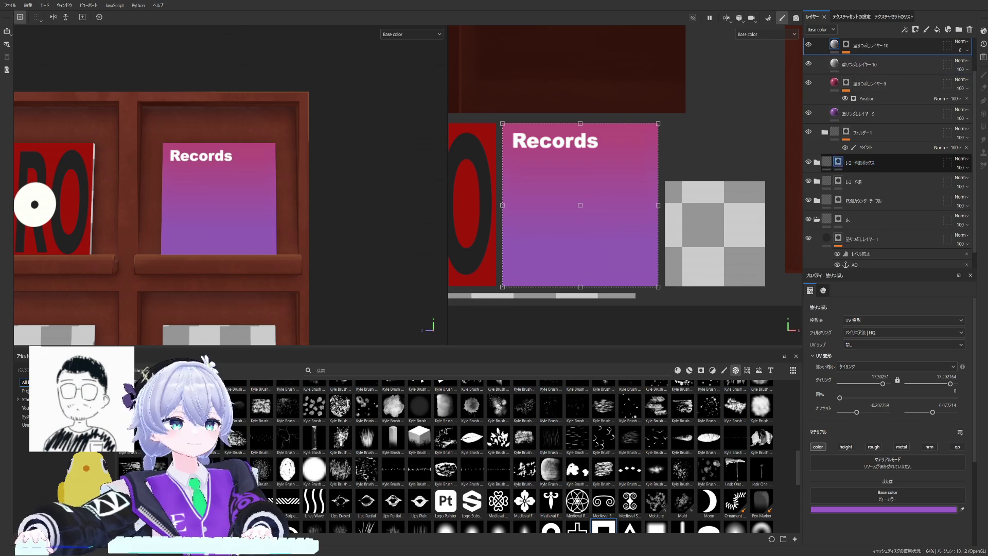
Step: Copy both Fill layer 8 label-circle layers from Folder 1 and paste them atop the Records folder
left_click(825, 131)
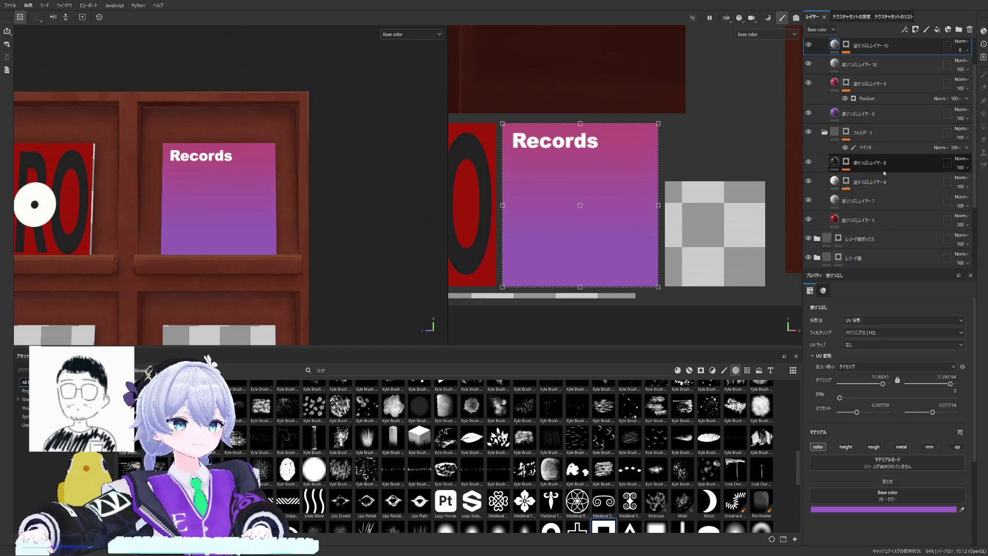
left_click(884, 164, "ctrl")
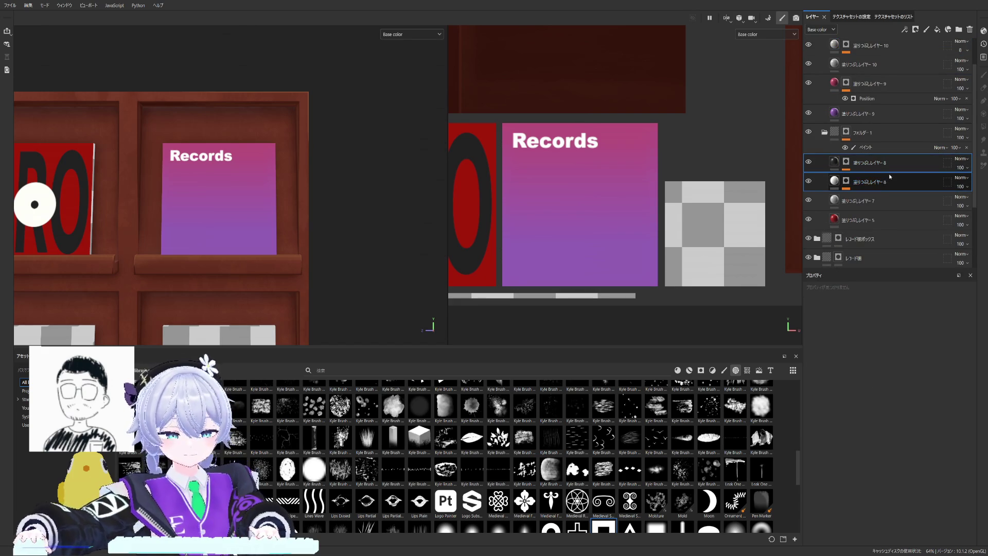
scroll(884, 182, "up", 1)
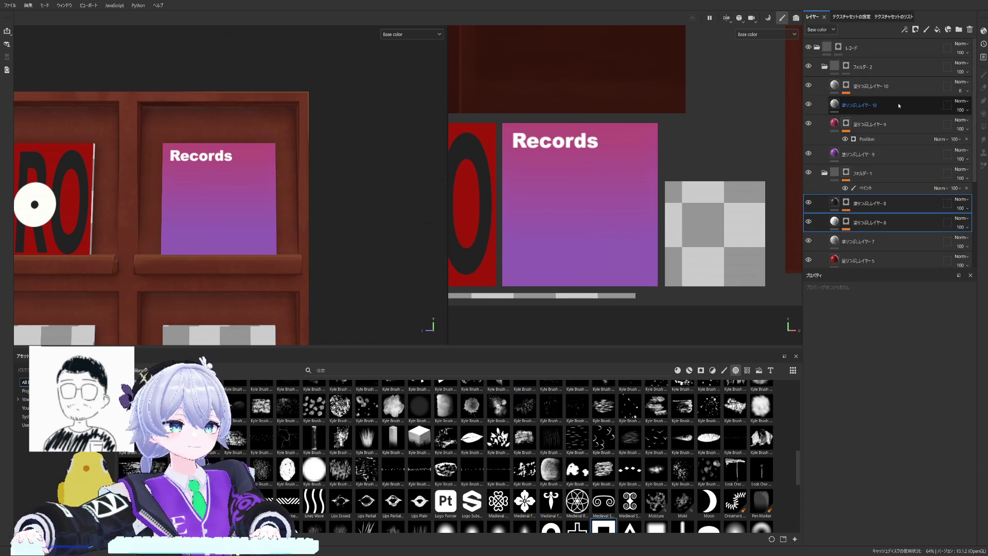
left_click(881, 88)
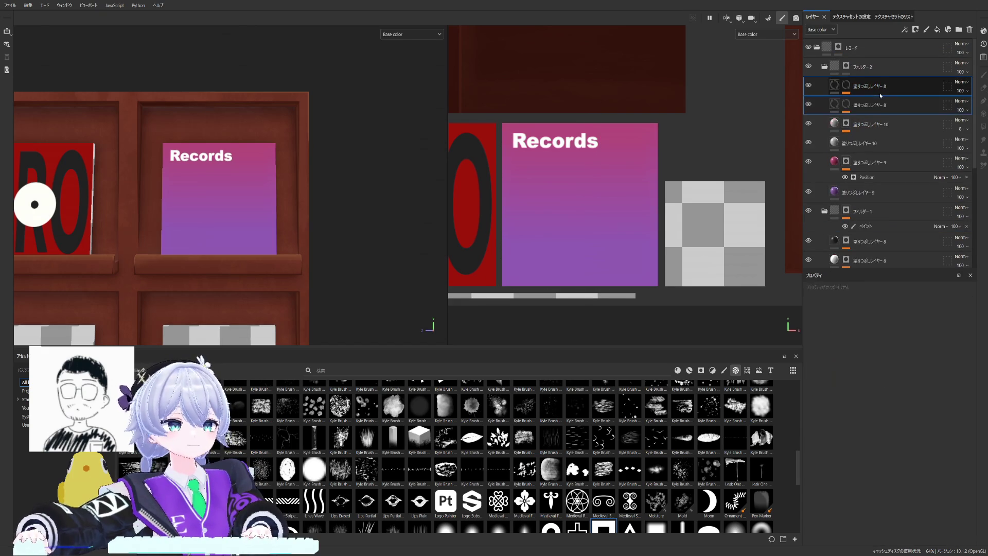
scroll(581, 180, "down", 2)
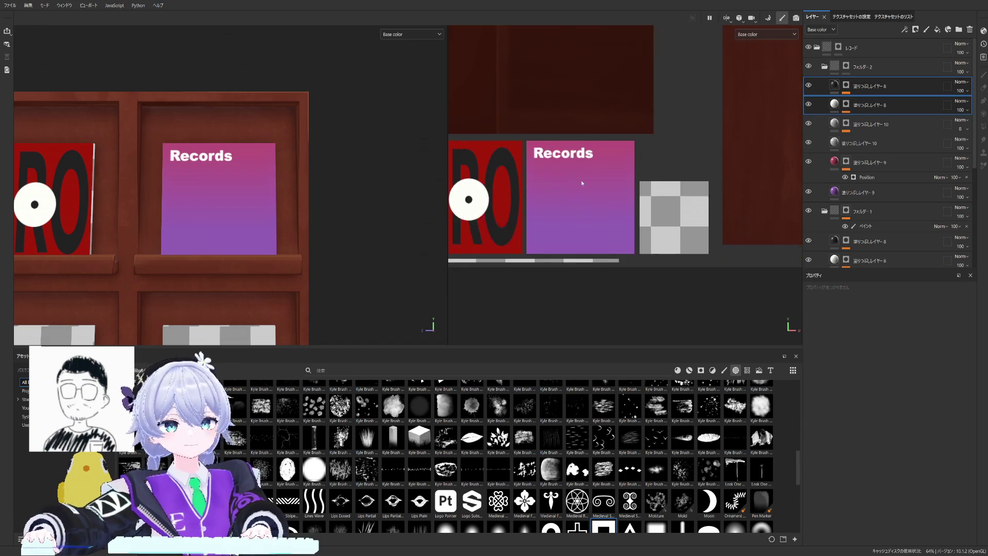
scroll(592, 173, "down", 1)
left_click(846, 105)
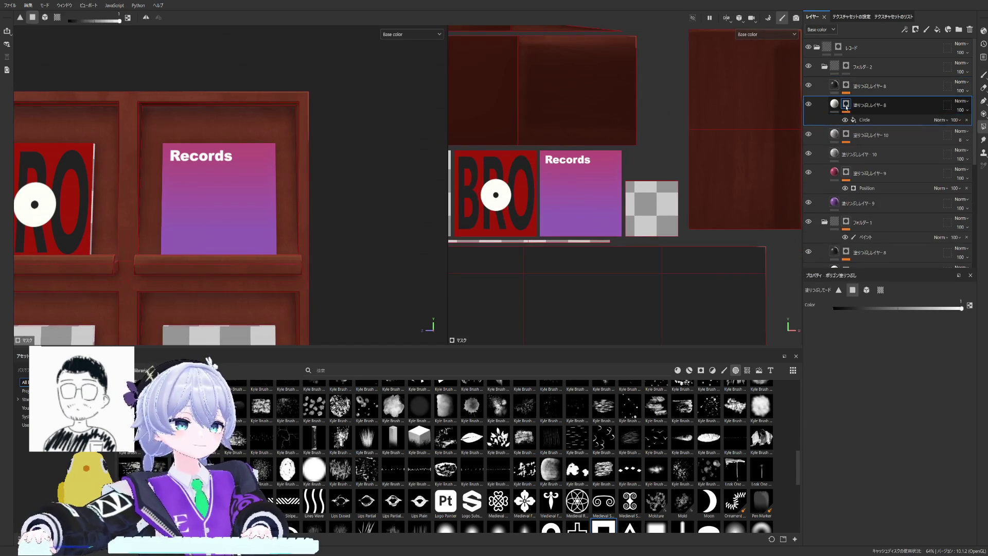
Step: Move the white label circle and the black centre dot masks from the BRO texture onto the Records sleeve
left_click(860, 119)
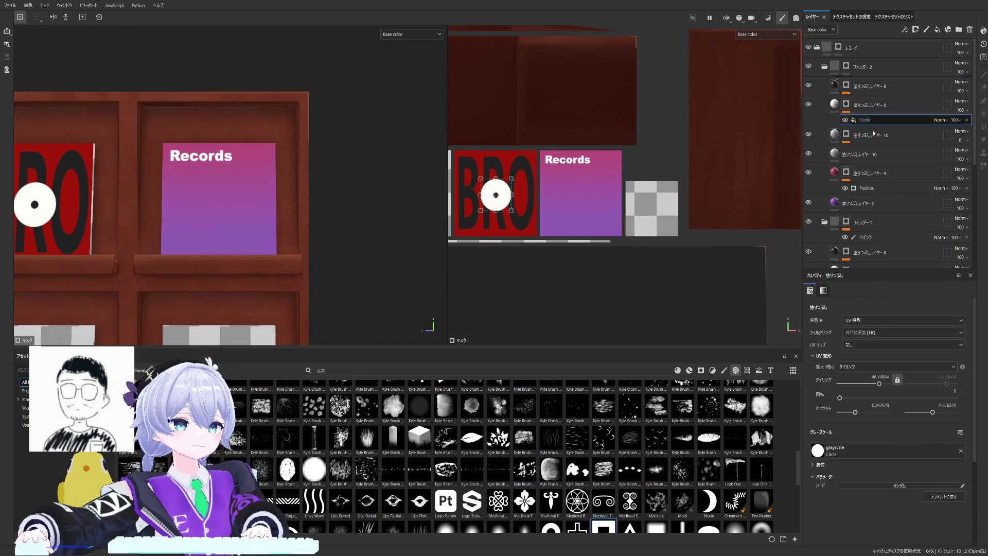
left_click_drag(497, 193, 582, 193)
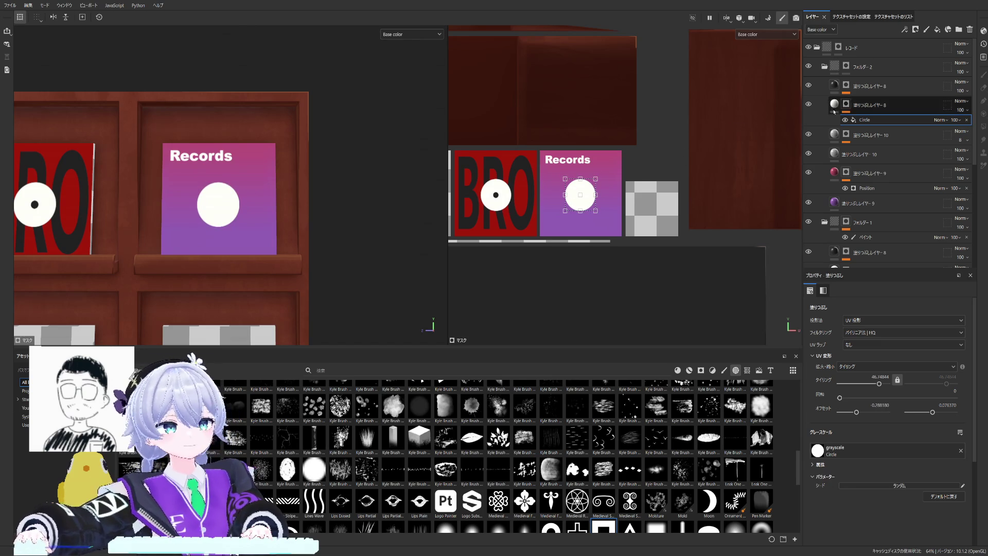
left_click(846, 85)
left_click(865, 100)
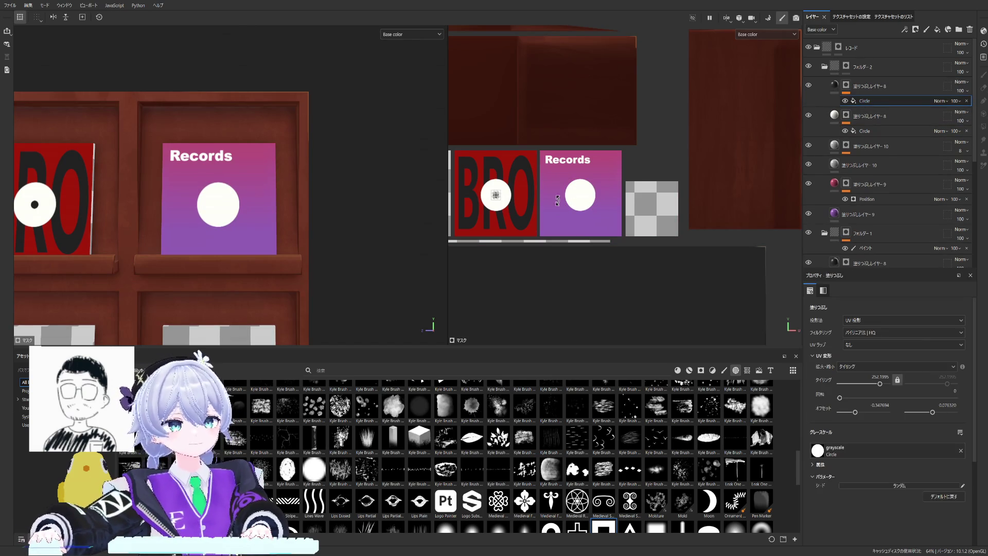
scroll(553, 203, "up", 1)
scroll(550, 205, "up", 2)
scroll(548, 209, "up", 2)
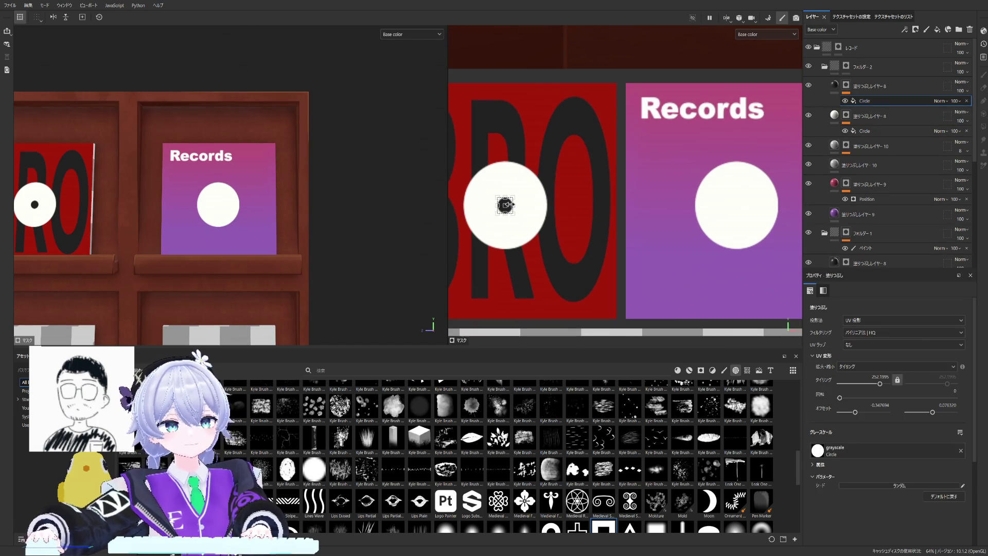
left_click_drag(505, 205, 740, 219)
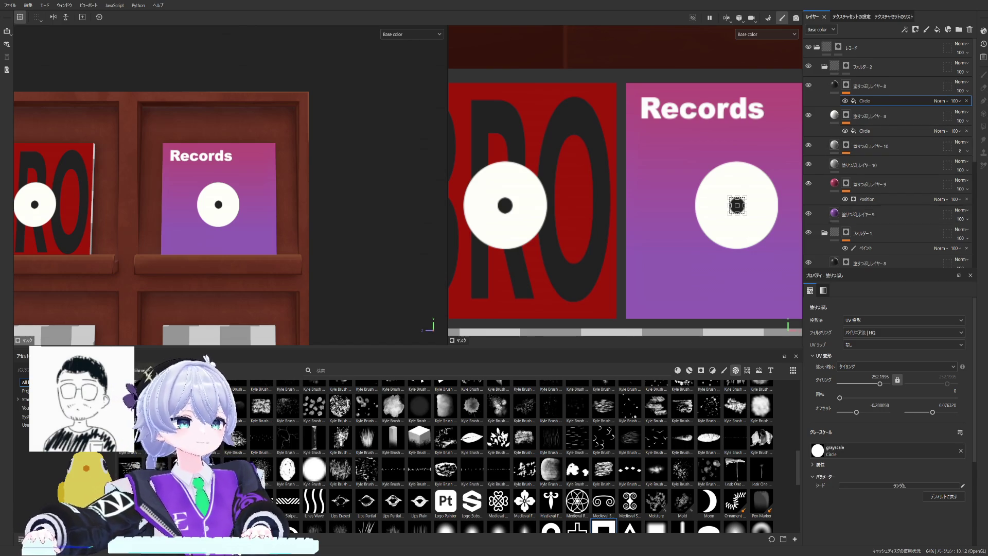
left_click(834, 185)
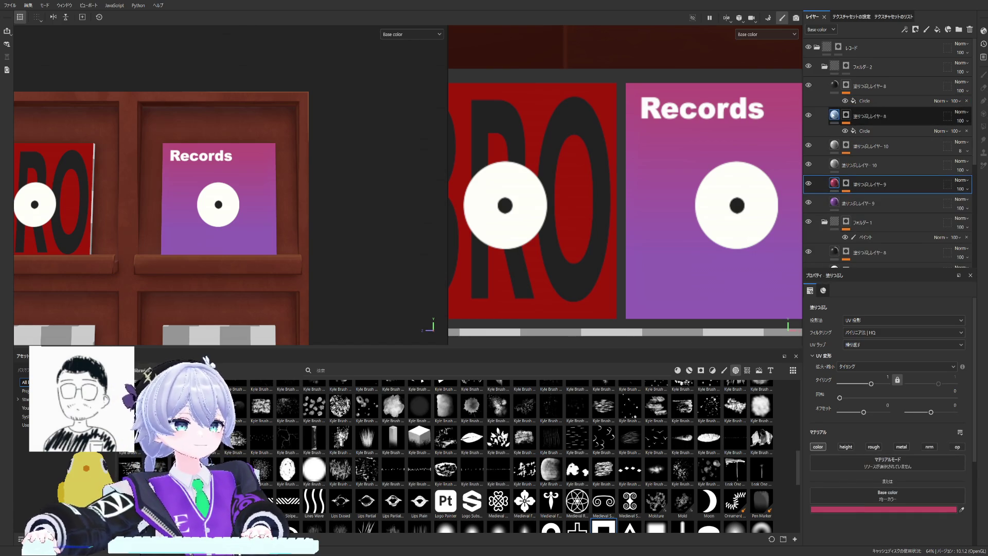
Step: Give the white label disc layer the pink base colour and lower its opacity to about 61
left_click(835, 116)
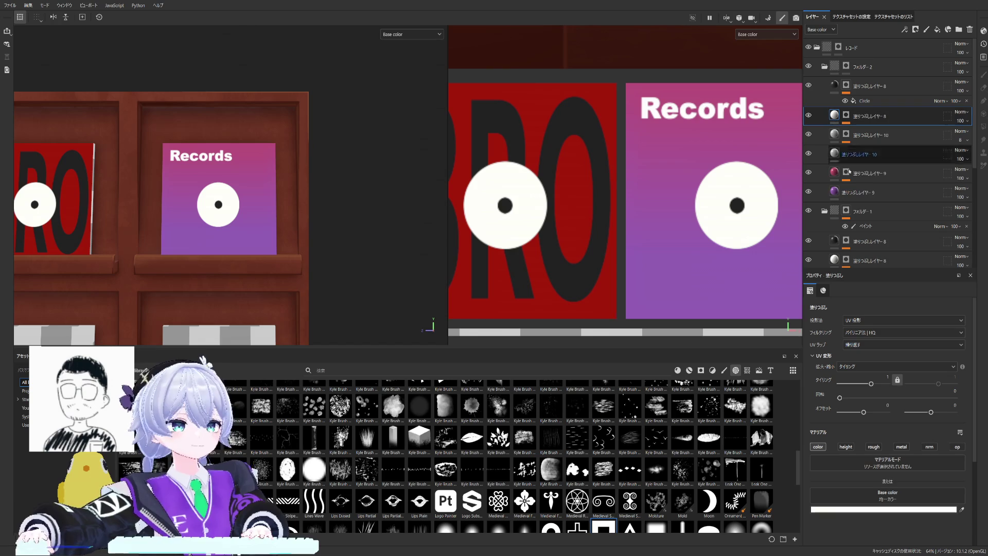
left_click(835, 191)
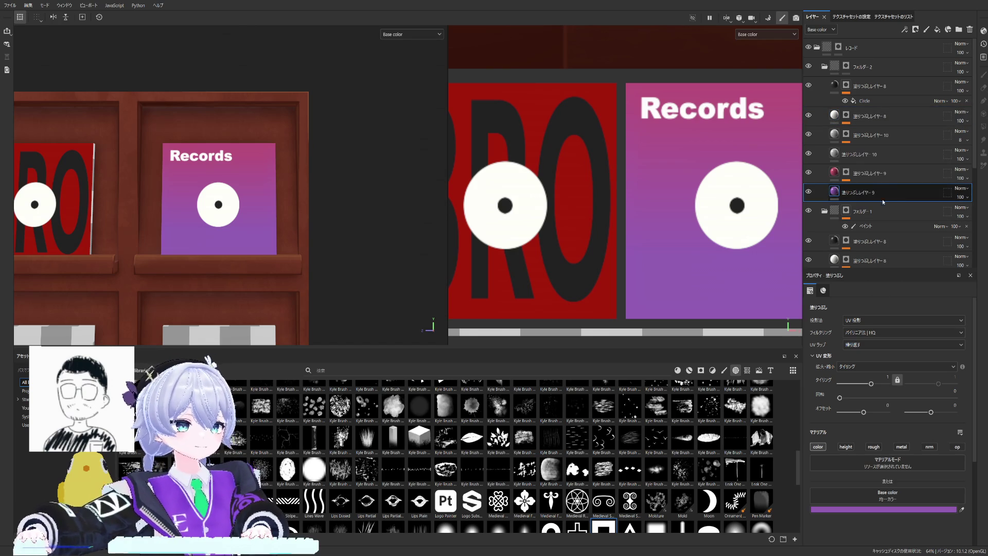
left_click(837, 173)
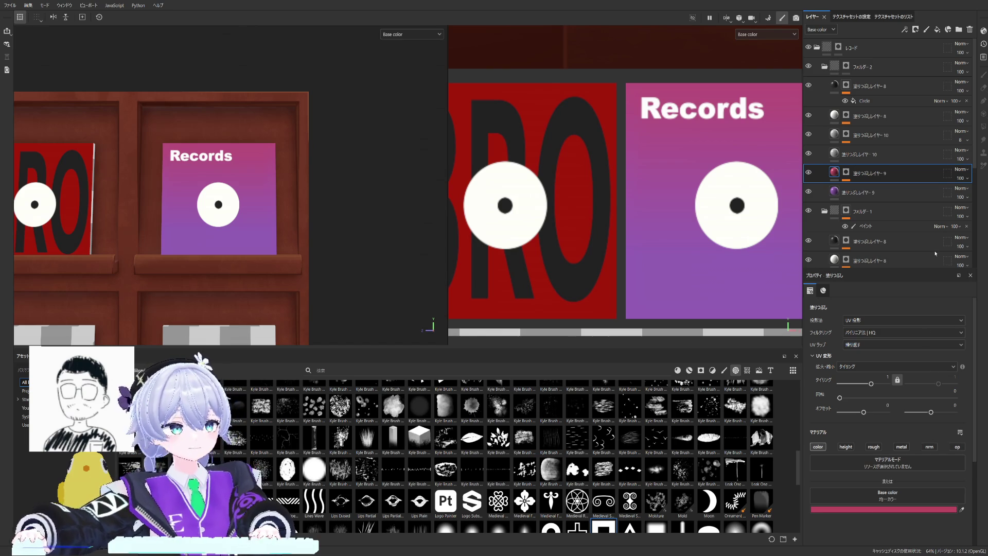
left_click(911, 117)
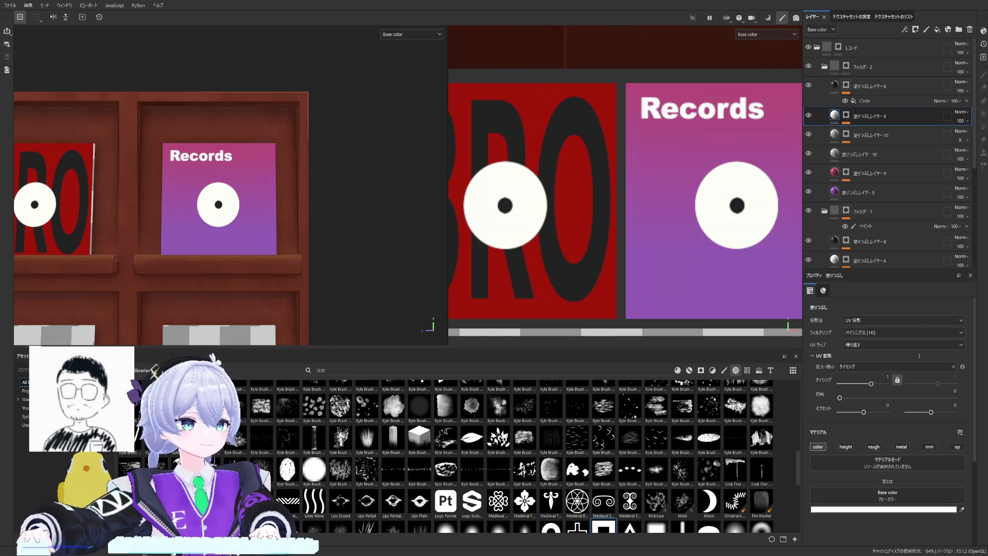
key("ctrl+z")
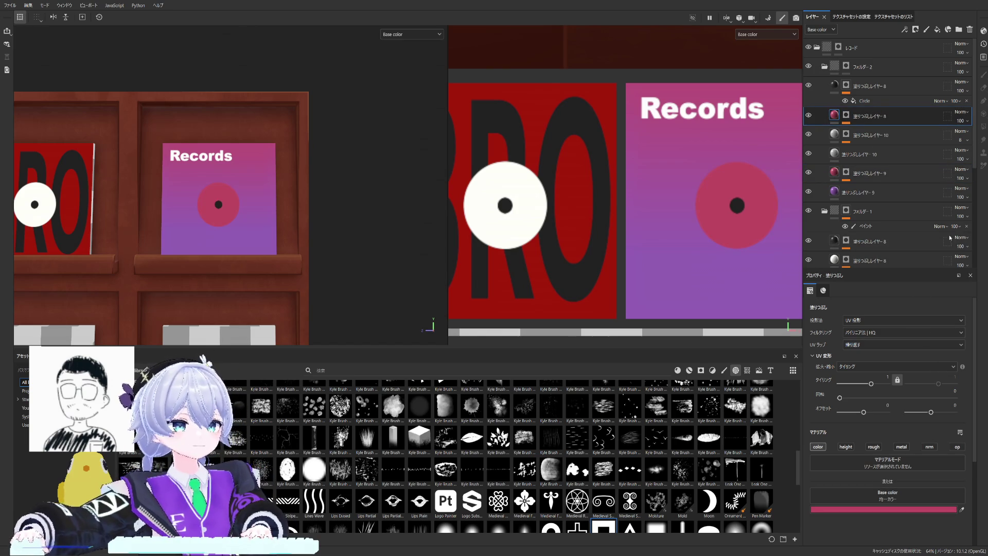
scroll(734, 208, "down", 2)
scroll(664, 212, "up", 2)
scroll(641, 209, "up", 2)
scroll(644, 240, "up", 1)
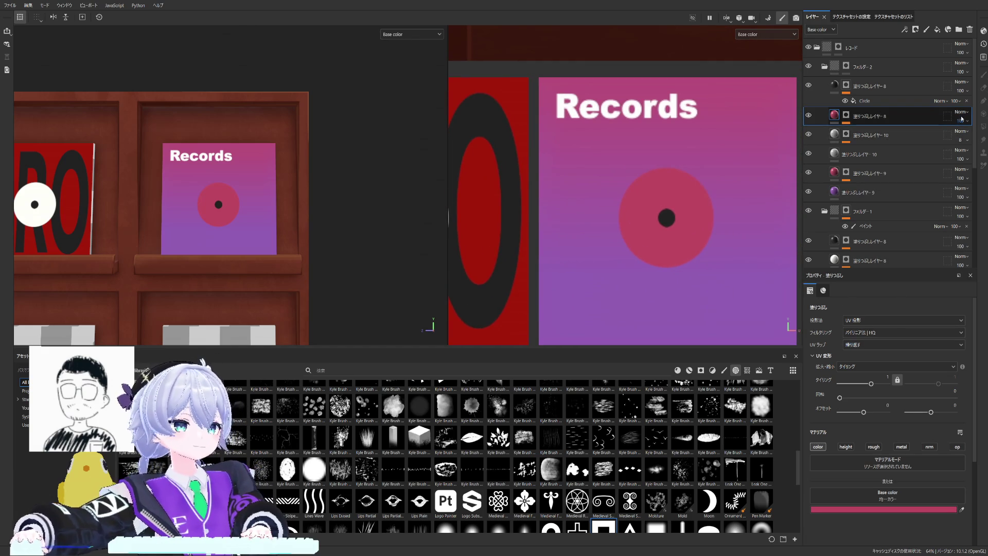
left_click_drag(976, 135, 970, 140)
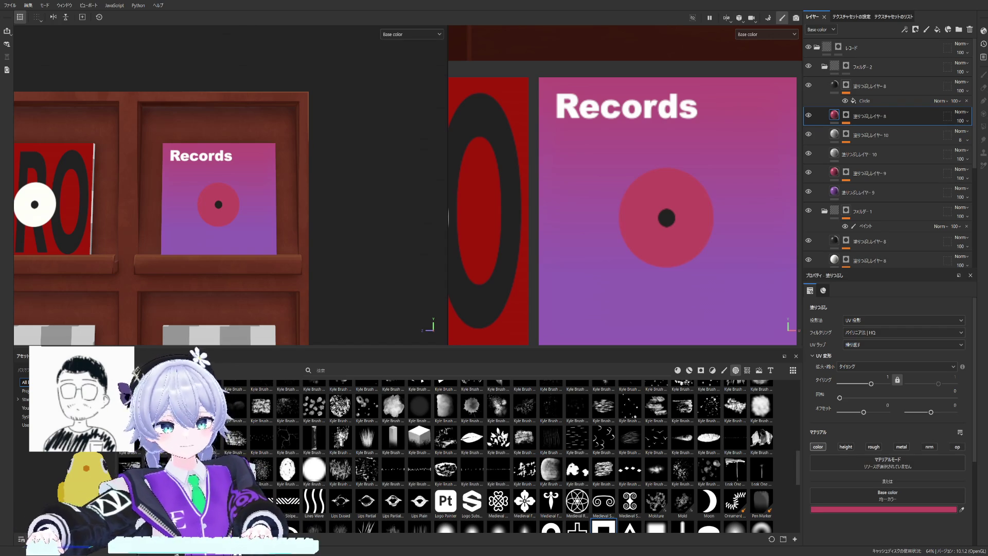
Step: Switch the centre-dot fill layer to white and orbit to check the Records disc on the shelf
middle_click_drag(673, 190, 610, 178)
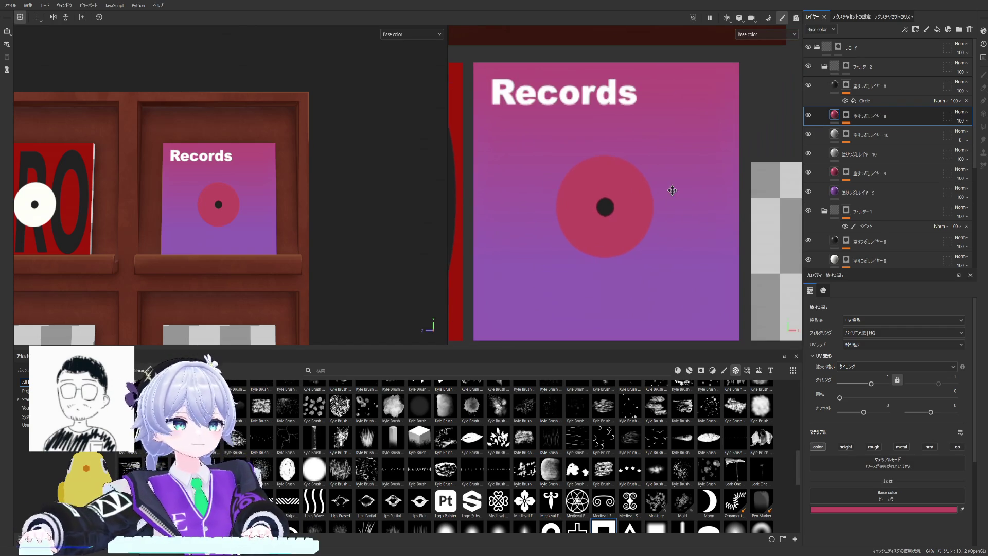
left_click(829, 91)
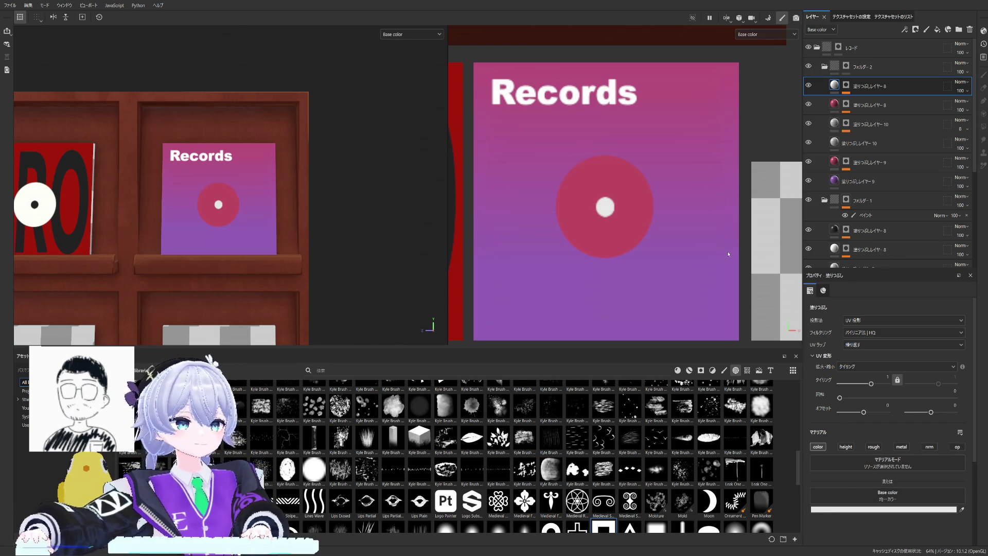
scroll(727, 253, "down", 5)
scroll(532, 236, "down", 2)
left_click_drag(286, 221, 350, 227, "alt")
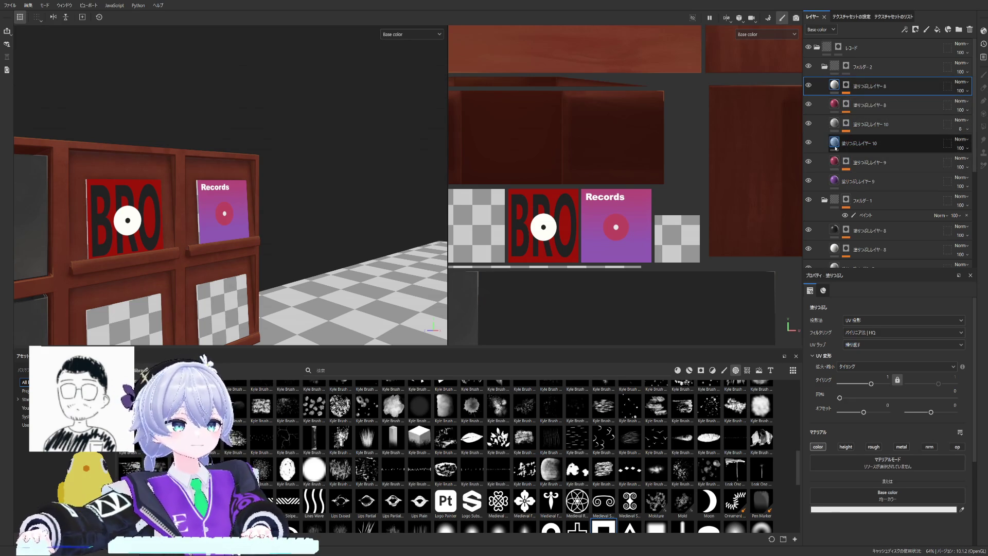
Step: Scale down the Records title text, then duplicate the pink disc fill layer with Ctrl+D
left_click(865, 143)
scroll(638, 193, "up", 2)
scroll(638, 193, "up", 2)
left_click_drag(620, 172, 589, 183)
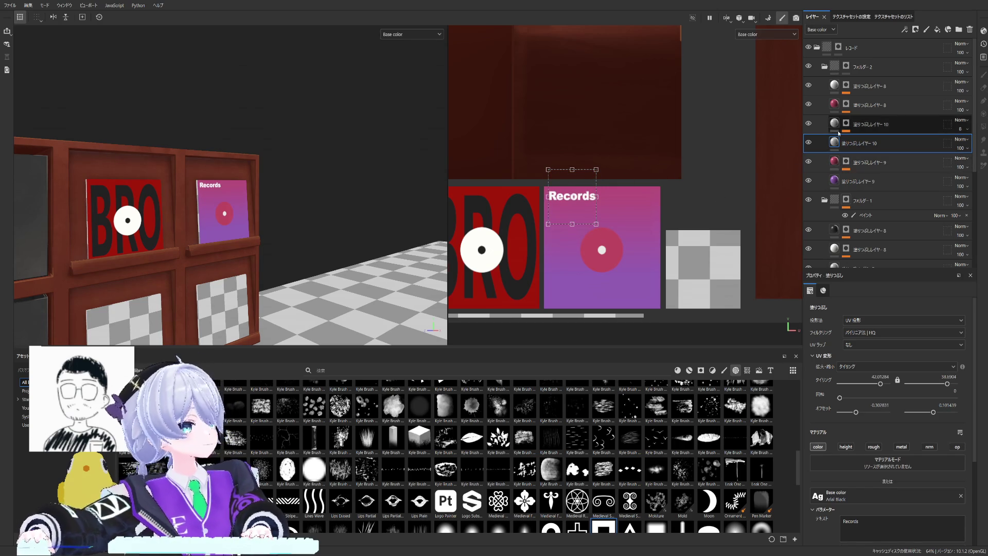
left_click(835, 105)
left_click(835, 86)
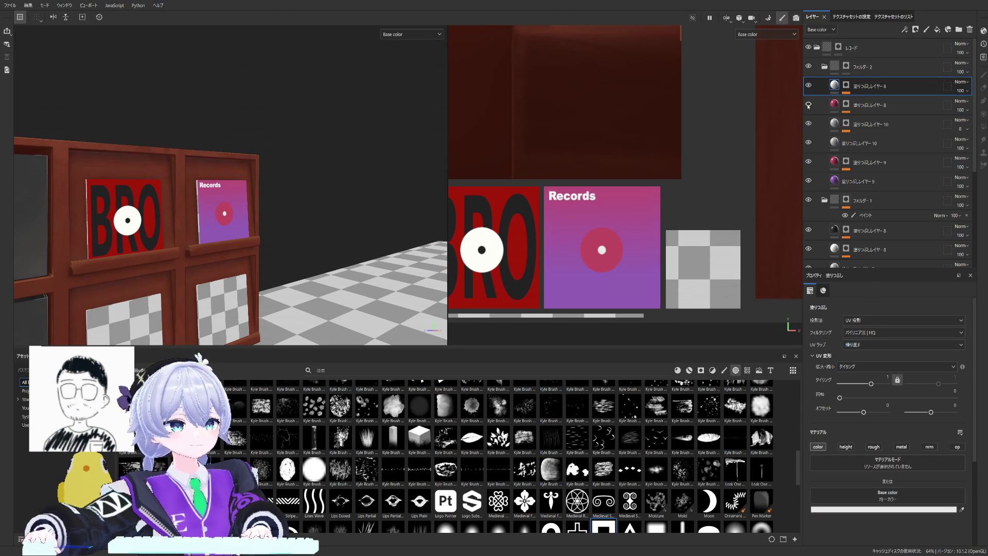
left_click(872, 104)
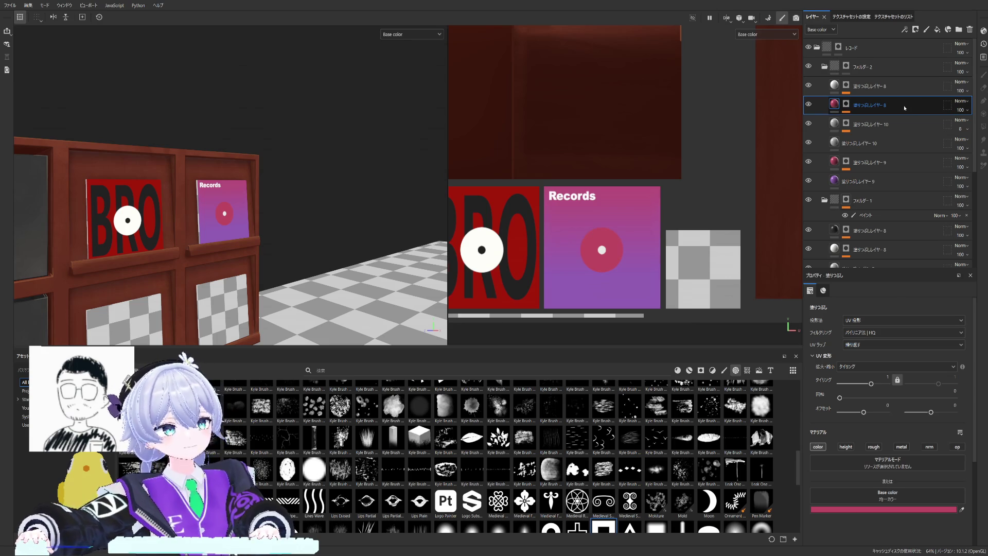
key("ctrl+d")
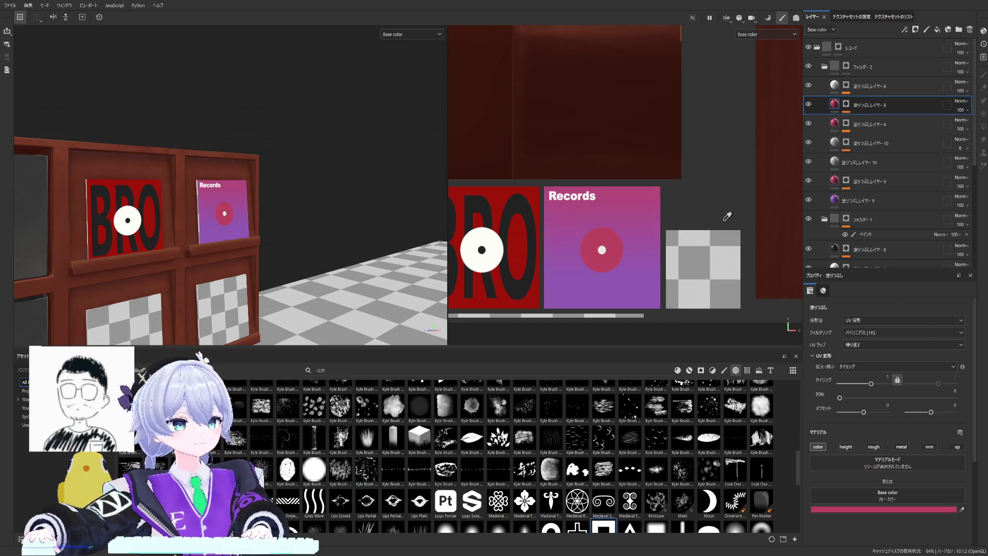
Step: Set the copied disc layer to purple at opacity 86 and give it a Circle mask
left_click(655, 274)
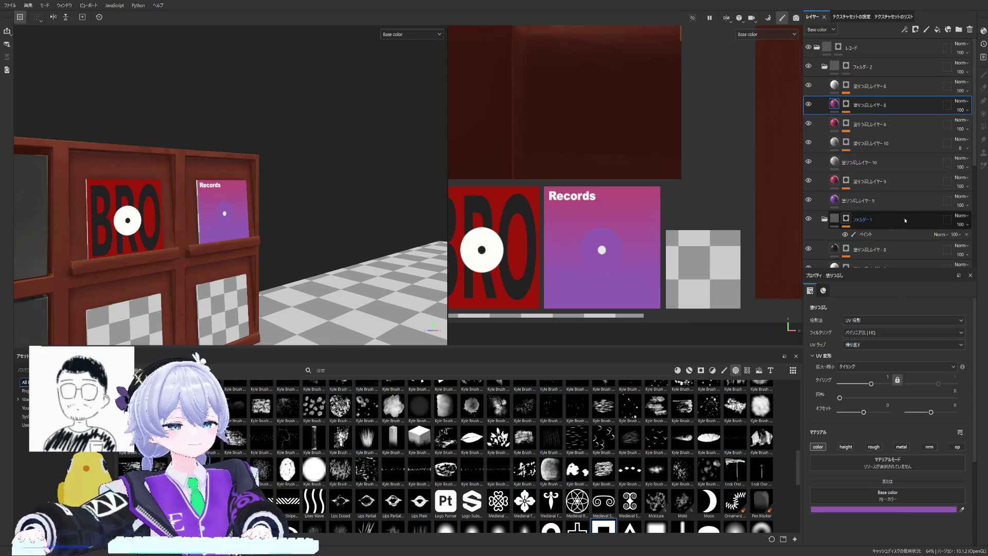
left_click(960, 110)
left_click_drag(970, 124, 950, 124)
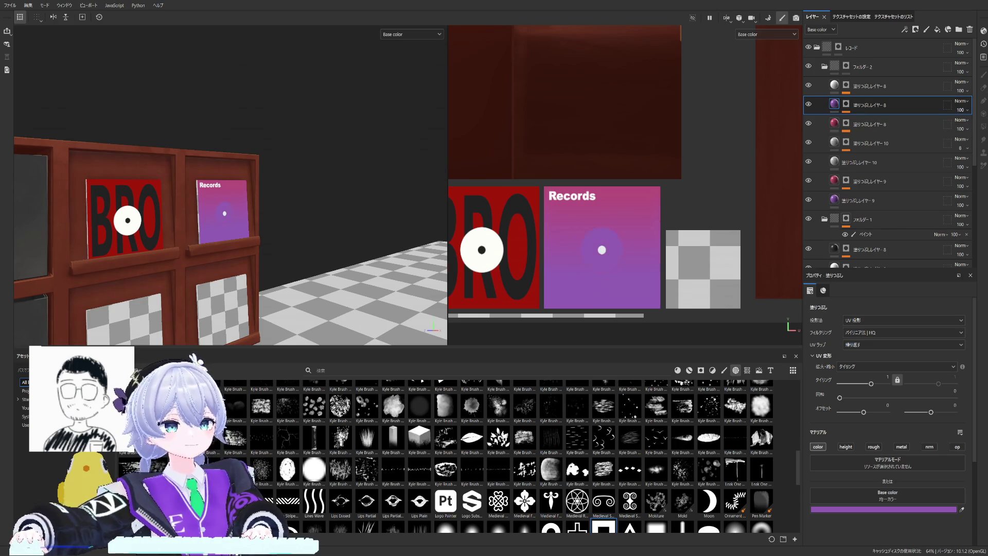
left_click_drag(314, 468, 871, 122)
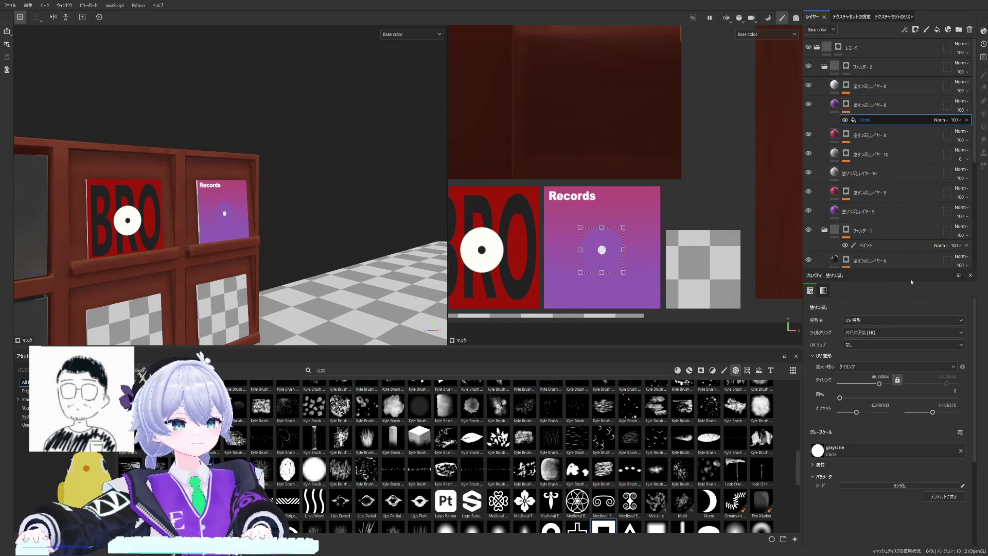
Step: Try a Cells 4 texture on the pink disc layer's mask, then remove it again
left_click(865, 136)
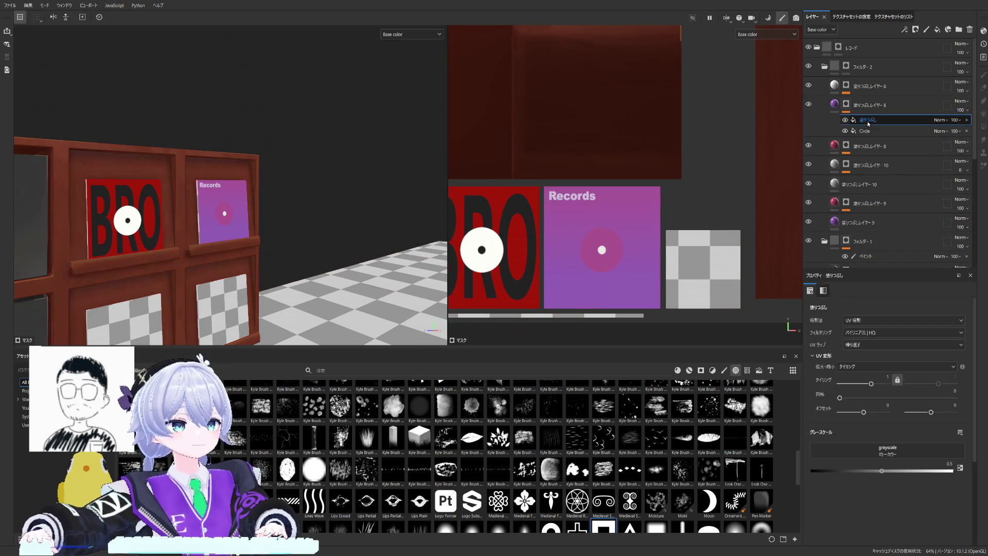
left_click(747, 370)
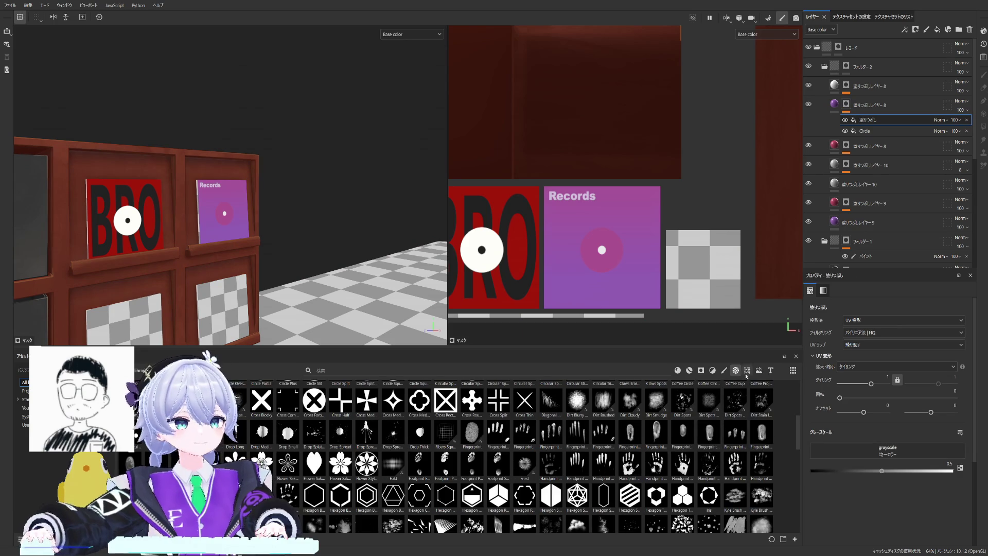
left_click(759, 370)
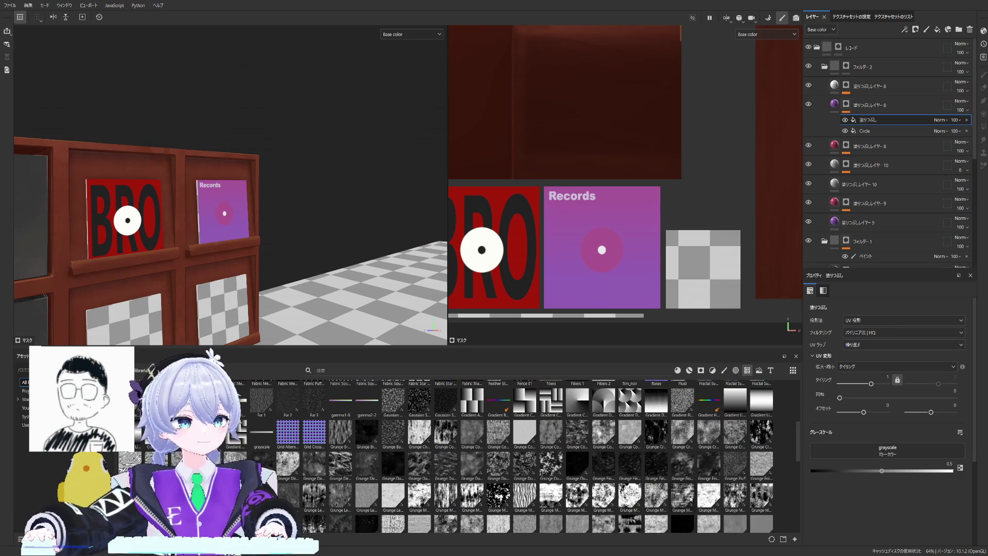
scroll(681, 478, "up", 3)
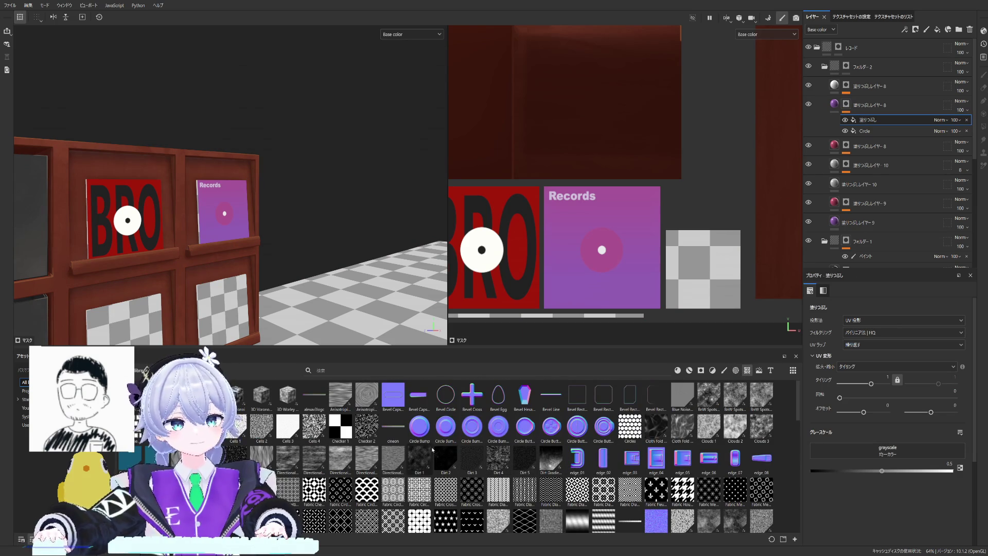
left_click_drag(317, 430, 849, 450)
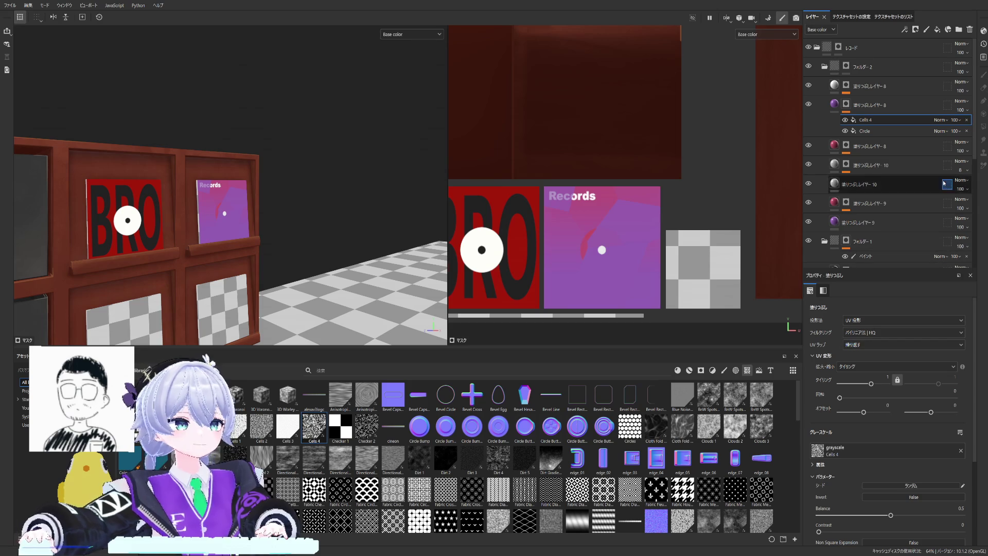
left_click(966, 119)
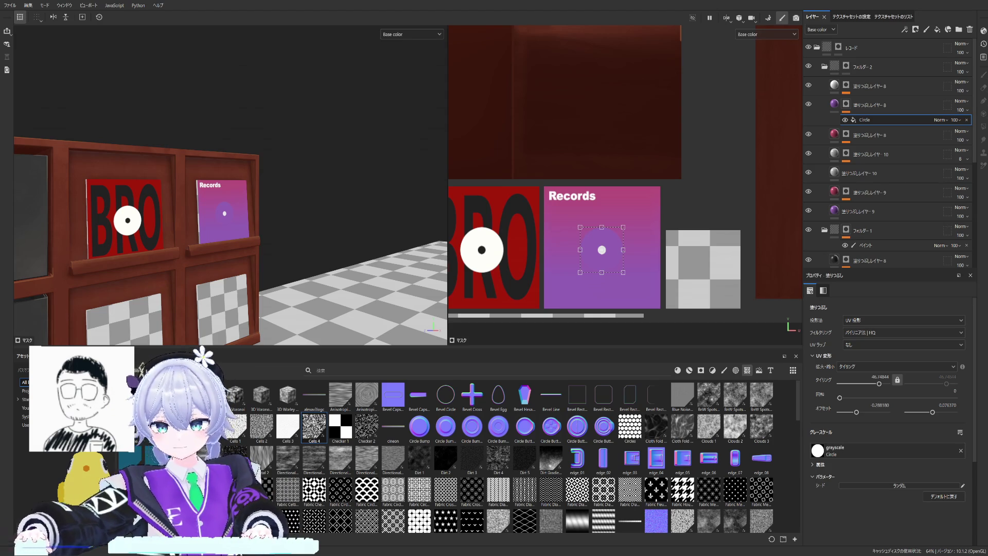
scroll(578, 197, "up", 2)
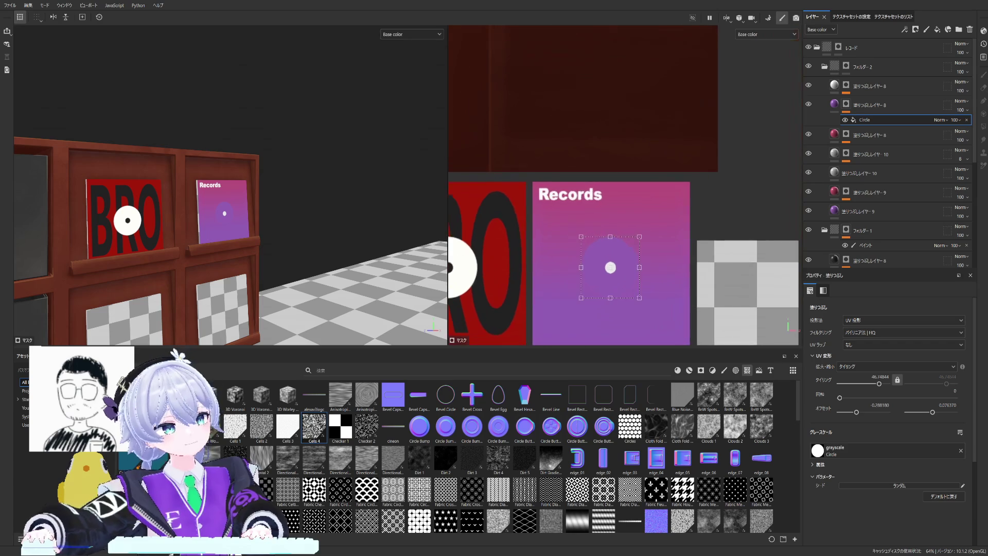
scroll(565, 165, "up", 1)
scroll(564, 165, "up", 1)
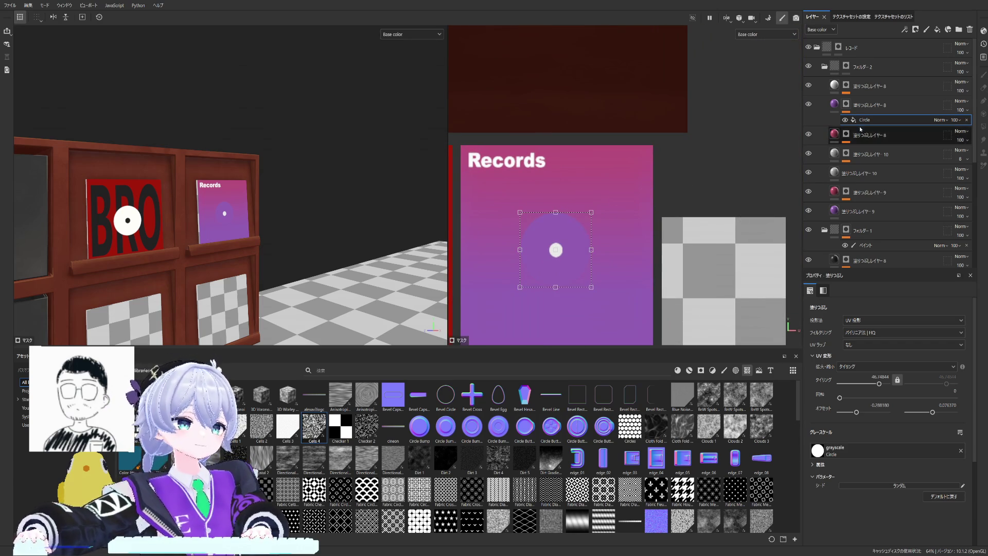
Step: Copy the Circle mask effect and paste it into the pink disc layer's mask
left_click(847, 104)
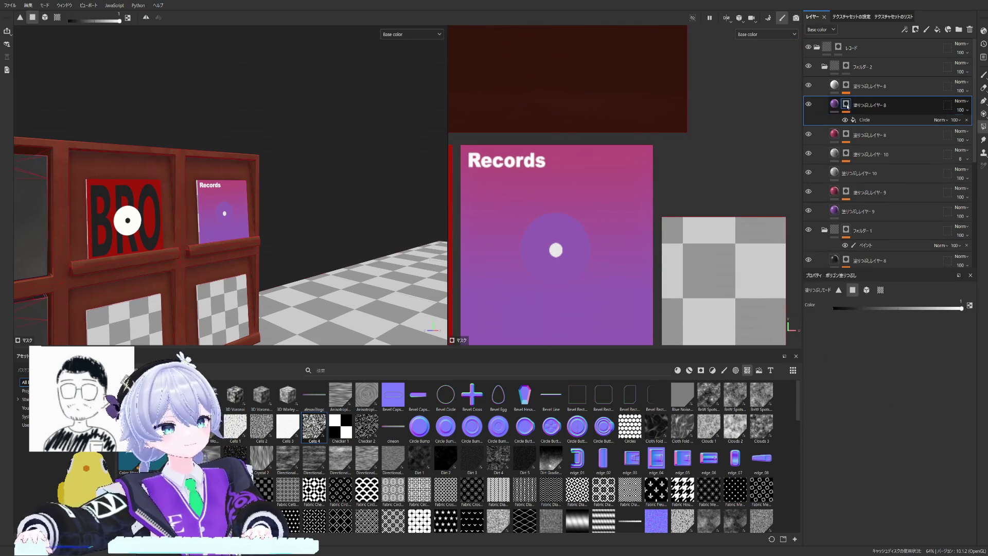
left_click(856, 120)
left_click(854, 134)
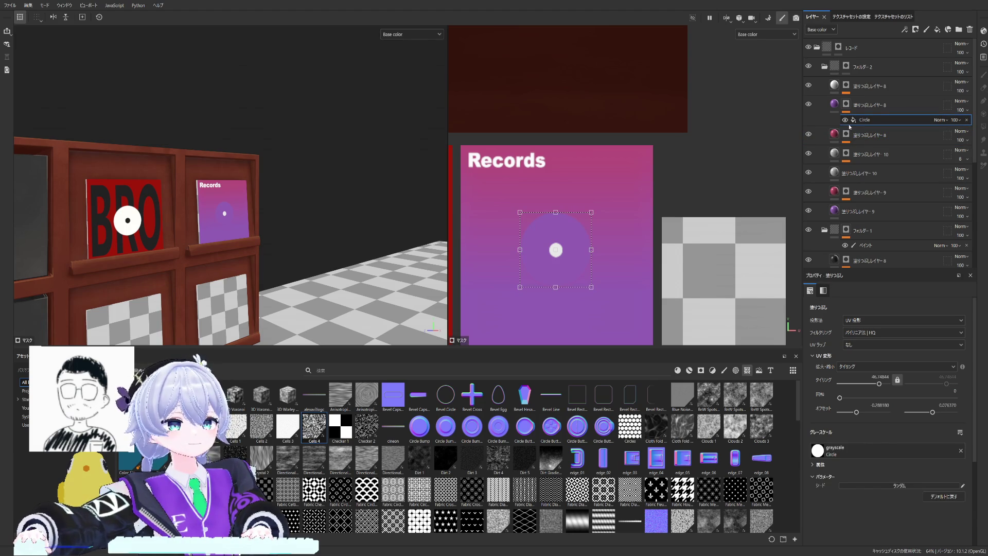
left_click(847, 135)
key("ctrl+v")
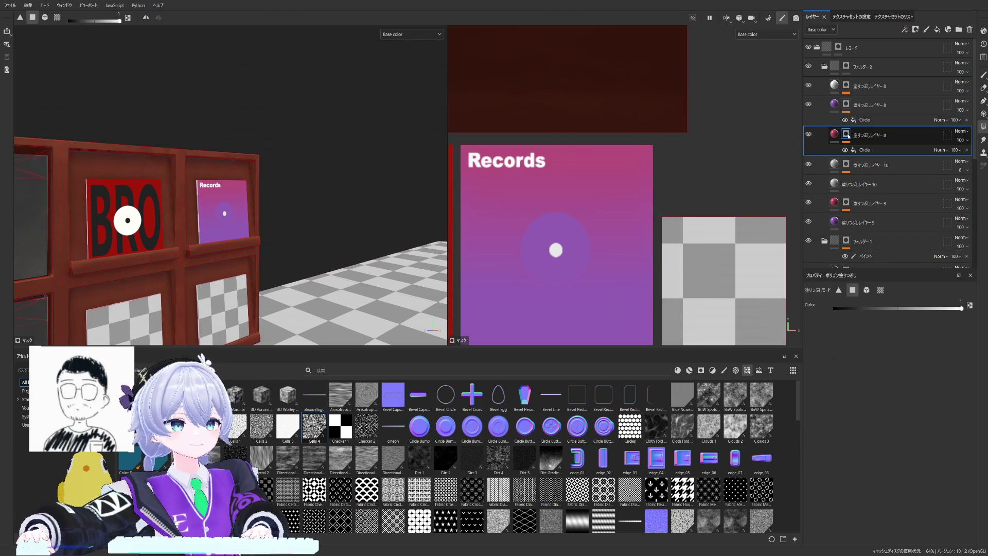
Step: Rename the pasted Circle effect and add a Fill effect to the purple layer's mask
left_click(863, 149)
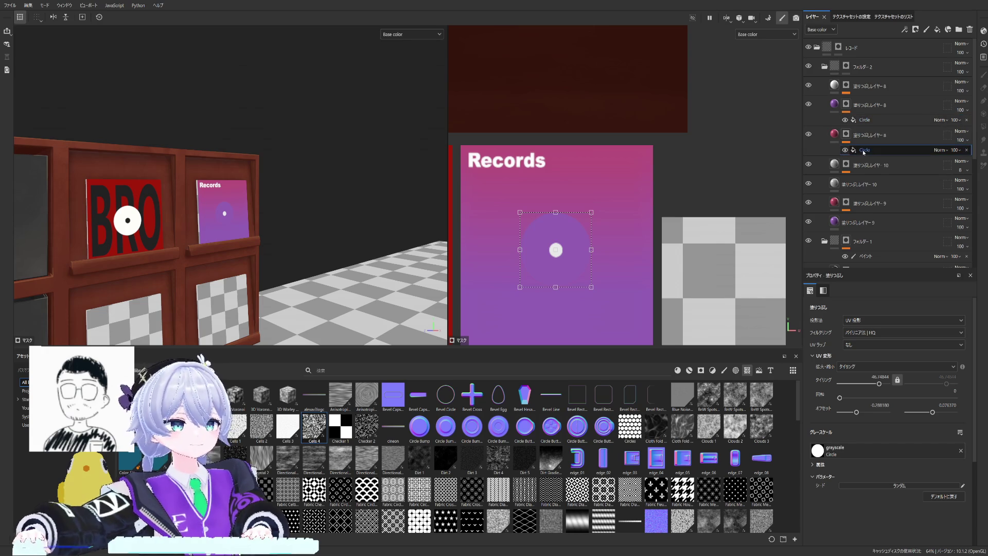
left_click(866, 120)
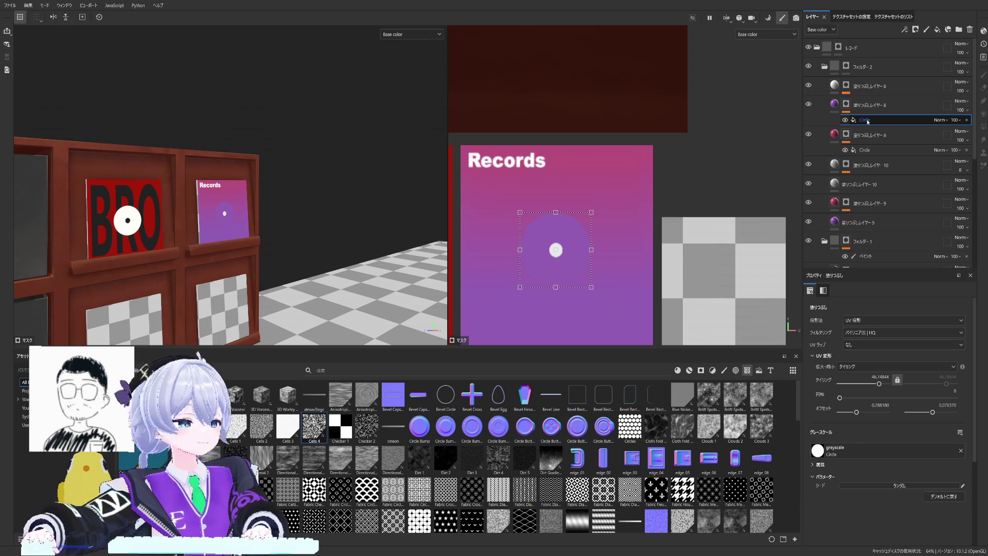
key("Return")
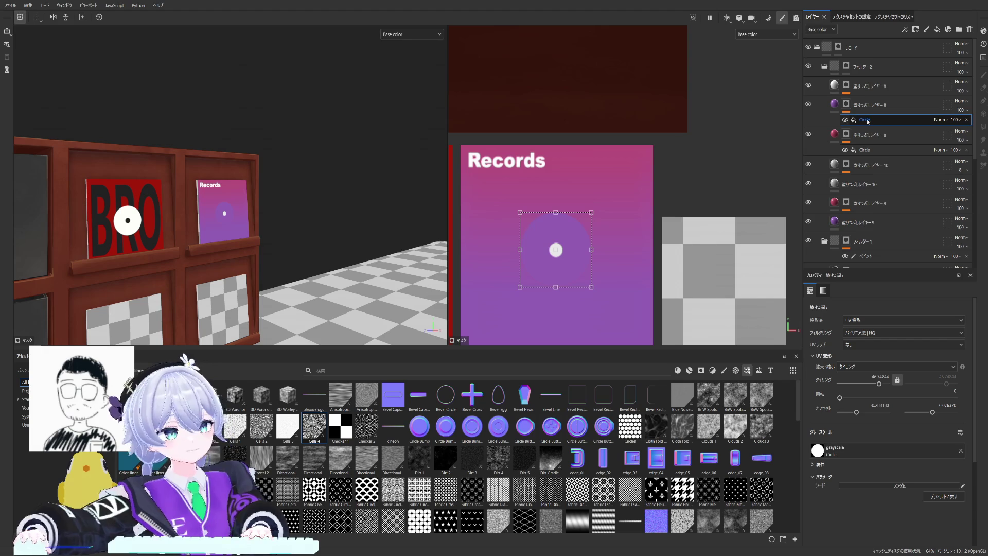
key("ctrl+d")
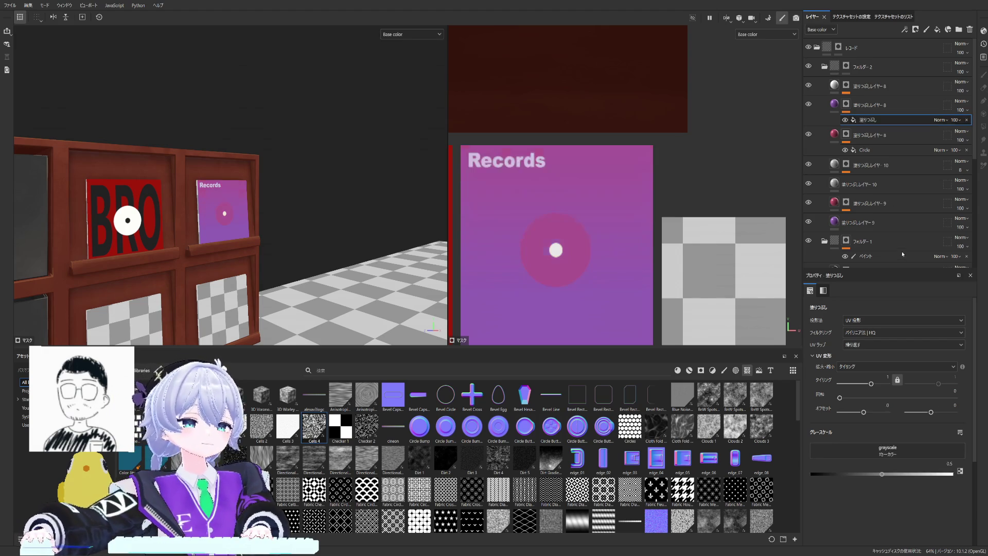
Step: Delete the Circle effect, its fill effect and the purple fill layer, leaving the deep-pink disc
left_click_drag(863, 131, 870, 116)
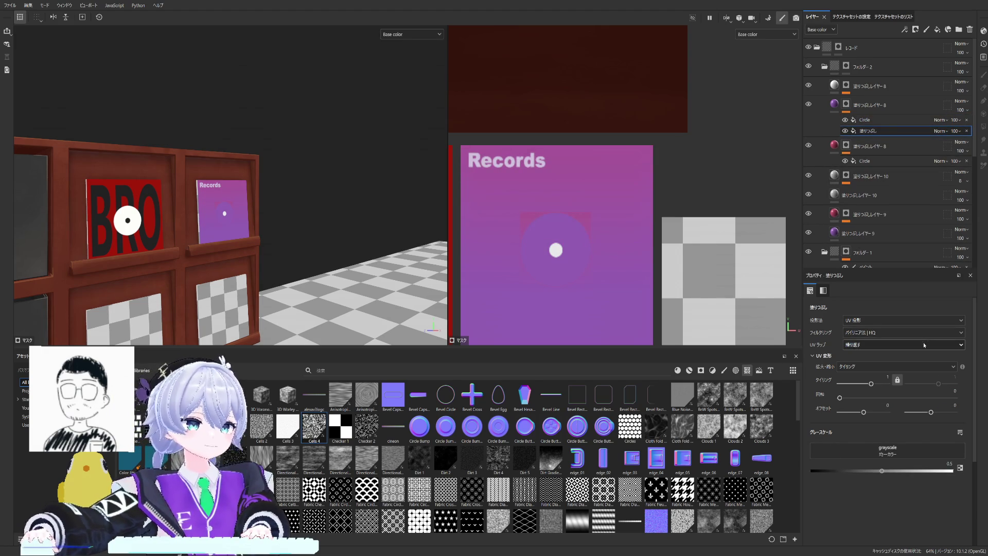
scroll(915, 365, "down", 3)
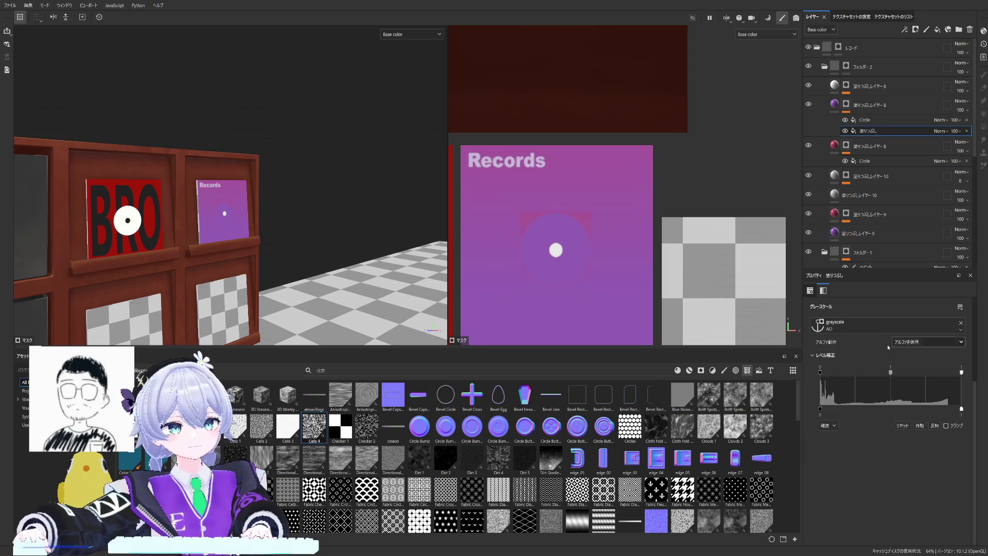
left_click(862, 121)
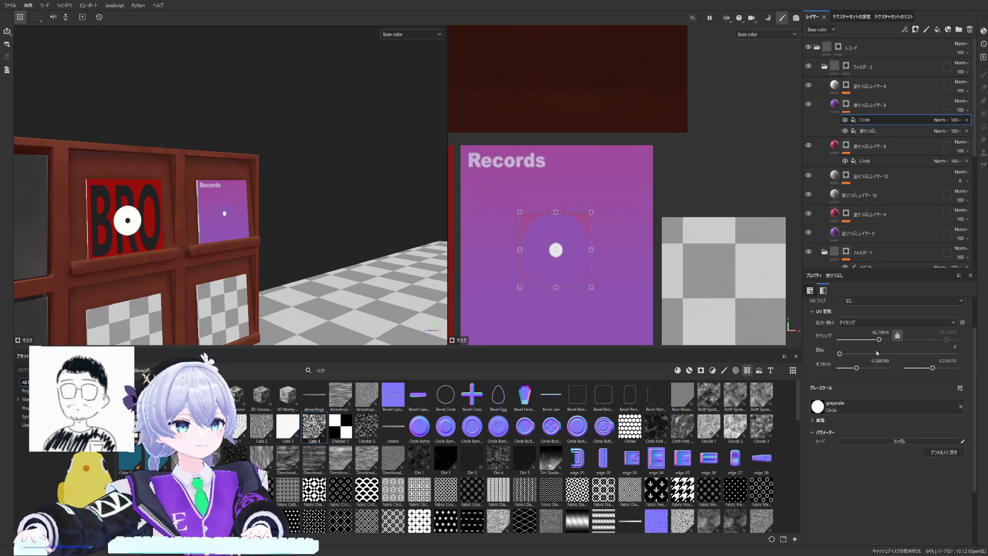
left_click_drag(879, 339, 882, 338)
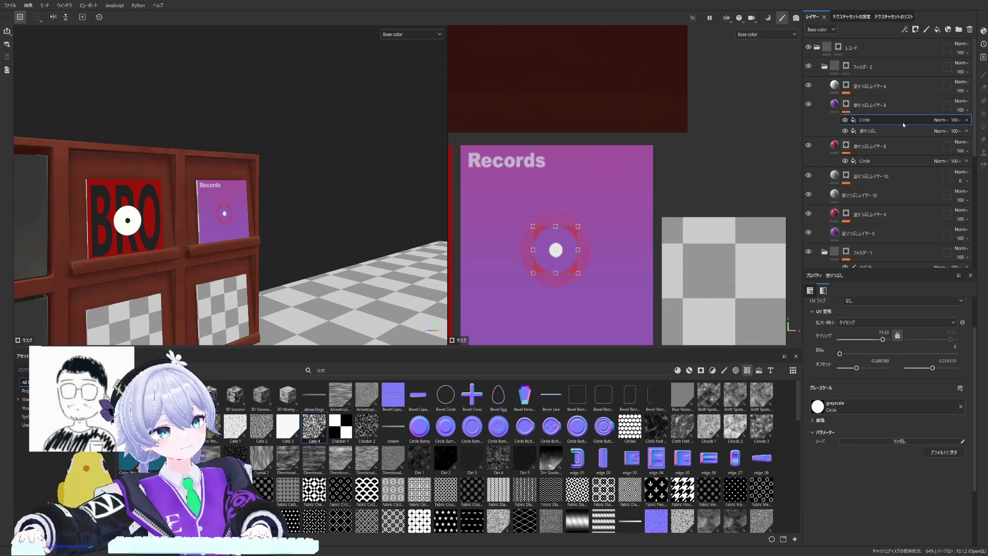
left_click(964, 120)
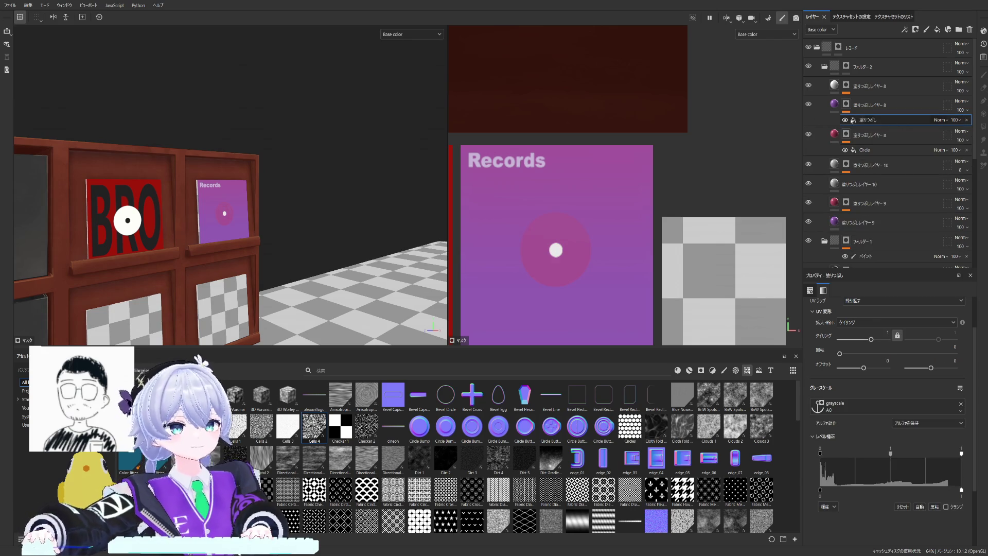
key("Delete")
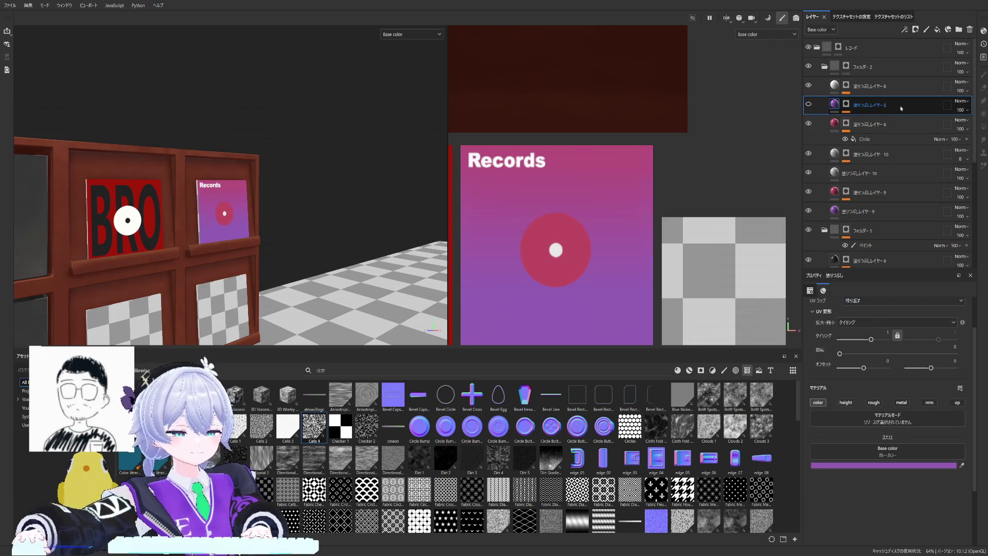
key("Delete")
scroll(594, 178, "down", 3)
scroll(571, 186, "down", 2)
scroll(563, 185, "up", 2)
scroll(335, 206, "up", 1)
scroll(386, 206, "up", 2)
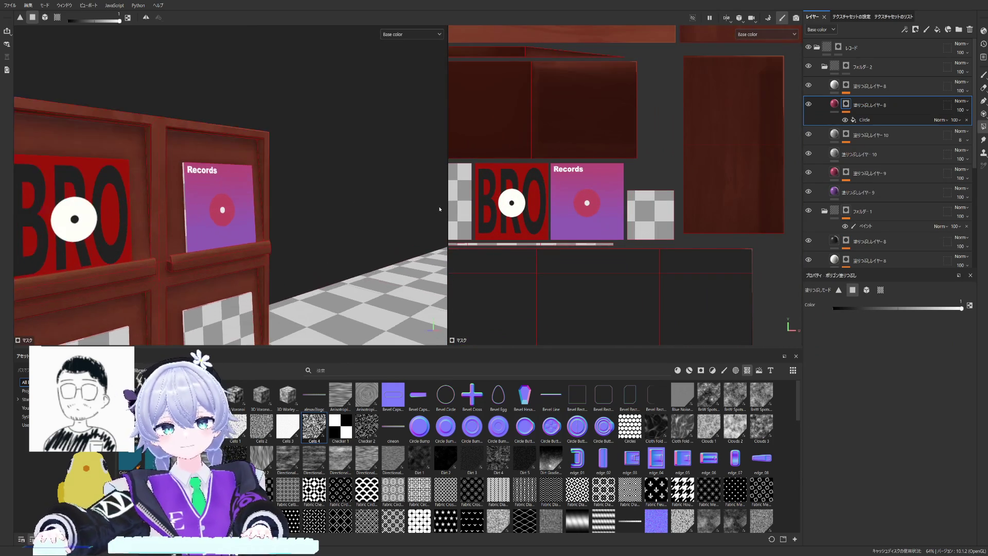
scroll(608, 200, "up", 1)
scroll(635, 225, "up", 1)
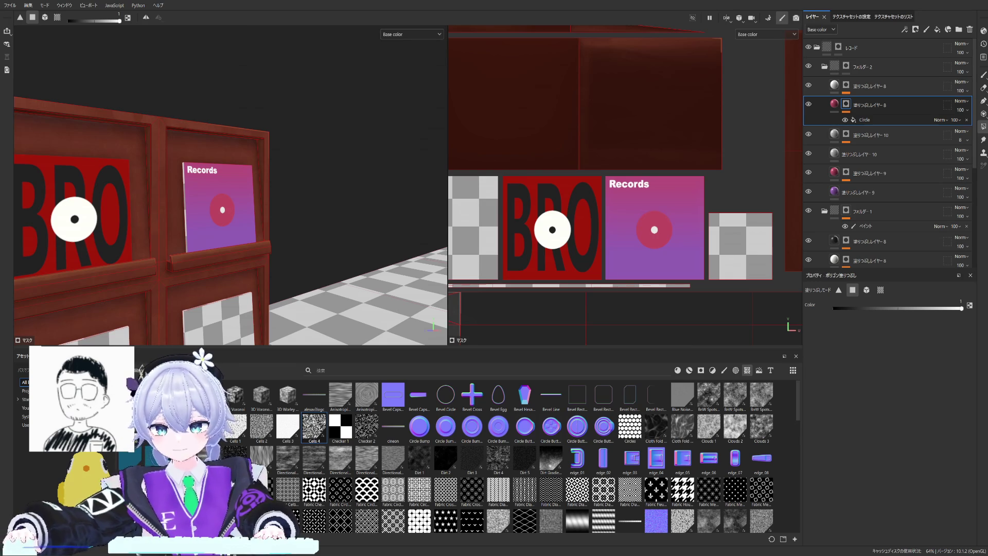
mouse_move(262, 155)
left_mouse_down("alt")
mouse_move(299, 140)
mouse_move(258, 146)
left_mouse_up("alt")
scroll(300, 141, "down", 5)
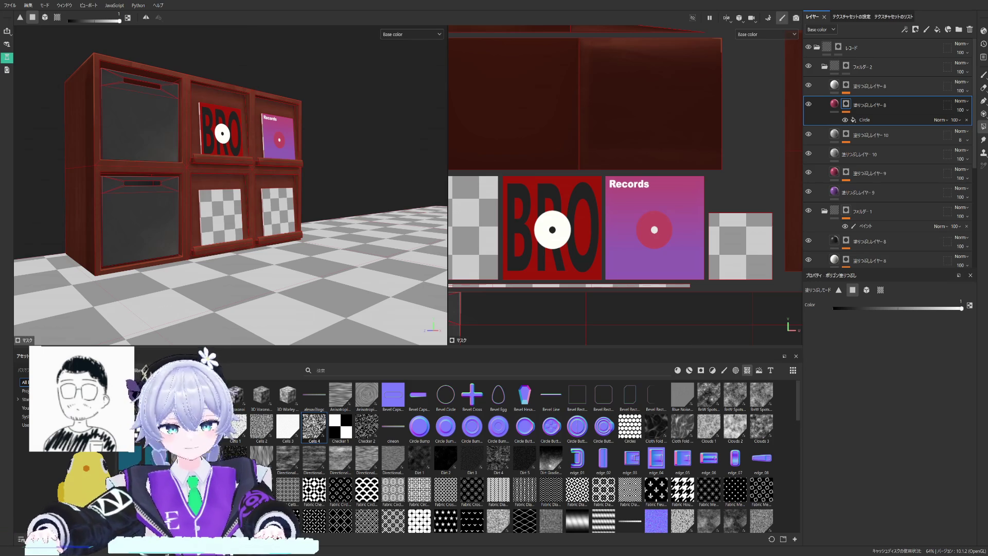
scroll(694, 185, "down", 1)
scroll(695, 186, "down", 1)
scroll(675, 194, "down", 1)
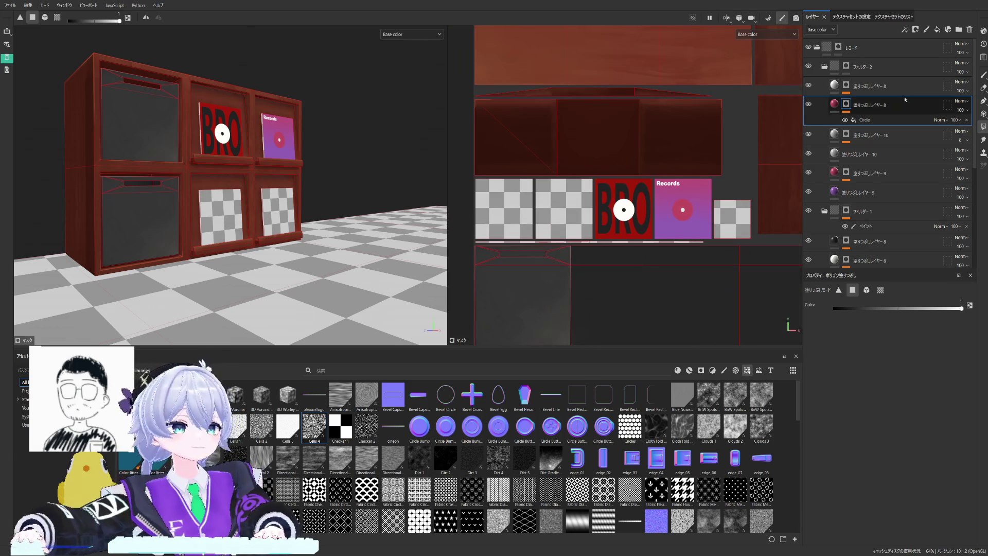
Step: Collapse Folder 2 so only the top-level layer folders are listed
left_click(899, 86)
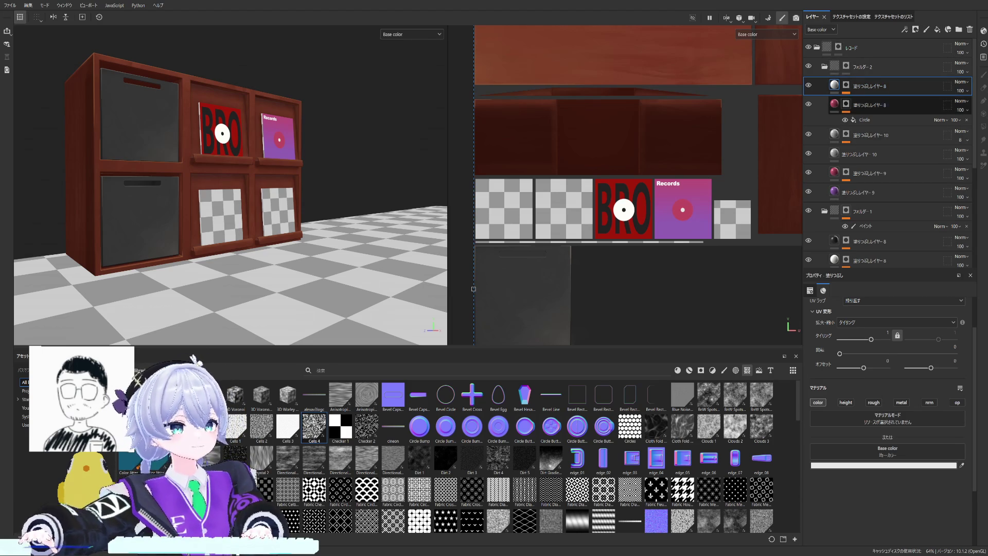
left_click(824, 67)
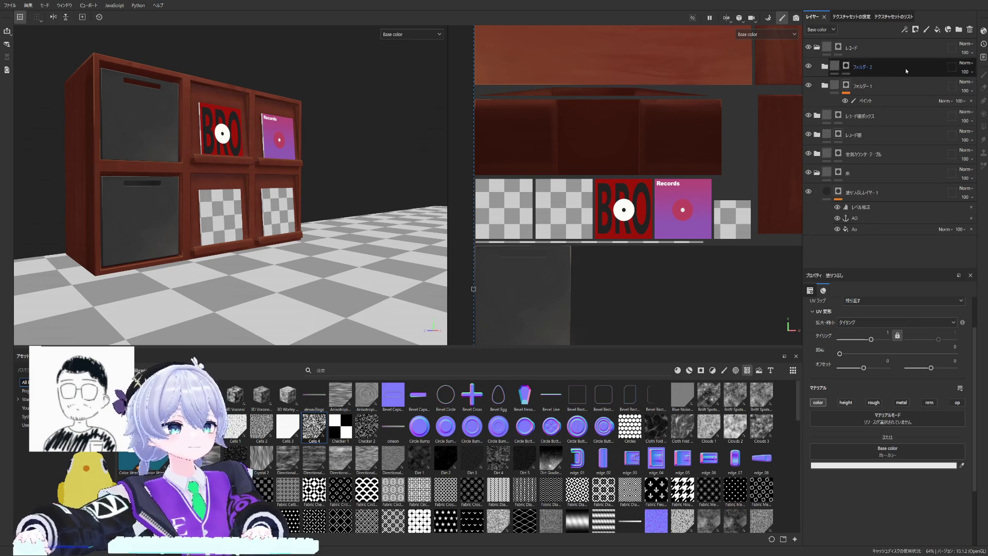
Step: Add a fill layer grouped into Folder 3 with a black mask carrying a Paint effect
left_click(937, 30)
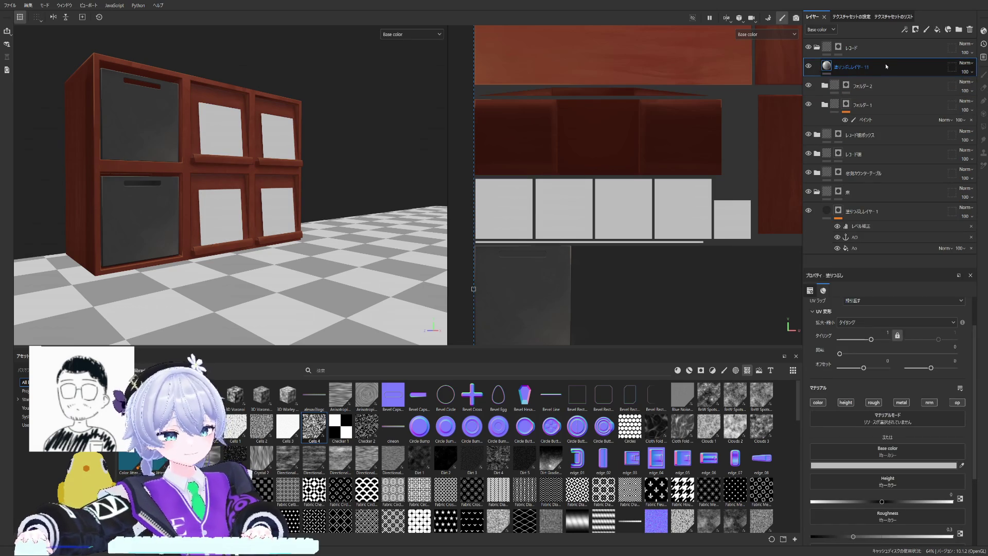
key("ctrl+g")
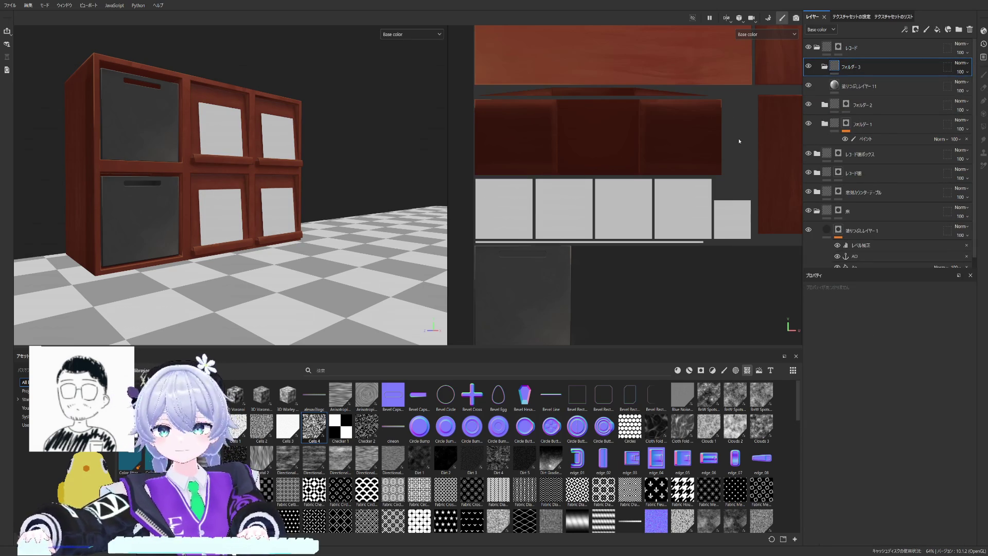
left_click(915, 29)
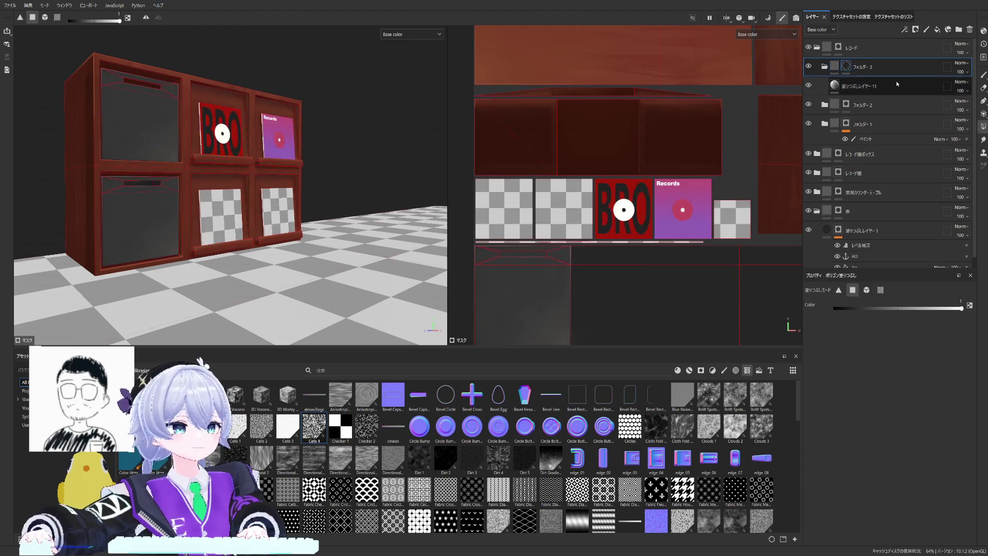
left_click(850, 68)
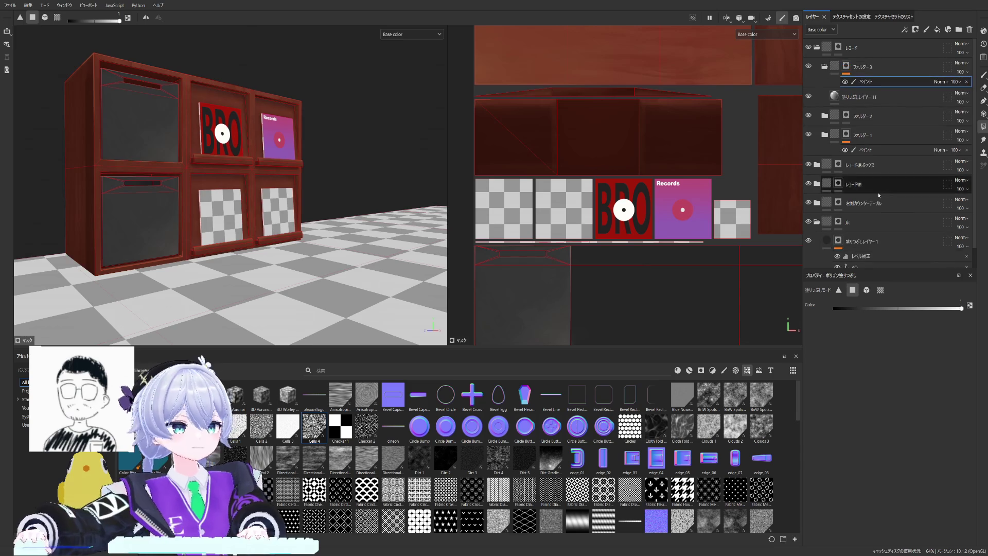
left_click(849, 81, "alt")
scroll(649, 175, "up", 1)
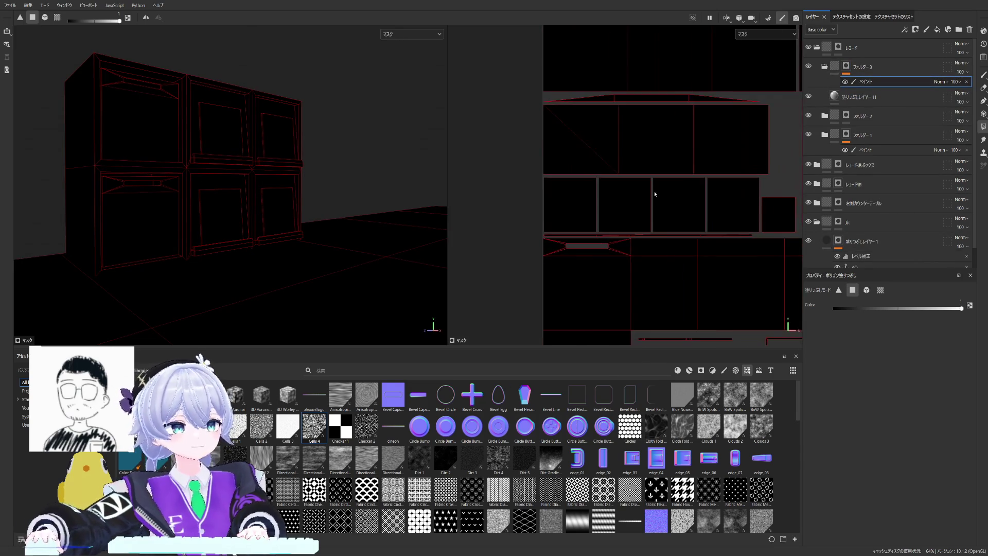
scroll(653, 194, "up", 1)
Step: Polygon-fill the lower-middle sleeve in the mask and make the fill colour-only black
left_click(636, 189)
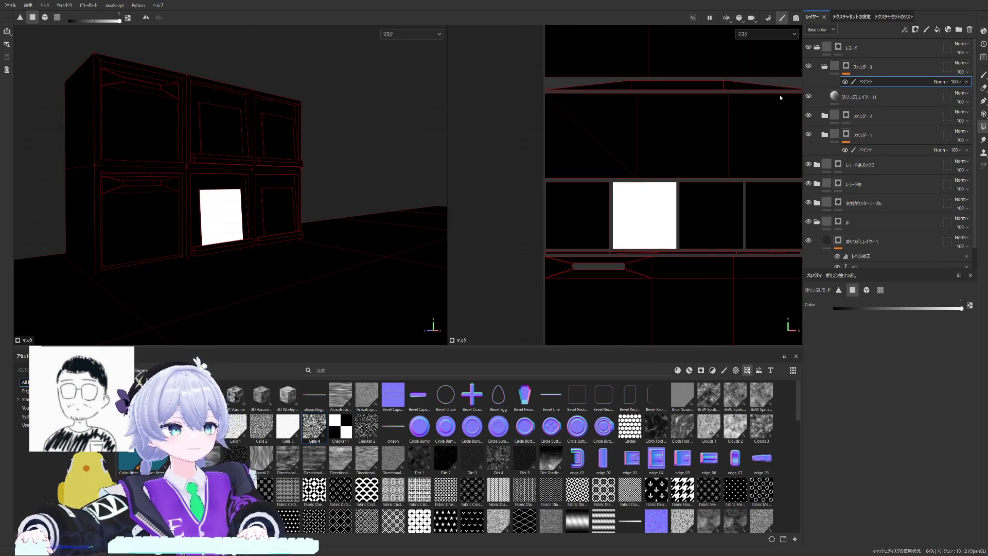
left_click(865, 97)
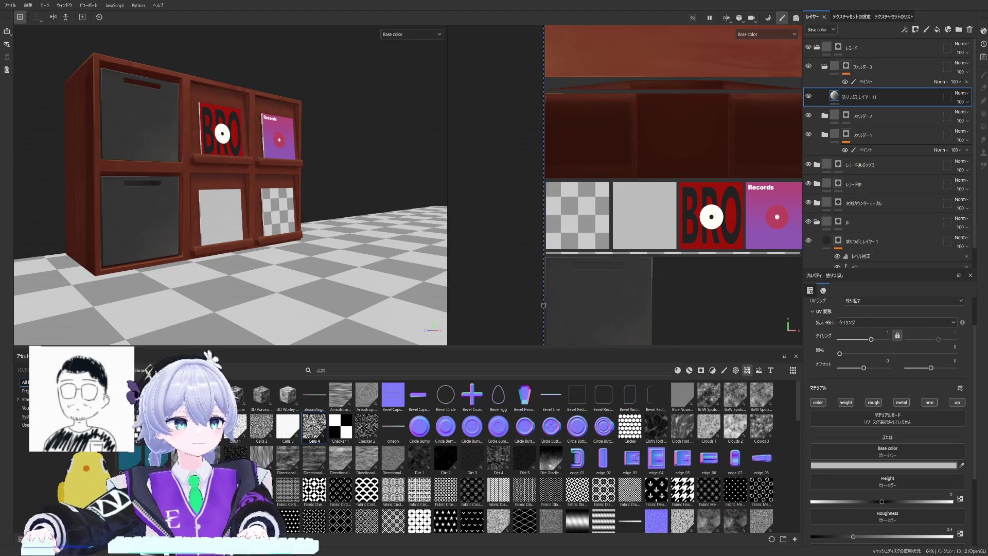
left_click(818, 402)
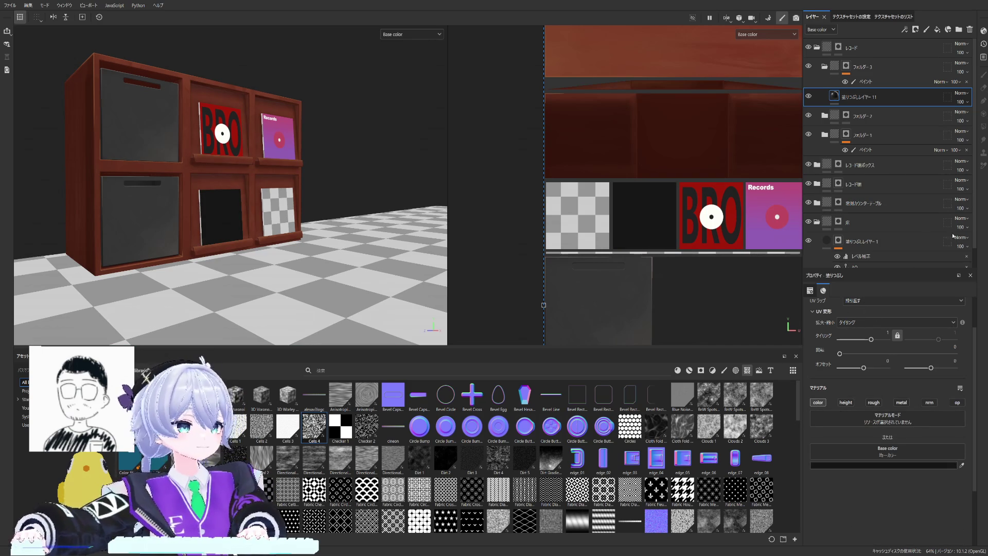
scroll(158, 223, "up", 5)
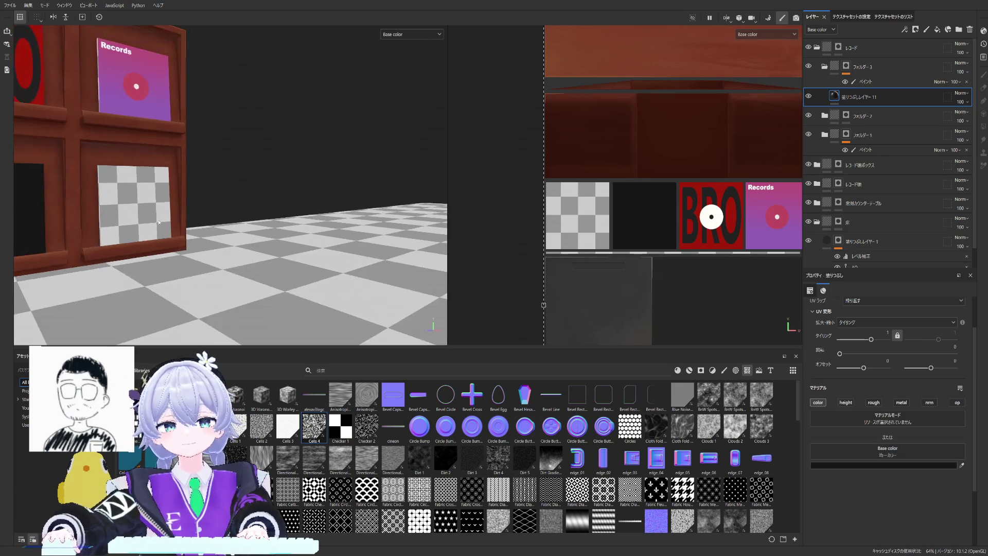
left_click_drag(159, 222, 445, 230, "alt")
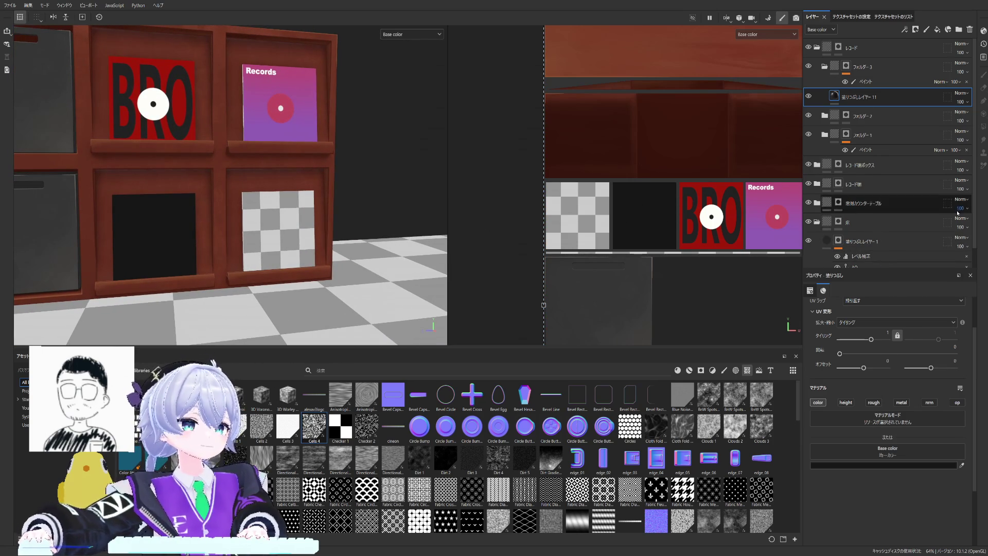
Step: Clear the lower-middle panel and fill the lower-right sleeve panel in the mask instead
double_click(859, 97)
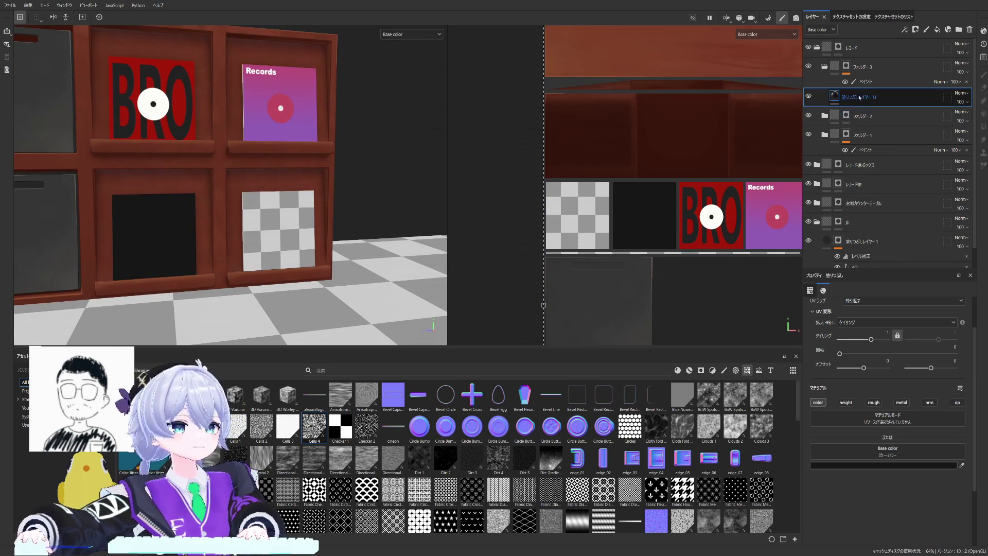
left_click(864, 82)
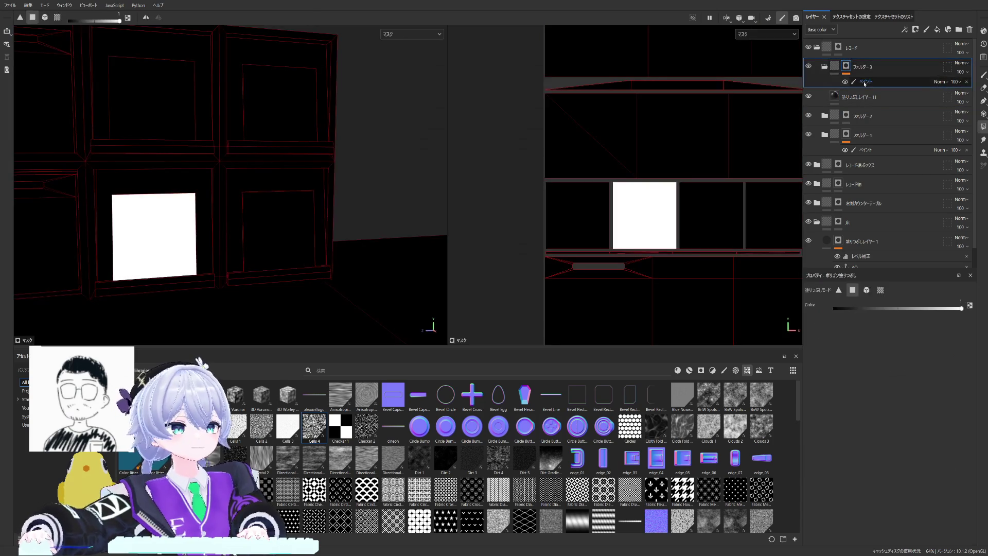
left_click(666, 203)
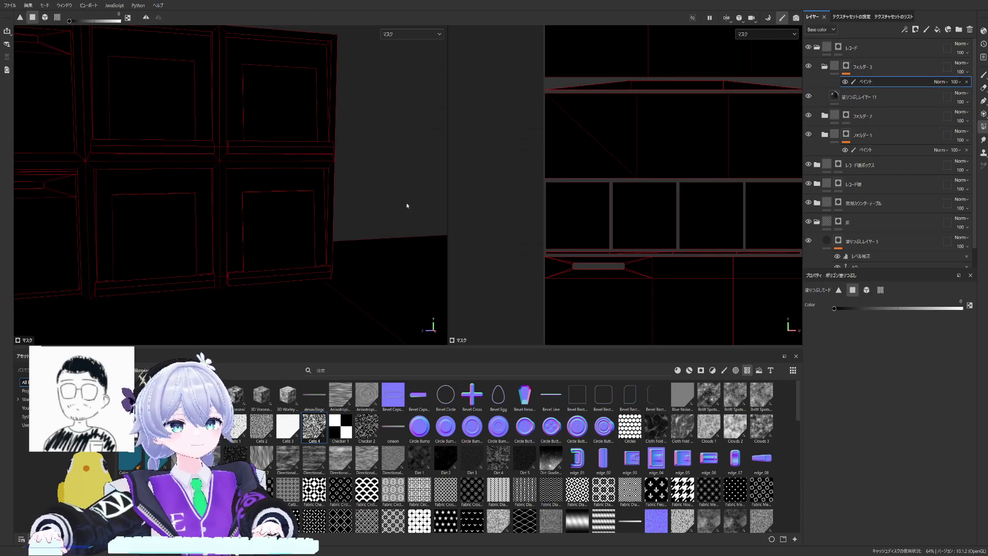
left_click(287, 223)
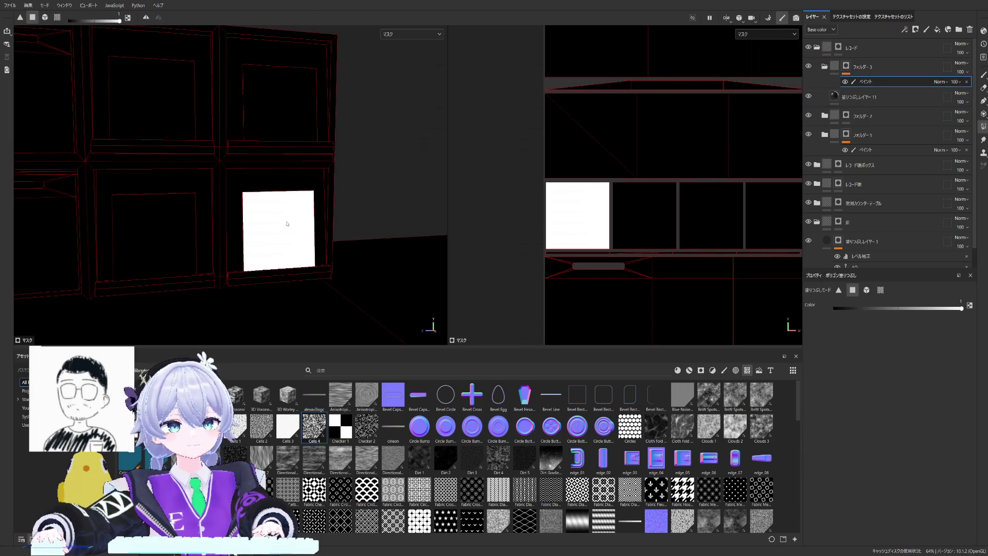
left_click(864, 97)
left_click_drag(336, 159, 365, 157, "alt")
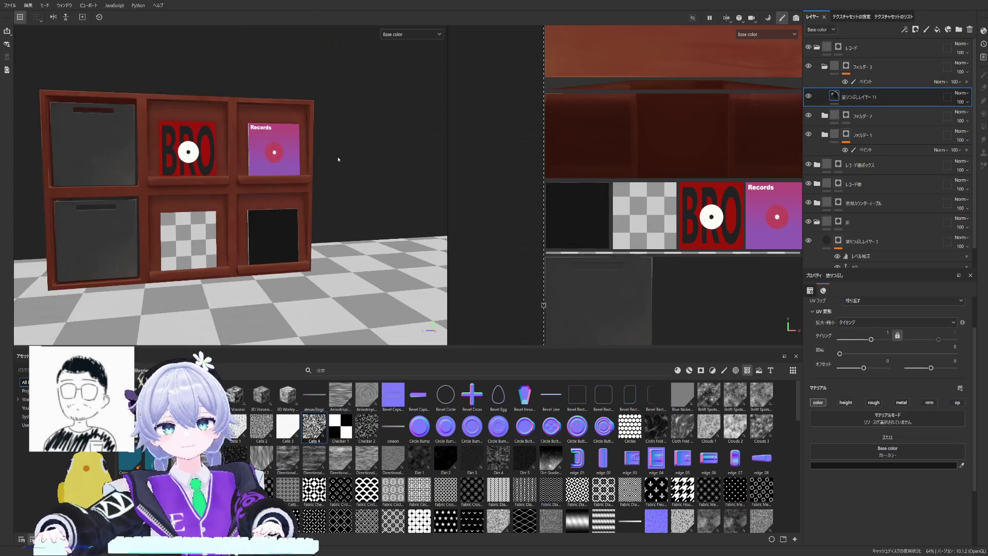
scroll(365, 157, "up", 3)
scroll(365, 157, "up", 2)
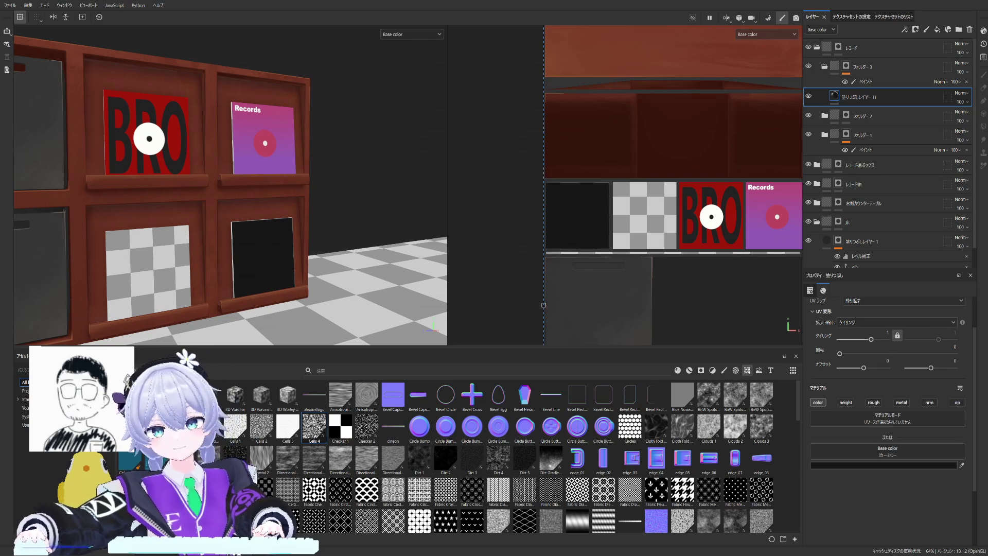
scroll(166, 201, "down", 3)
scroll(166, 202, "up", 3)
Step: Frame the cabinet and add another fill layer above the black sleeve
left_click_drag(147, 197, 177, 205, "alt")
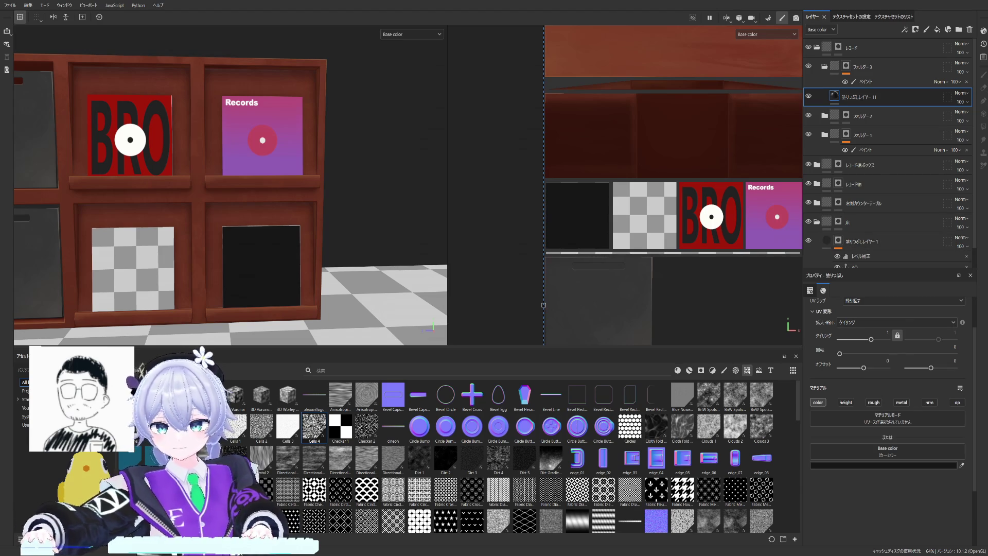
key("f")
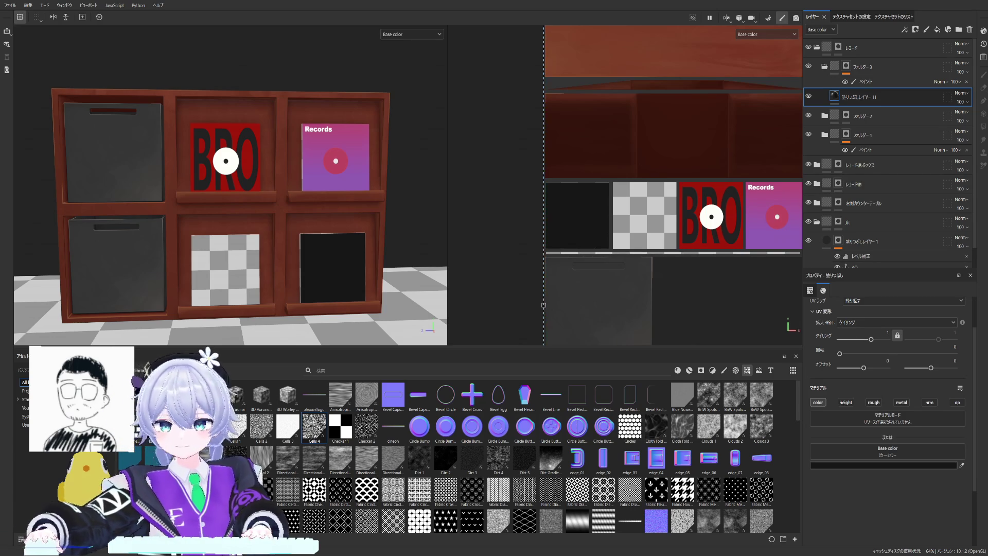
left_click(937, 28)
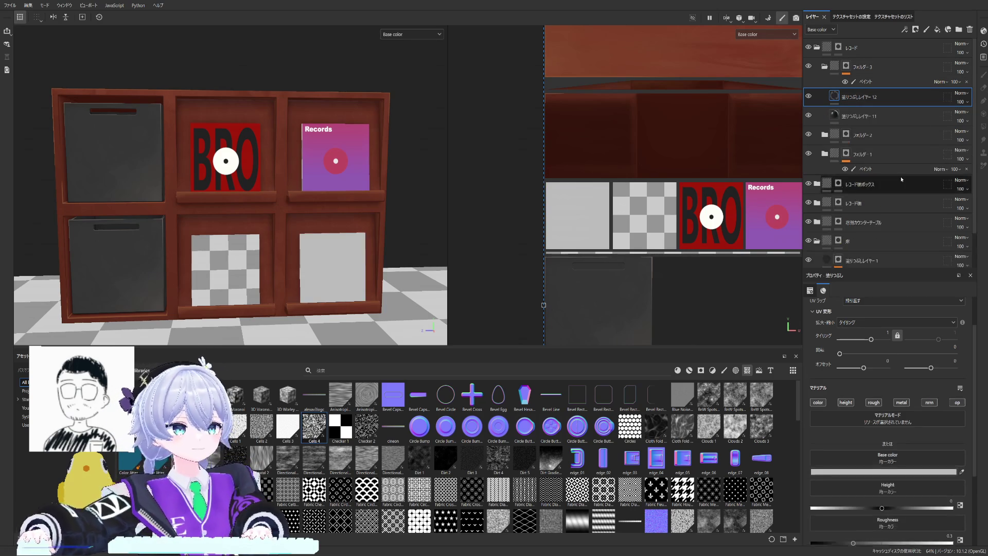
Step: Filter the Assets panel to show font assets
left_click(770, 370)
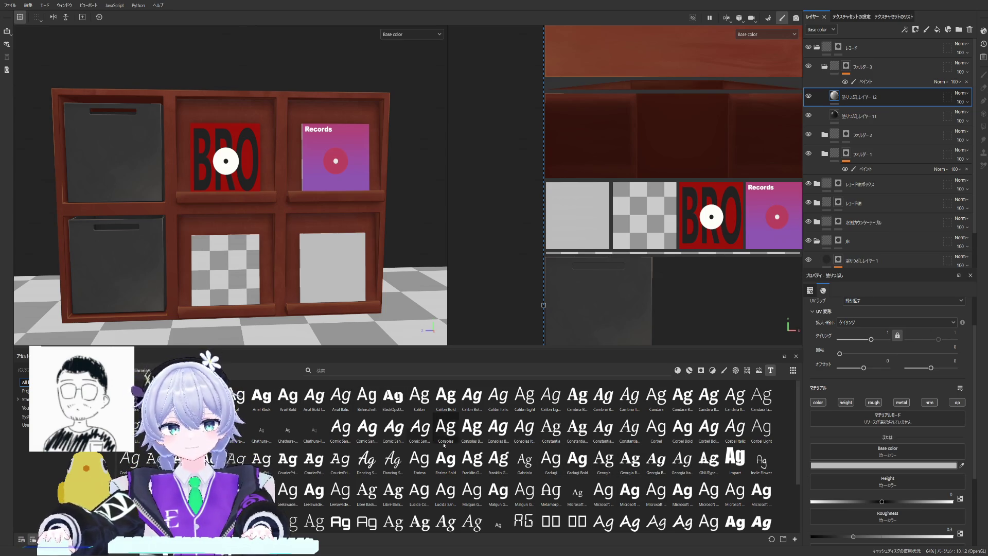
Step: Apply the Impact font and replace 'Lorem Ipsum' with the label text T.A.K
mouse_move(735, 457)
left_mouse_down()
mouse_move(888, 437)
mouse_move(887, 448)
left_mouse_up()
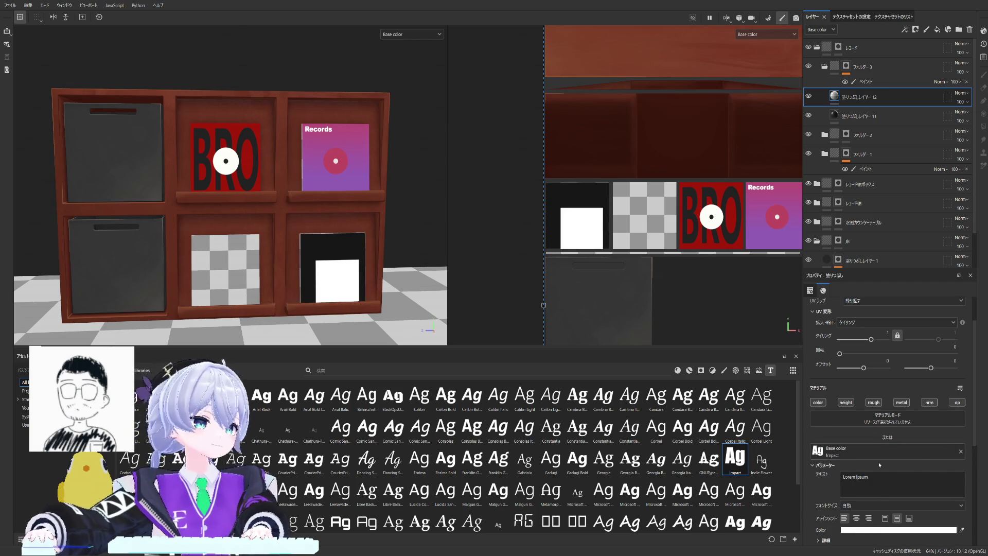
left_click(870, 477)
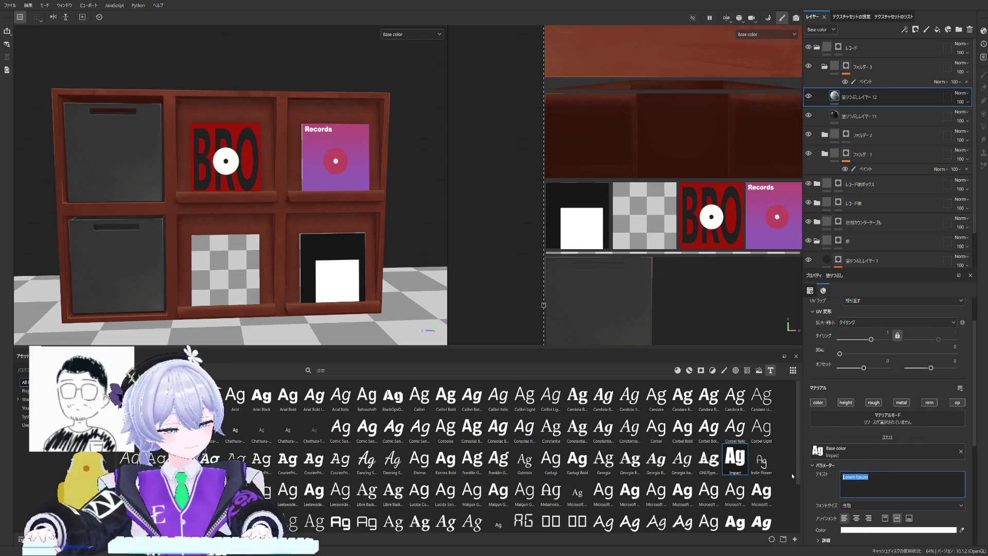
key("BackSpace")
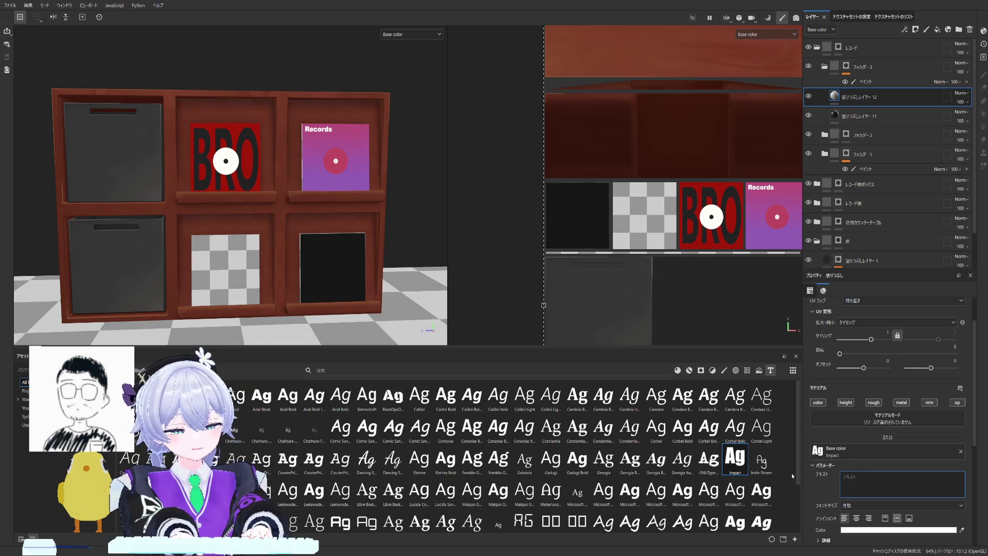
type("TAK")
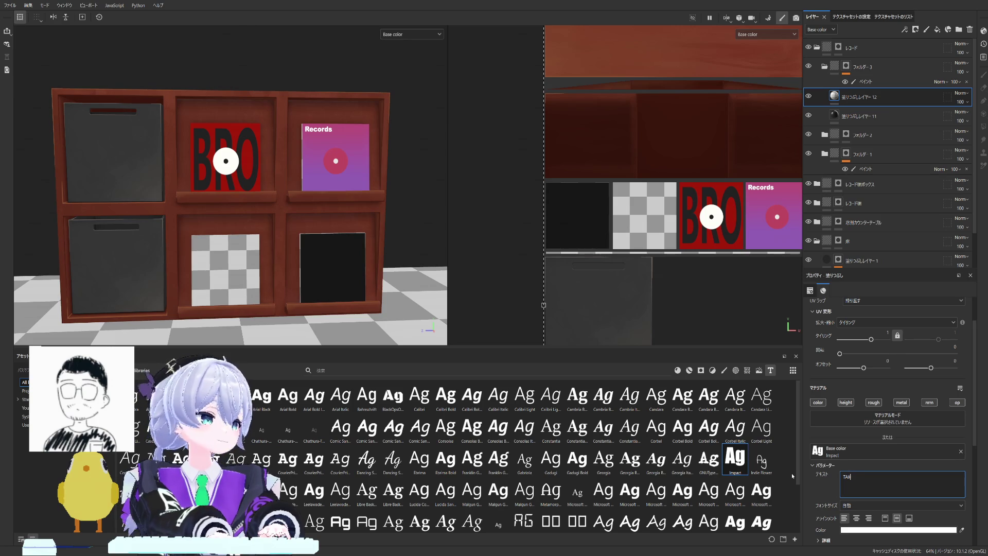
key("Home")
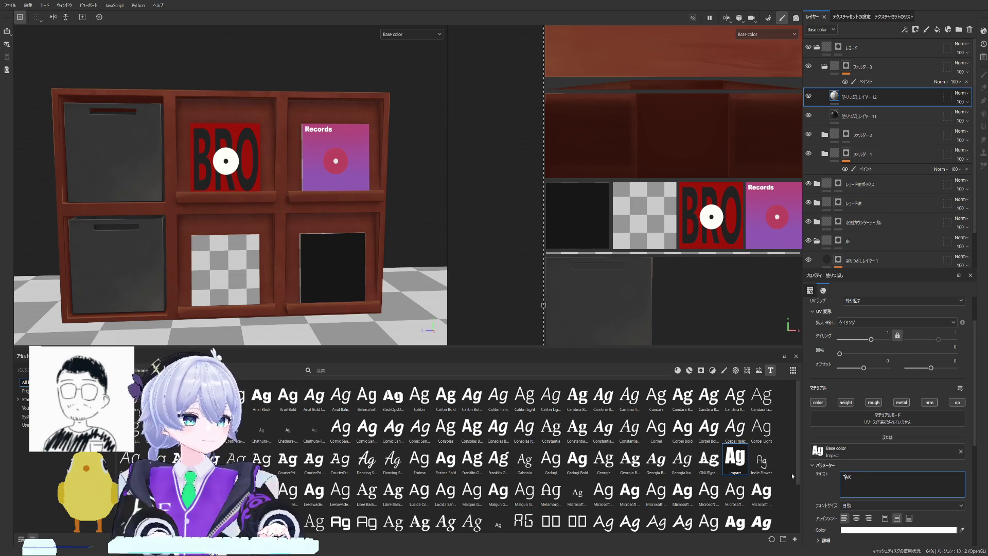
key("Right")
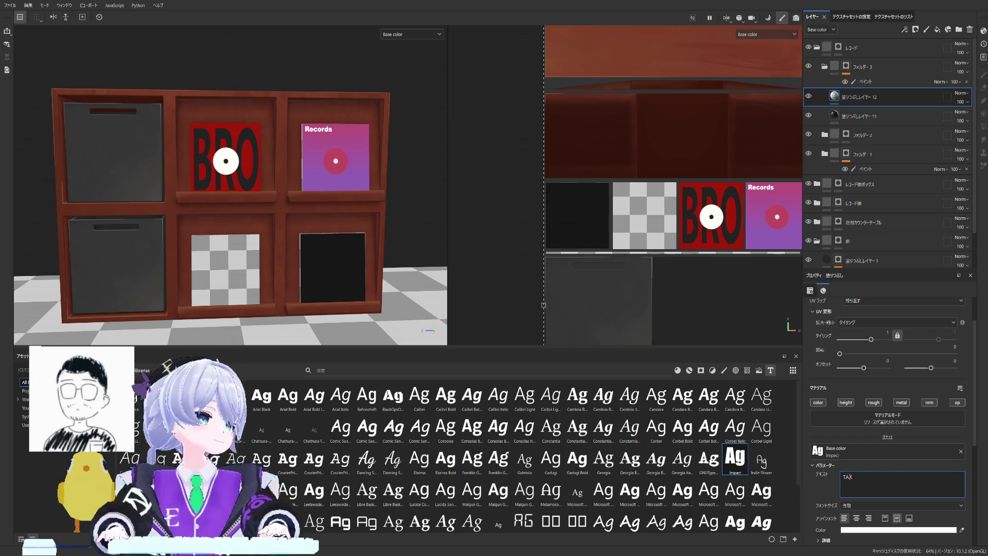
key("Return")
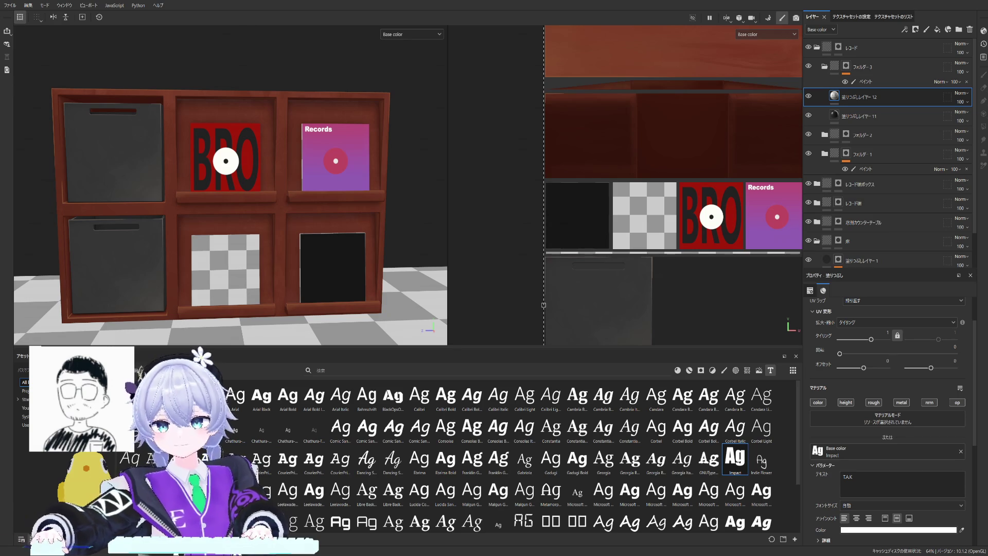
scroll(333, 207, "up", 2)
scroll(333, 207, "up", 2)
scroll(334, 207, "up", 2)
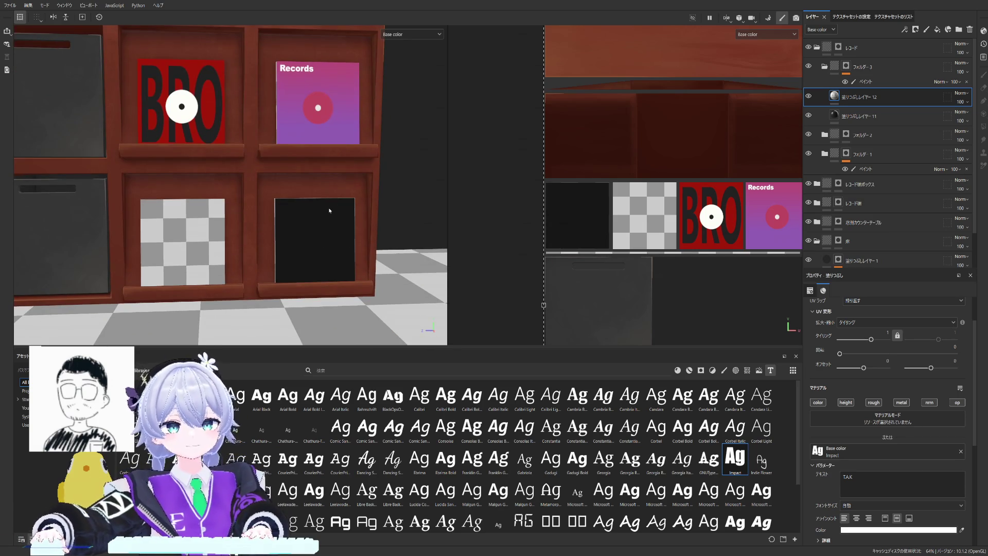
scroll(329, 209, "down", 3)
scroll(712, 166, "down", 3)
scroll(711, 166, "down", 2)
scroll(712, 165, "down", 1)
Step: Scale and centre the T.A.K lettering on the sleeve with UV wrap set to None
left_click_drag(712, 166, 544, 293)
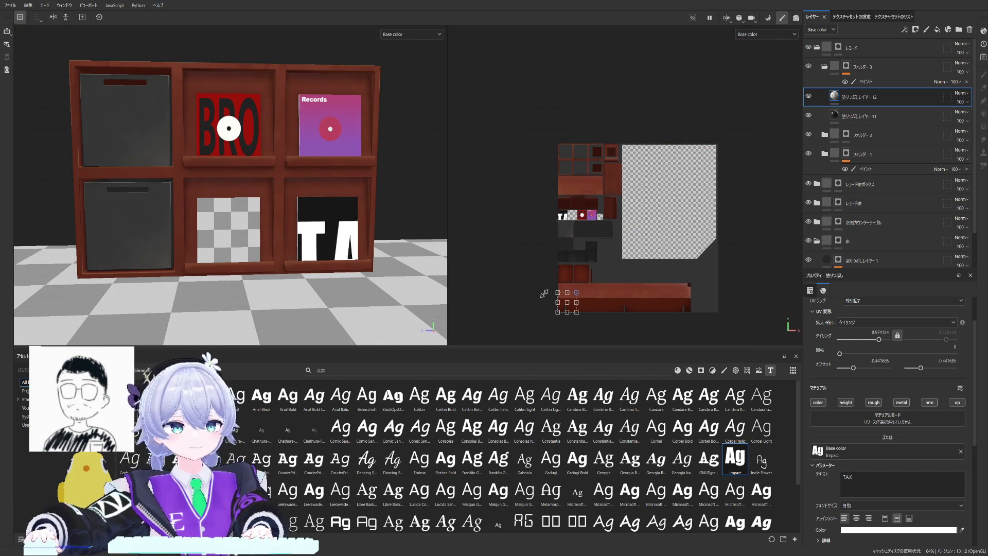
left_click_drag(569, 296, 568, 213)
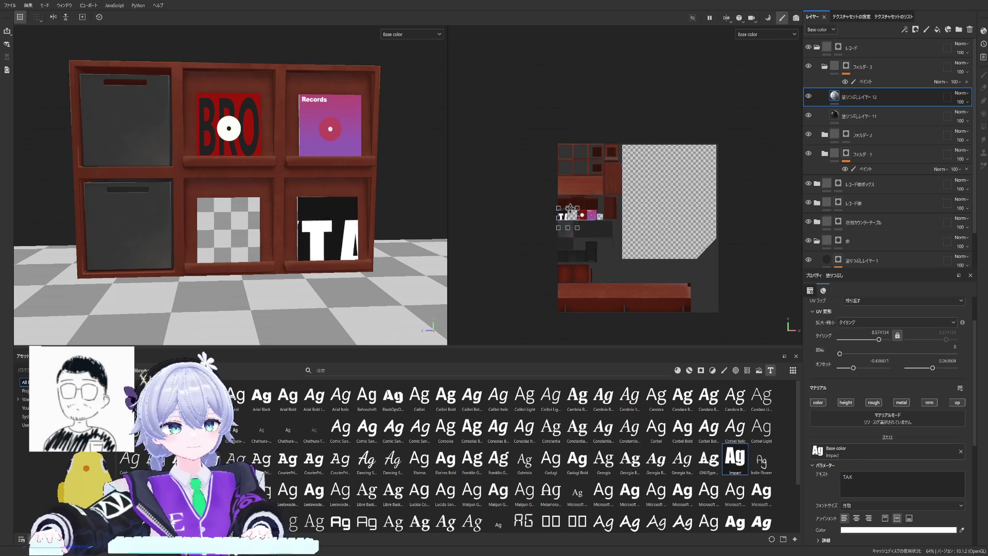
scroll(568, 213, "up", 2)
scroll(567, 207, "up", 2)
scroll(569, 207, "up", 2)
left_click_drag(645, 154, 615, 196)
scroll(614, 196, "up", 2)
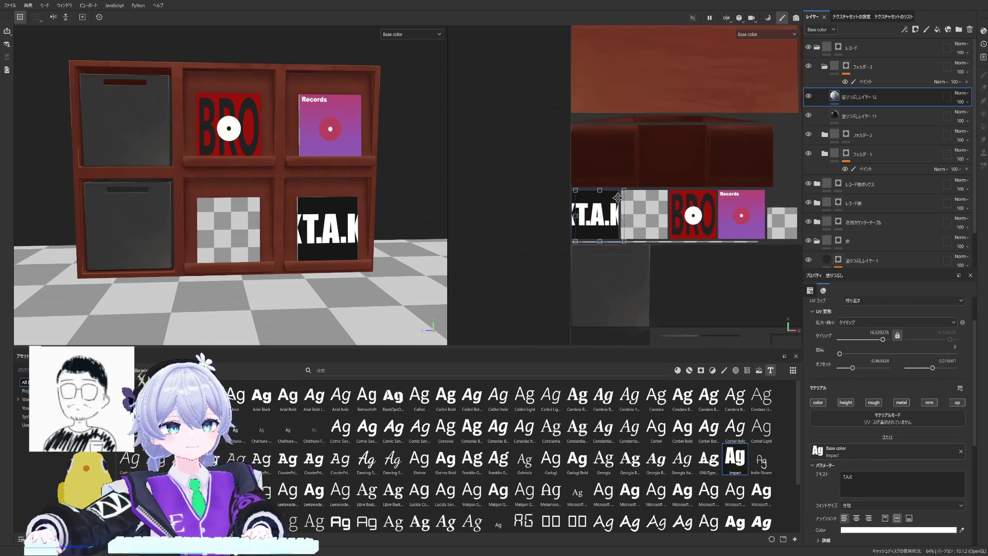
scroll(615, 196, "up", 1)
scroll(864, 327, "up", 2)
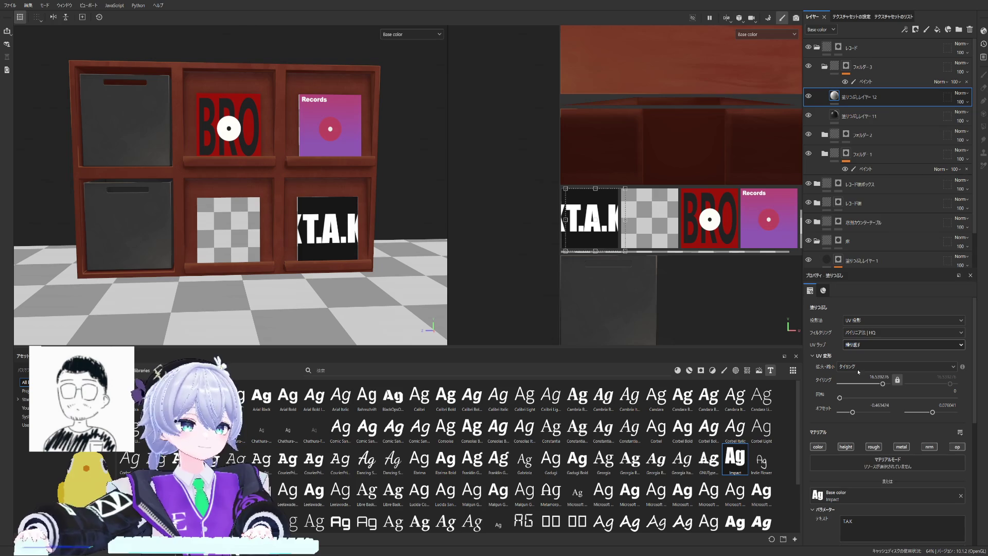
left_click(858, 357)
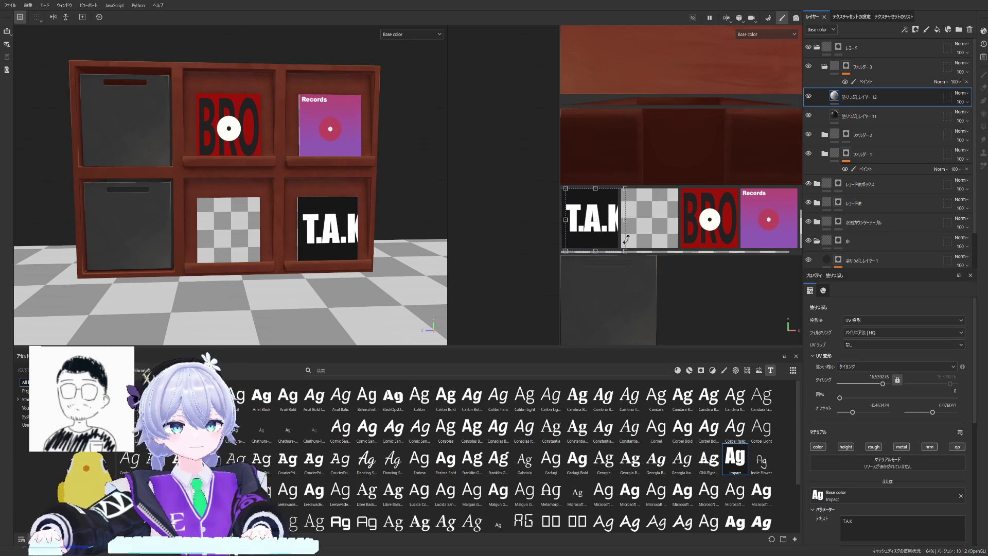
left_click_drag(625, 187, 601, 203)
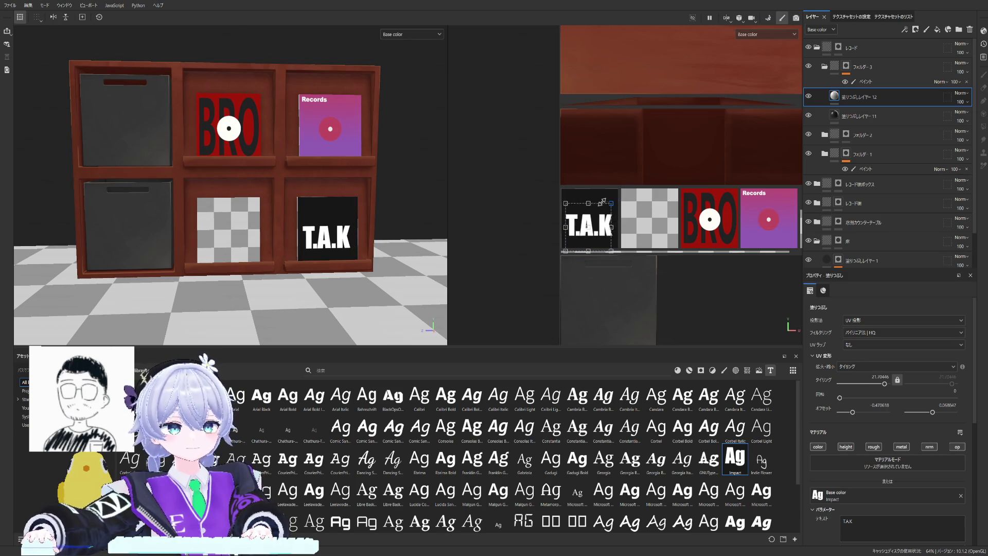
left_click_drag(601, 202, 600, 207)
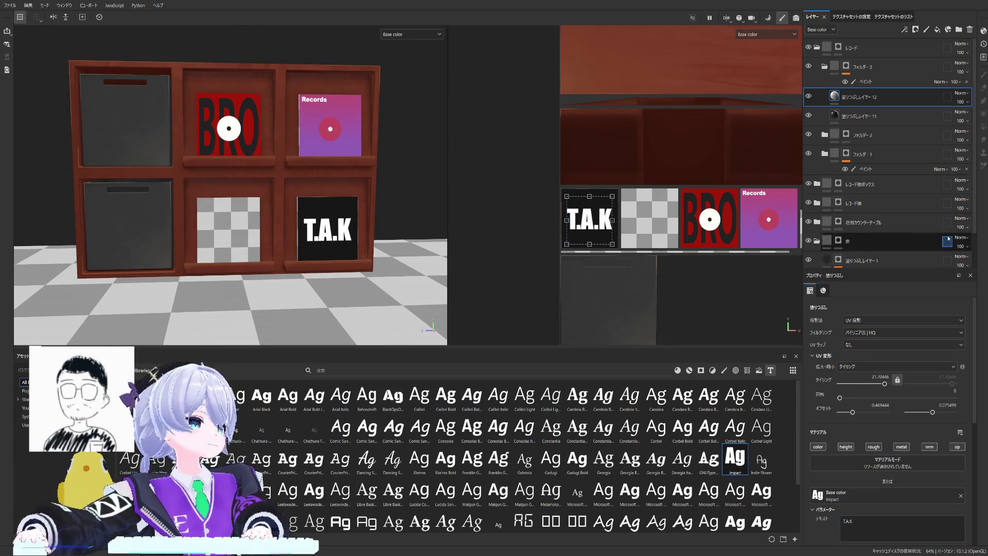
scroll(325, 251, "up", 3)
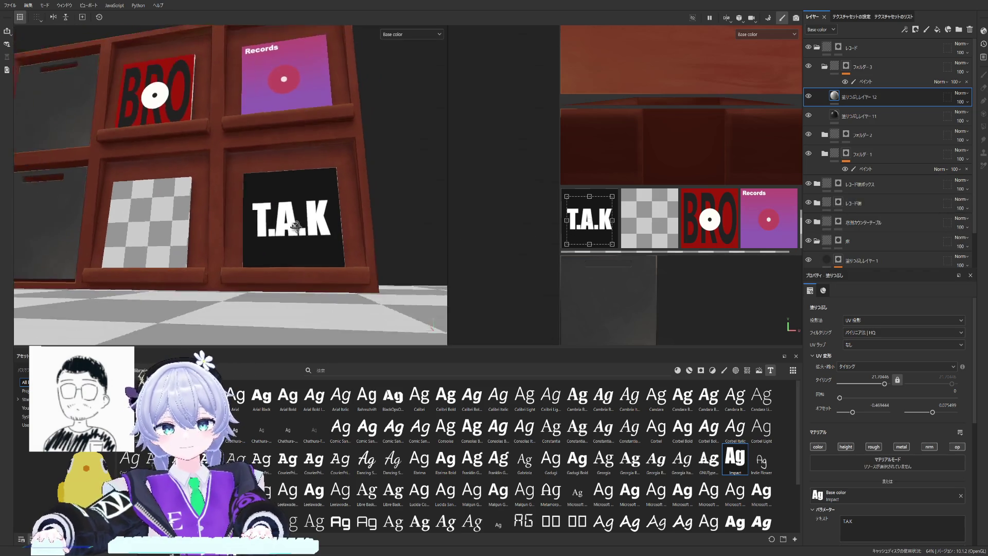
scroll(309, 245, "up", 3)
scroll(308, 245, "up", 2)
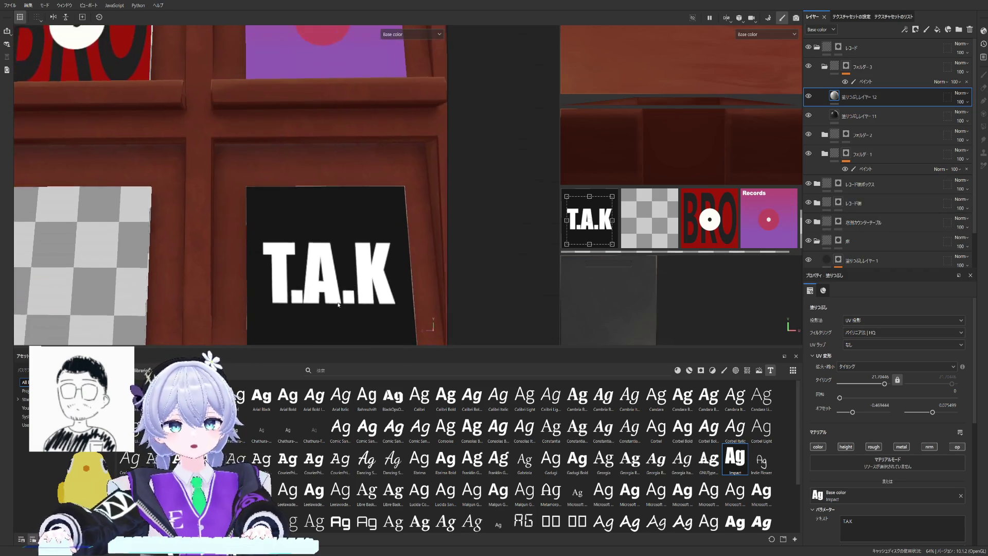
scroll(617, 253, "down", 2)
scroll(618, 252, "up", 1)
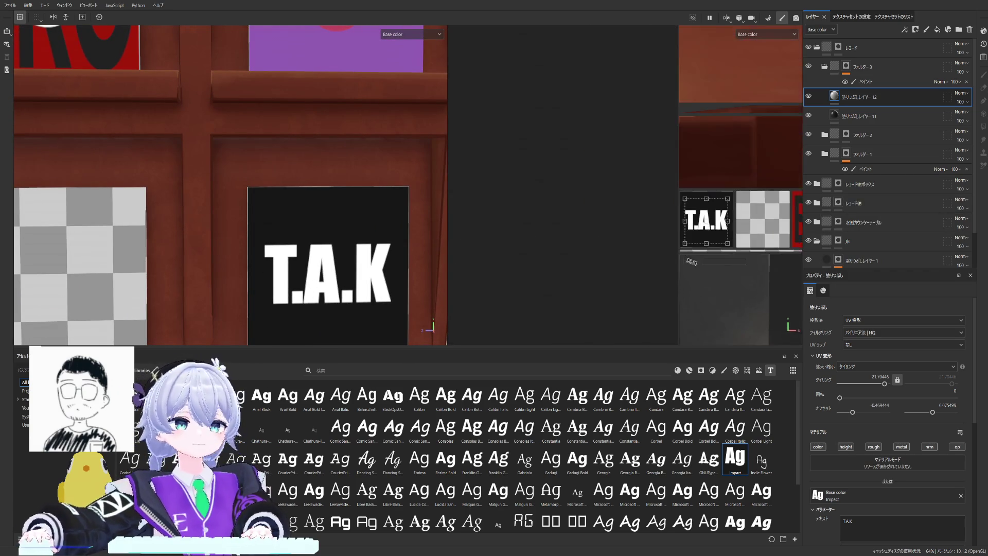
scroll(621, 254, "up", 1)
scroll(639, 258, "up", 1)
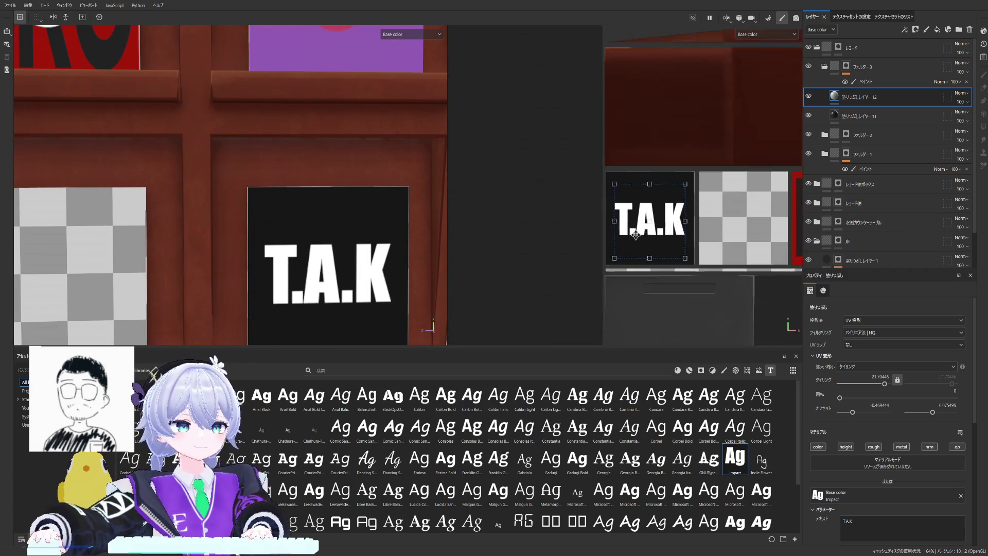
Step: Undo a stray label stretch and edit the text to read 4.T.K
left_click_drag(609, 220, 601, 219)
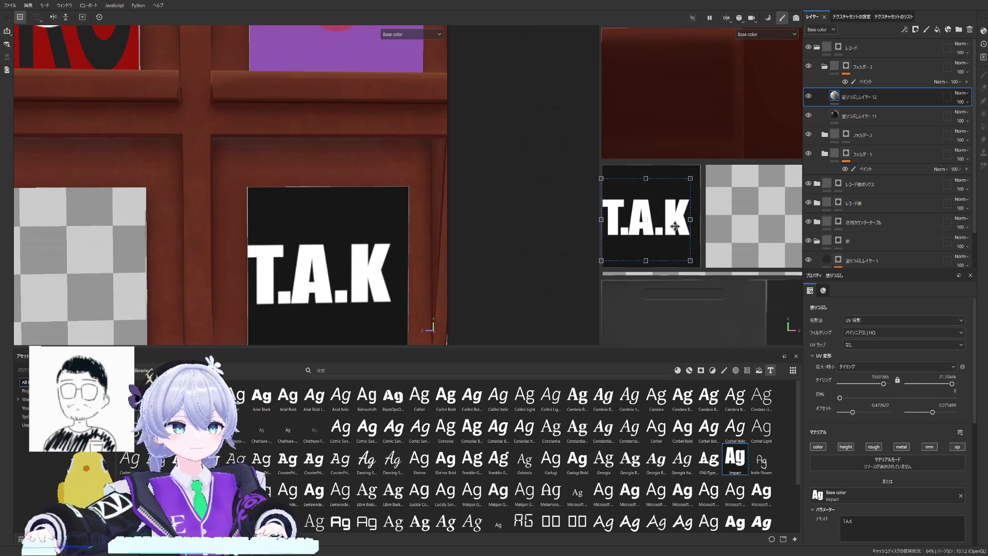
key("ctrl+z")
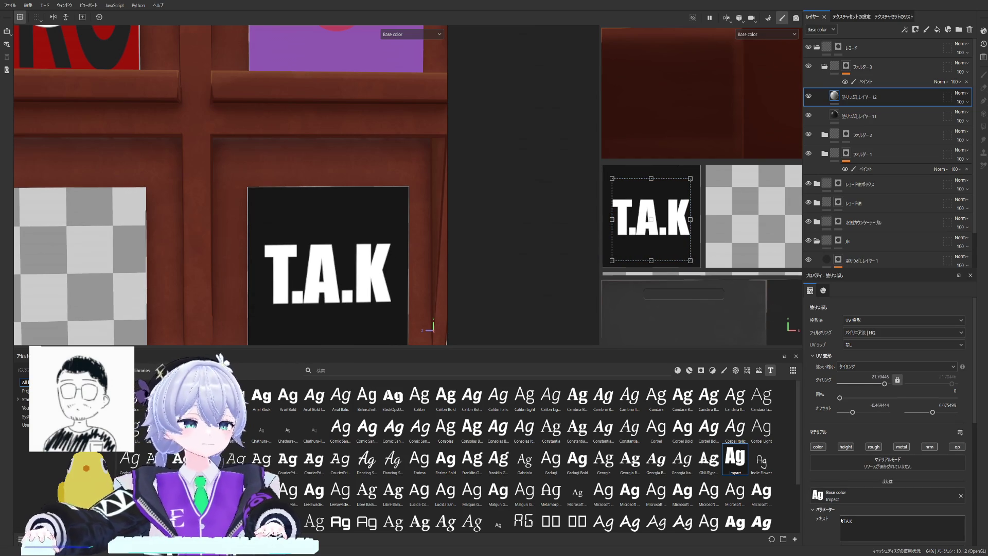
key("BackSpace")
type("4")
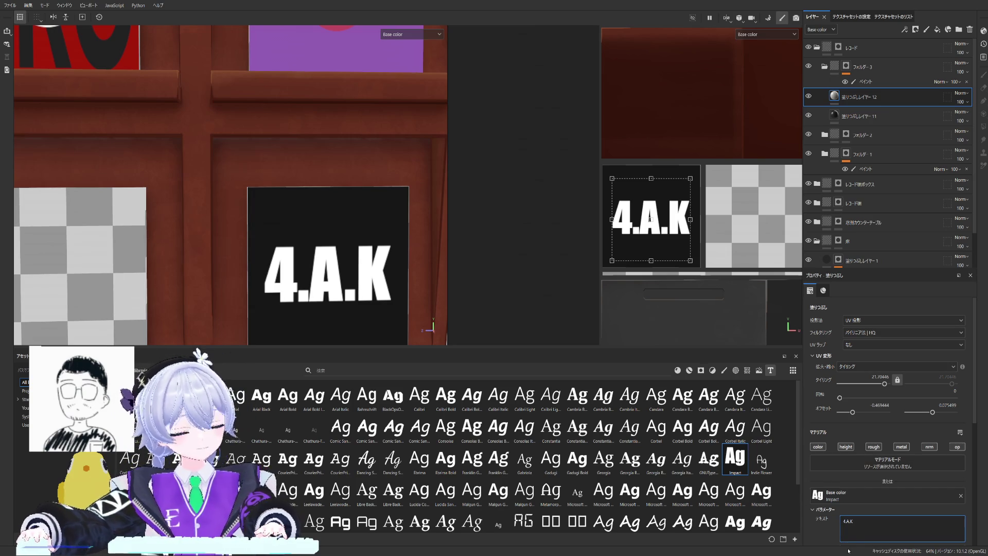
key("BackSpace")
type("T")
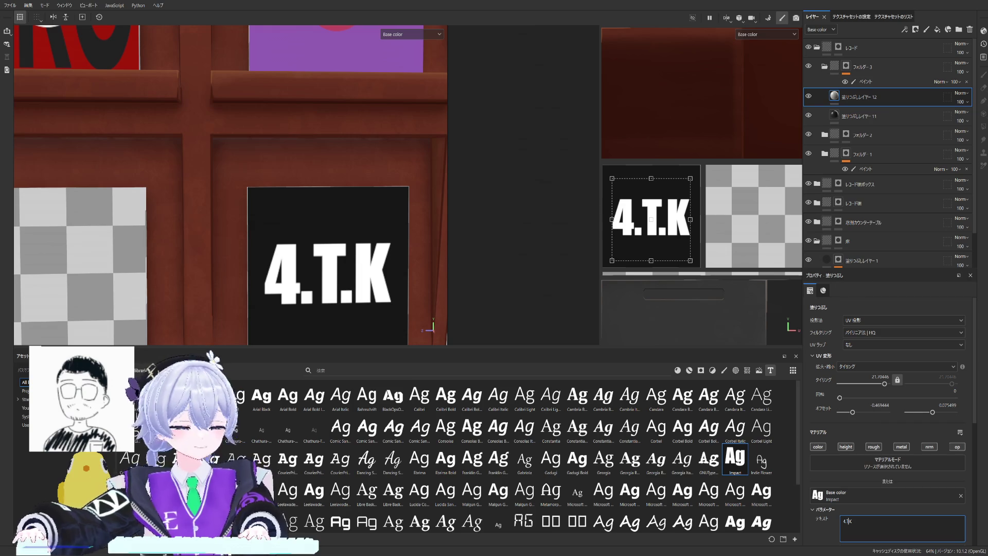
key("Return")
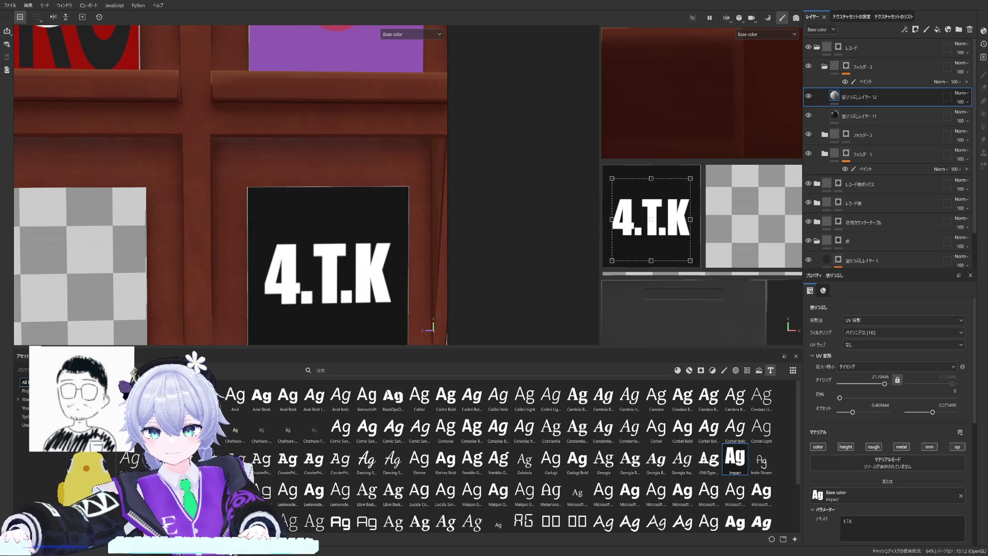
left_click(848, 520)
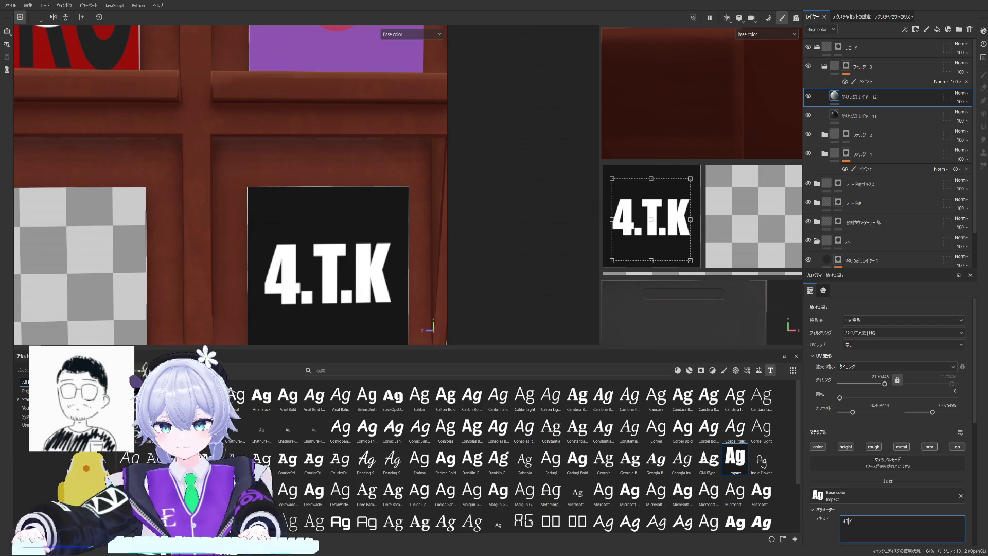
key("Return")
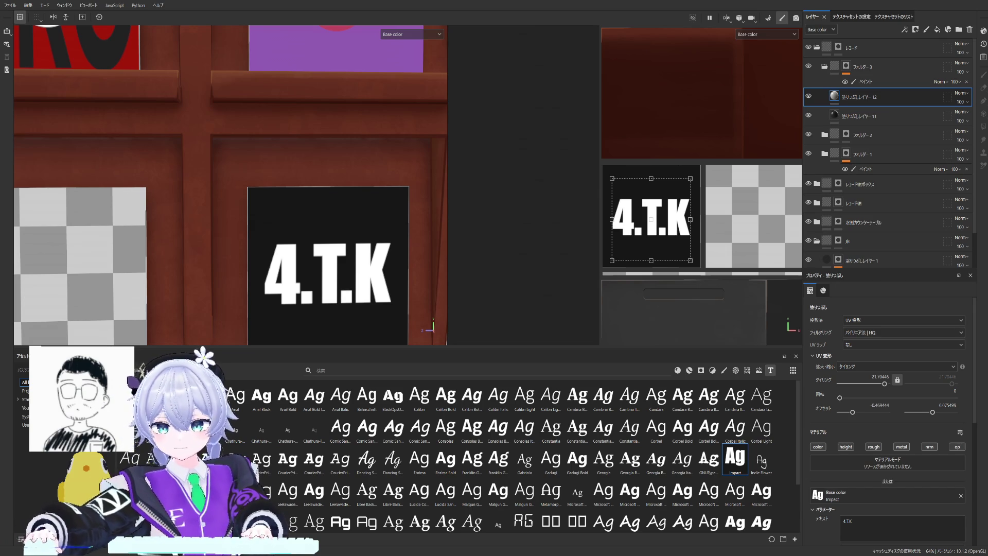
scroll(231, 185, "down", 2)
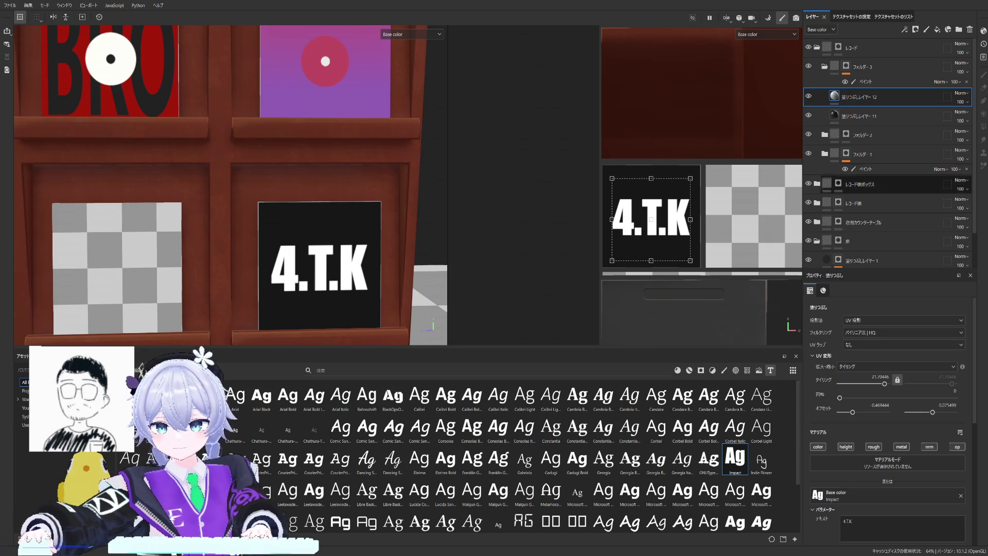
scroll(887, 425, "down", 2)
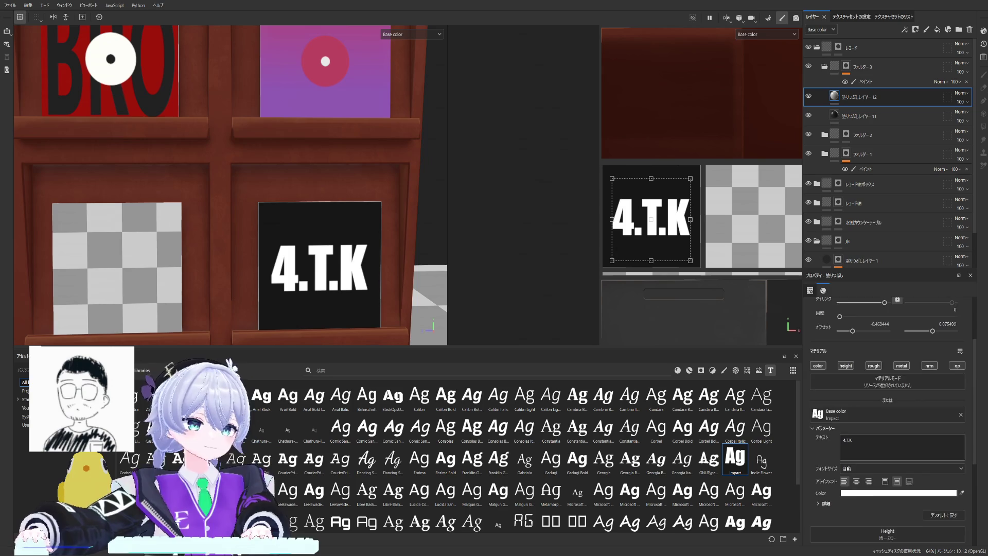
scroll(888, 425, "down", 2)
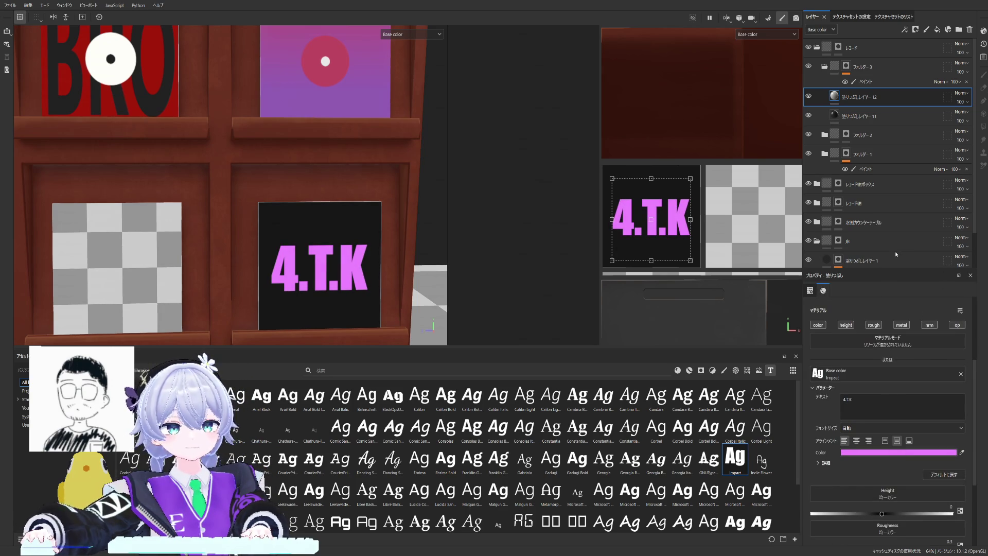
scroll(340, 193, "up", 2)
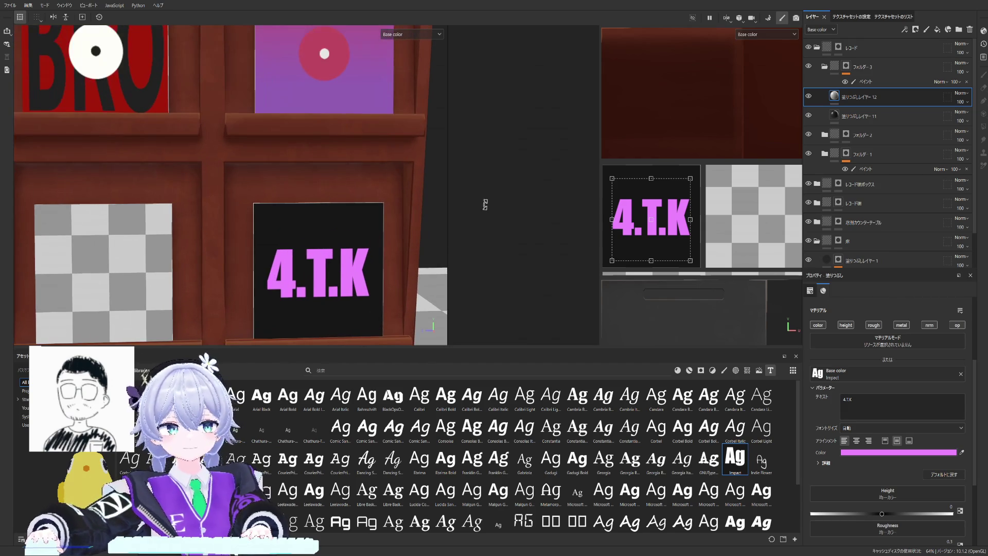
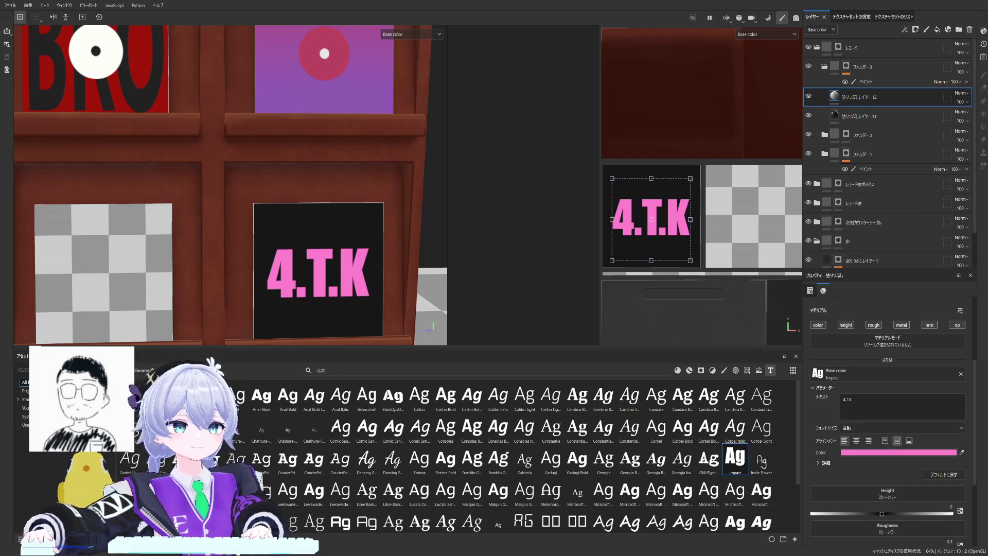
Step: Duplicate the 4.T.K text layer and clear the copy's text ready for the tagline
left_click(849, 99)
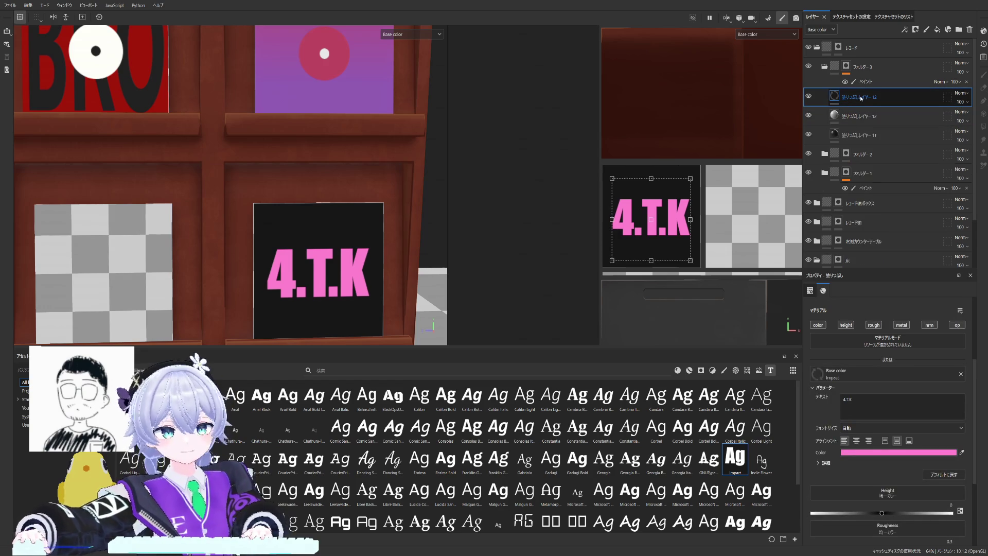
key("ctrl+d")
left_click(850, 400)
key("ctrl+a")
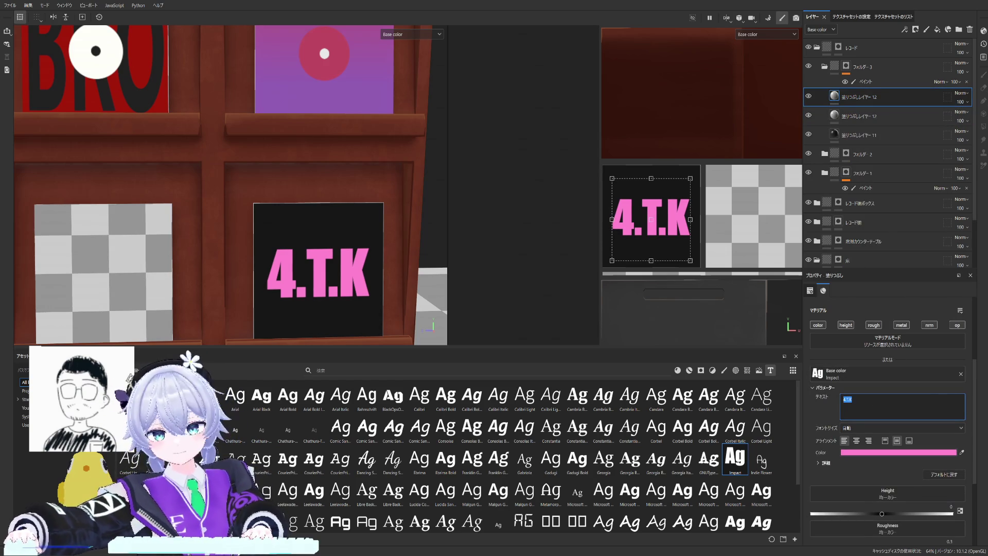
key("BackSpace")
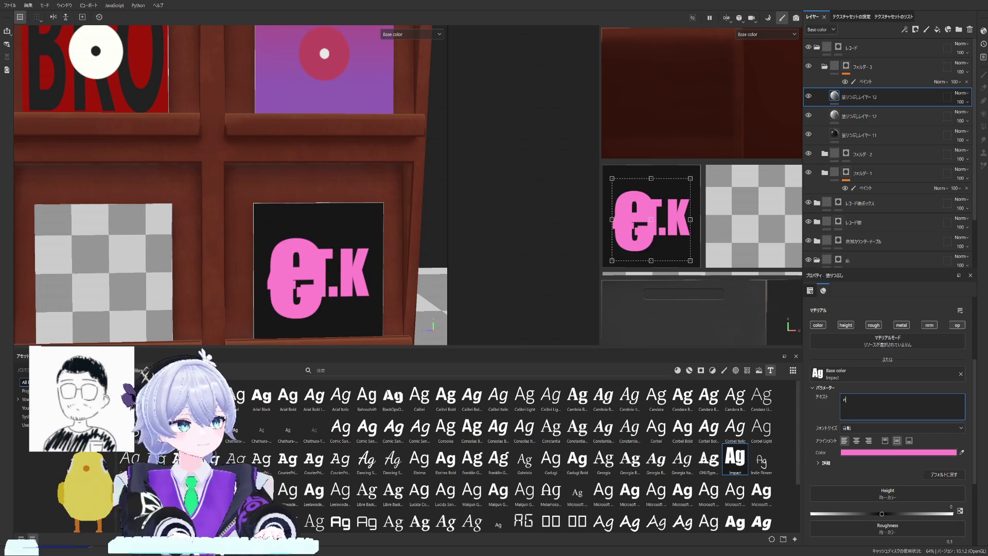
type("8")
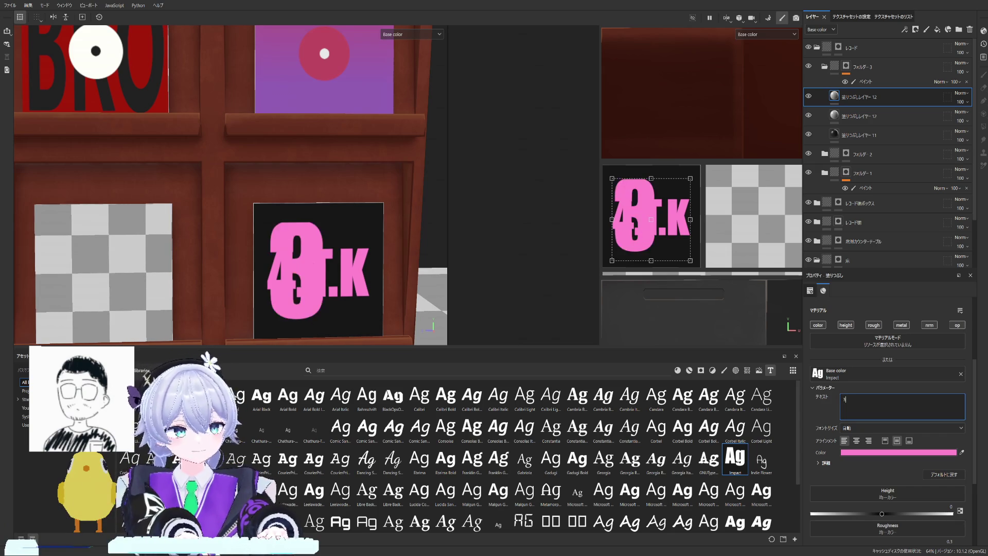
type("D")
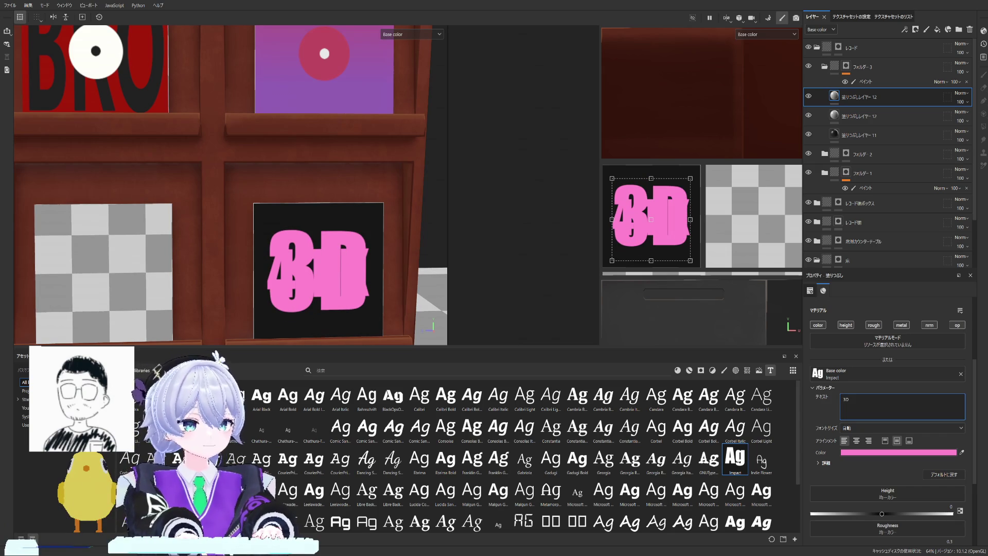
type(" modeling")
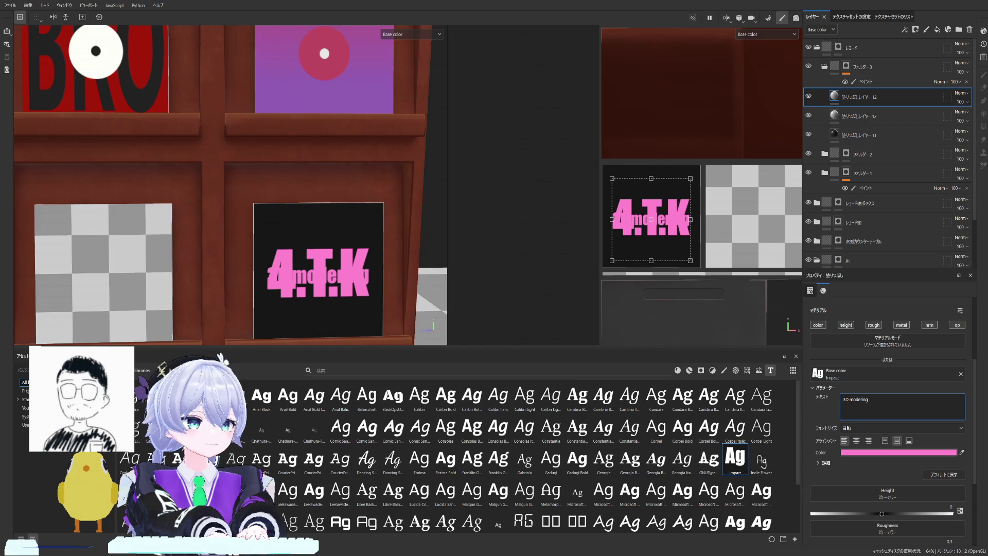
type(" jazz")
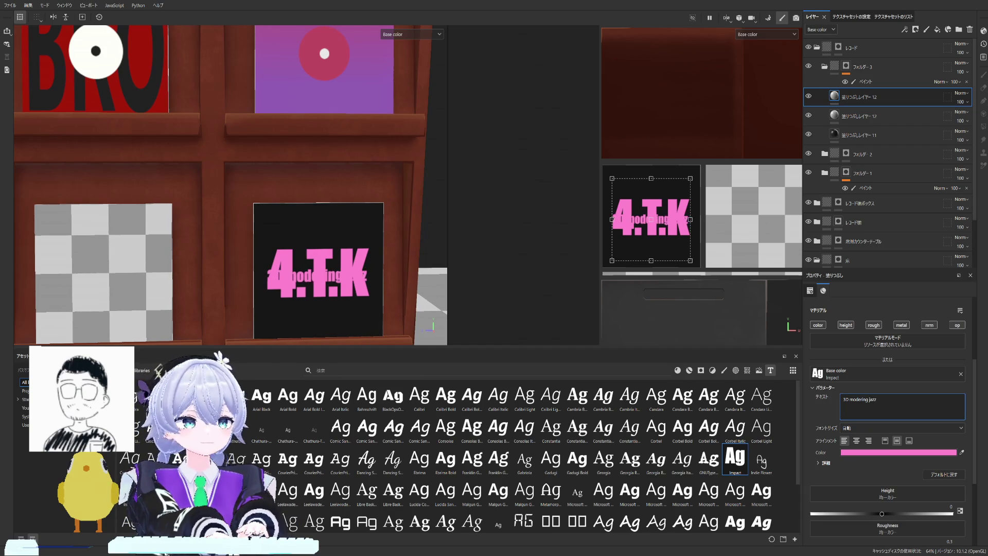
type(" m")
type("ecords")
Step: Apply Georgia Italic to the '3D modering jazz records' tagline and move it beneath 4.T.K on the sleeve
key("Return")
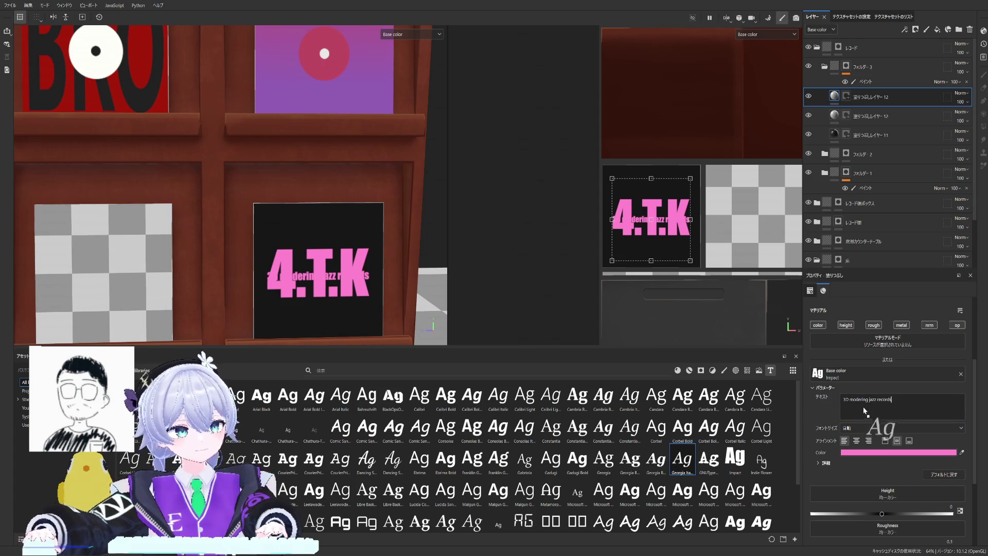
left_click_drag(682, 458, 865, 378)
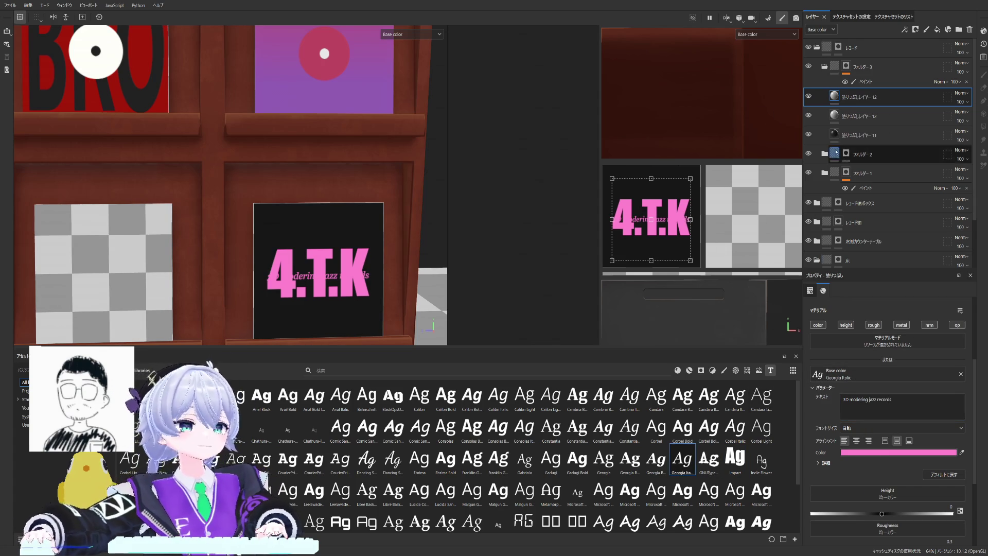
left_click_drag(675, 227, 673, 229)
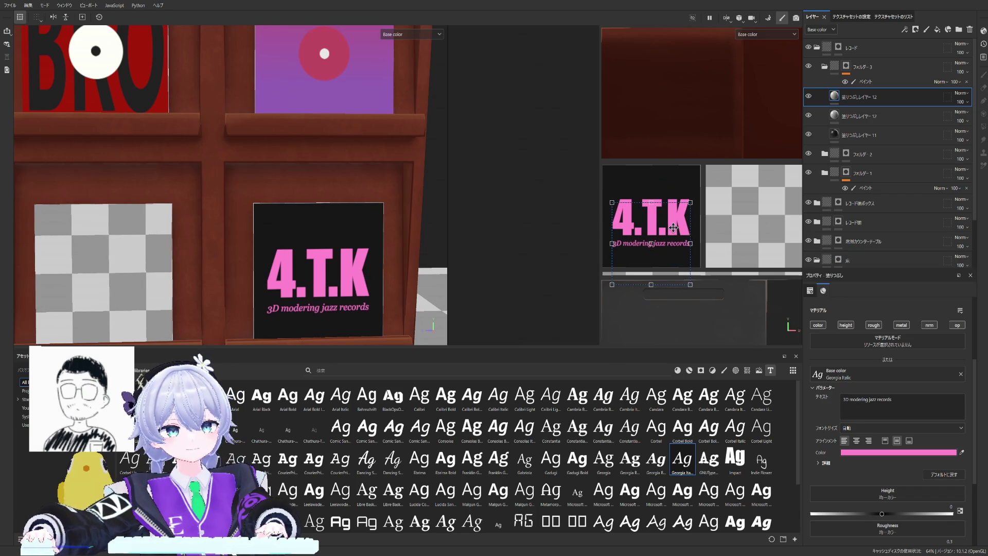
left_click(701, 190)
left_click(856, 100, "ctrl")
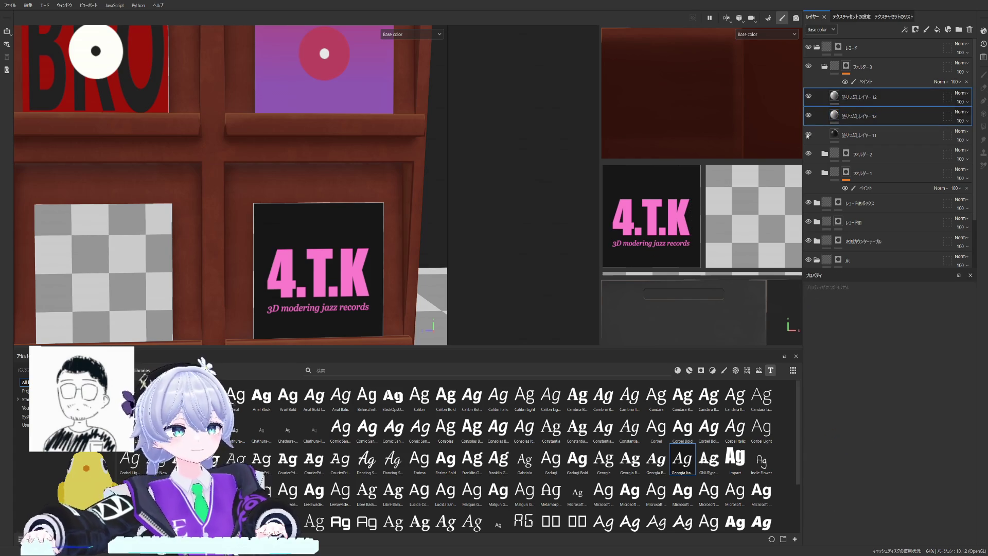
scroll(365, 237, "down", 5)
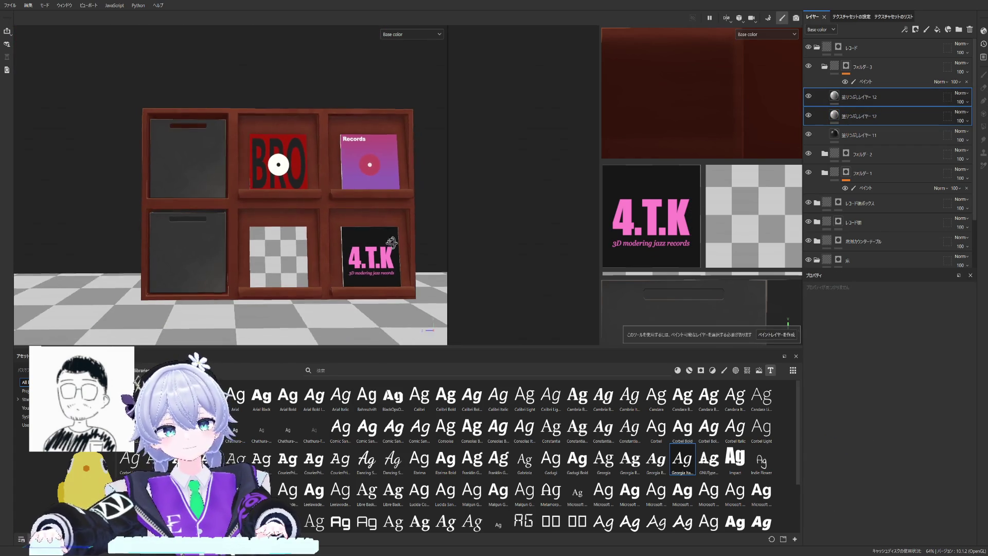
left_click_drag(366, 238, 370, 243, "alt")
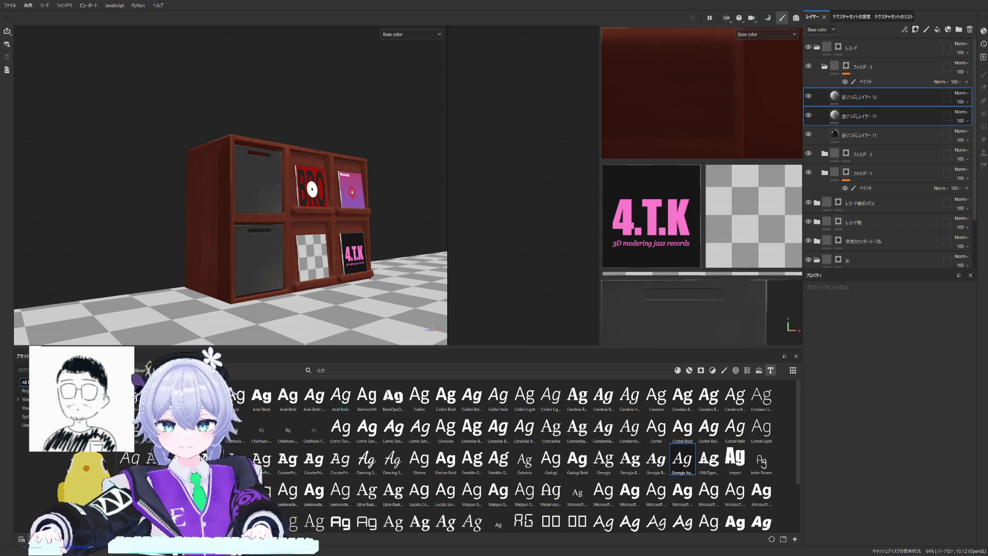
left_click_drag(231, 201, 256, 200, "alt")
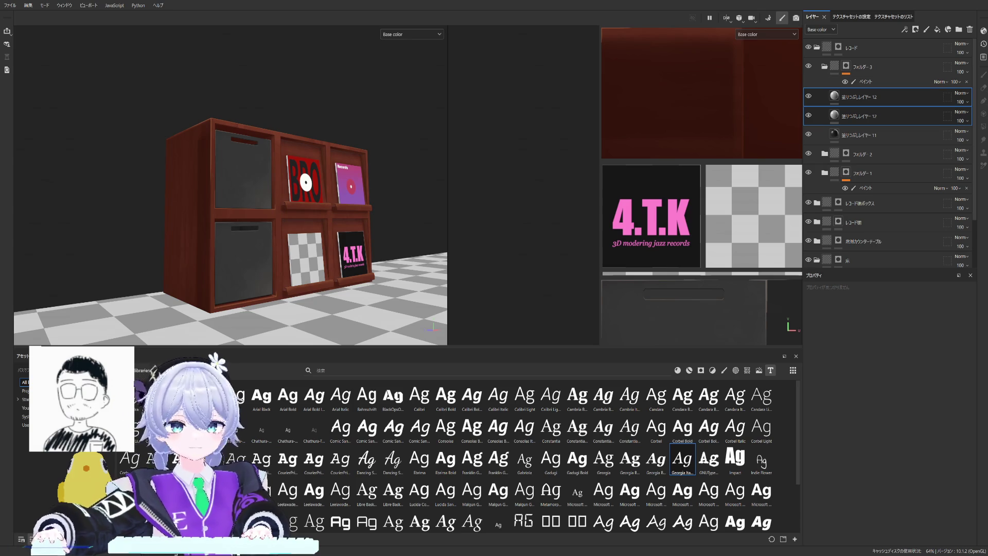
scroll(302, 229, "up", 3)
scroll(302, 230, "up", 2)
scroll(303, 229, "up", 2)
left_click_drag(303, 230, 317, 232, "alt")
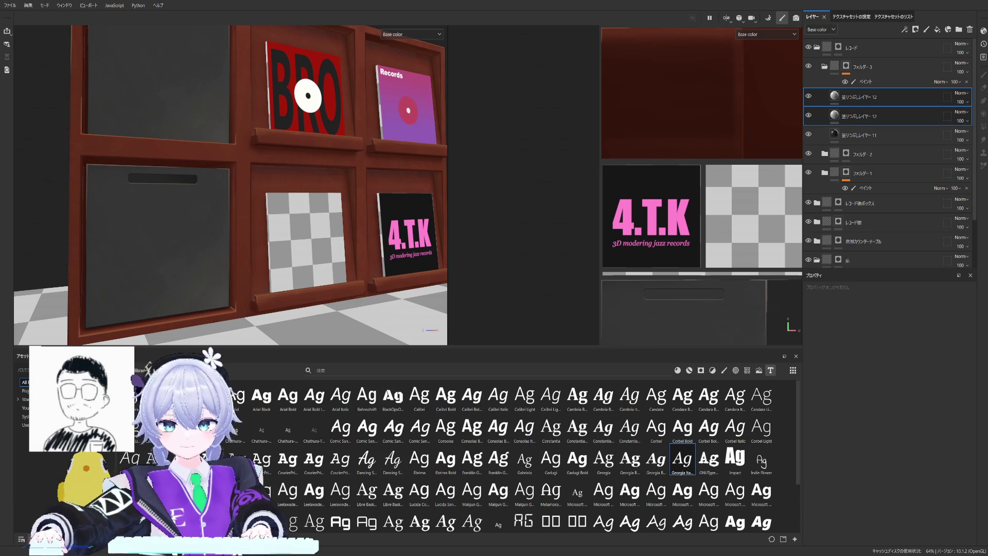
scroll(230, 185, "up", 2)
Step: Face the shelves and show the Texture Set Settings channel list
left_click_drag(309, 186, 480, 184, "alt")
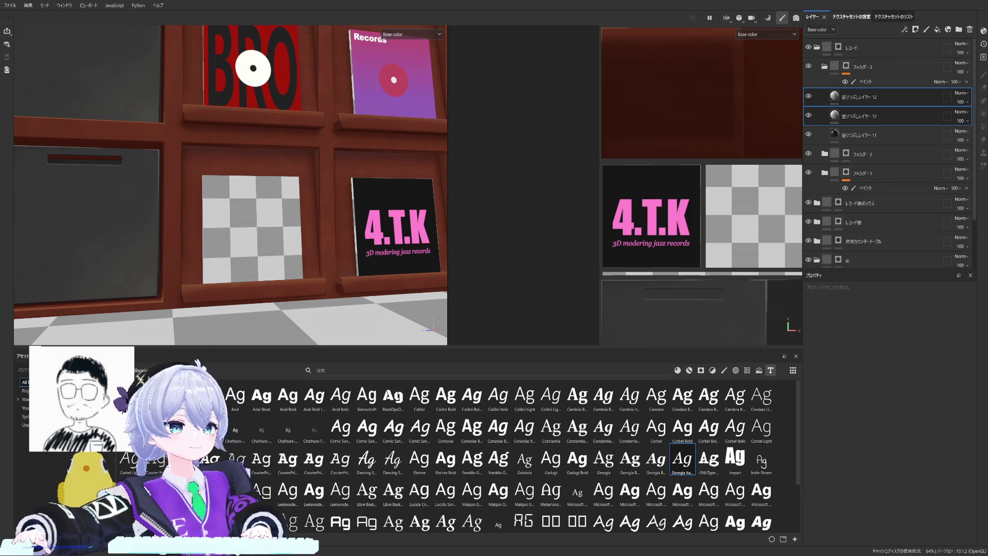
left_click(849, 16)
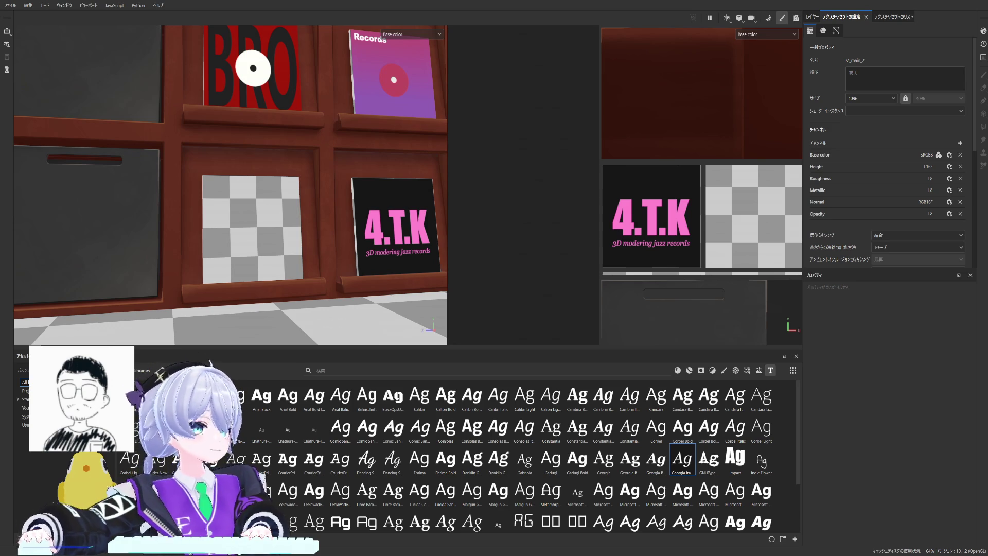
Step: Collapse folder 3 and add Fill Layer 13 grouped into a new folder 4, whitening the sleeves
left_click(812, 16)
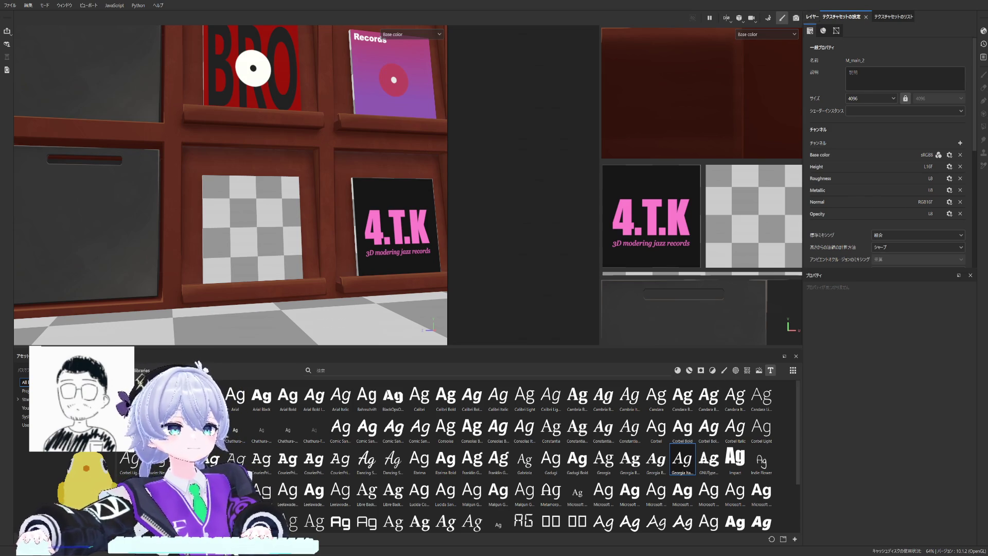
left_click(859, 114)
key("ctrl+d")
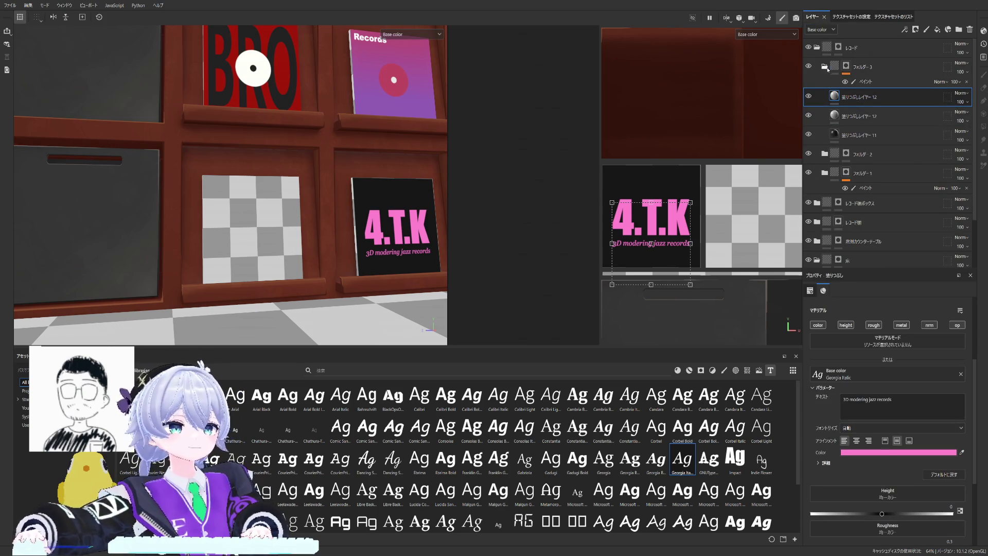
left_click(824, 68)
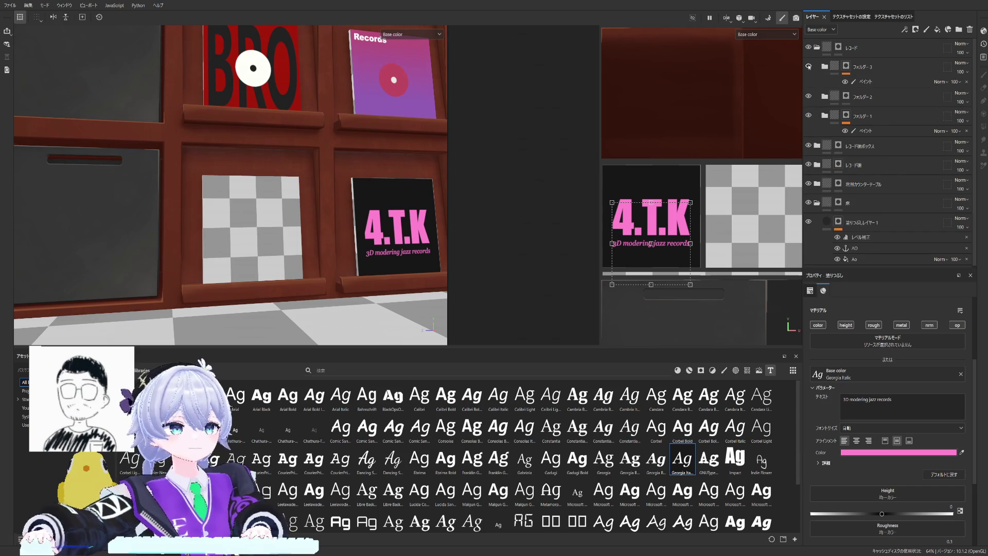
left_click(938, 29)
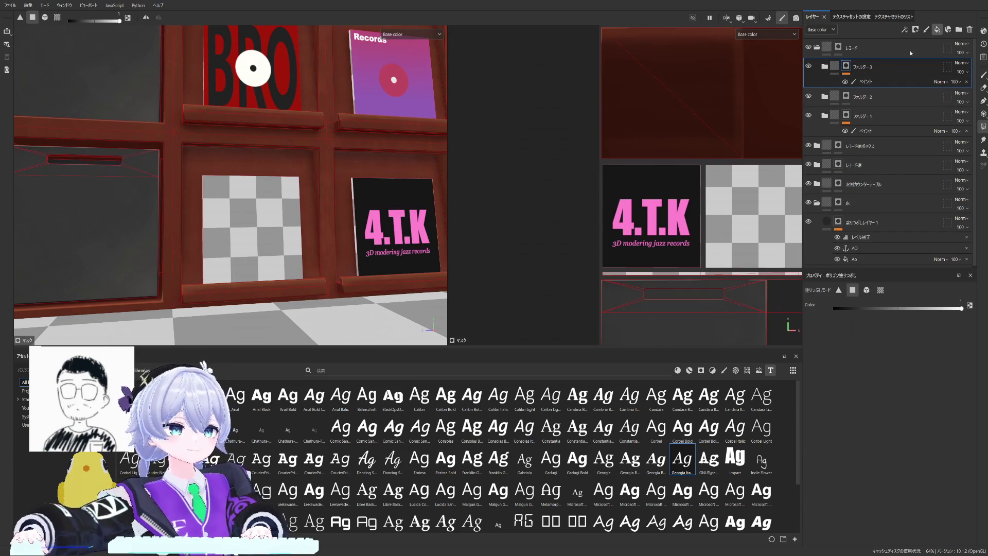
key("ctrl+g")
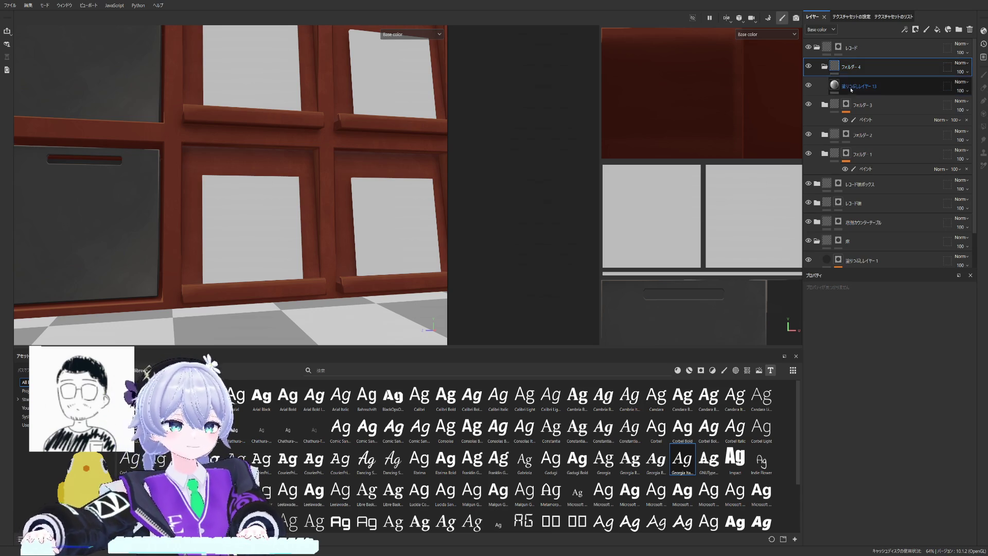
left_click(874, 87)
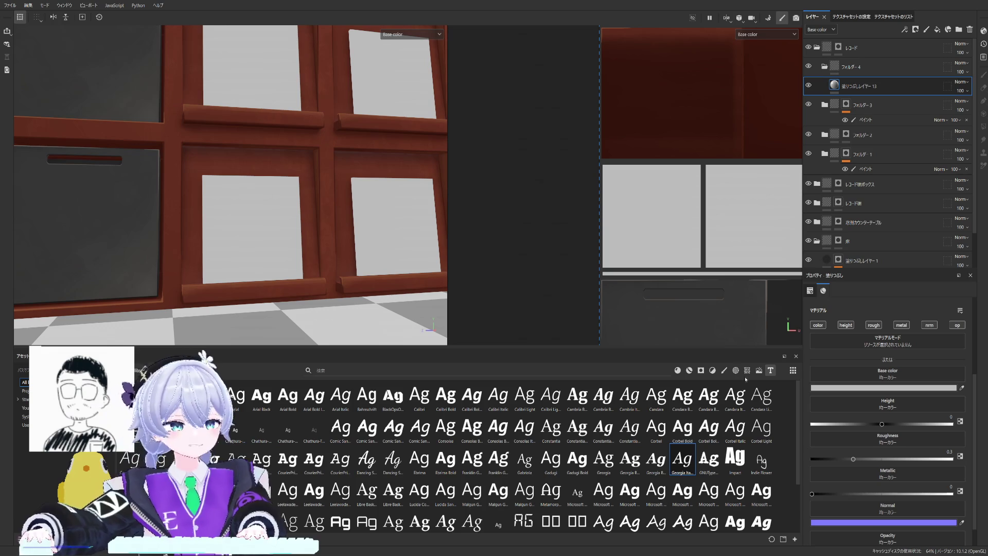
Step: Switch the asset library to Filters/Materials and frame the whole cabinet in view
left_click(712, 370)
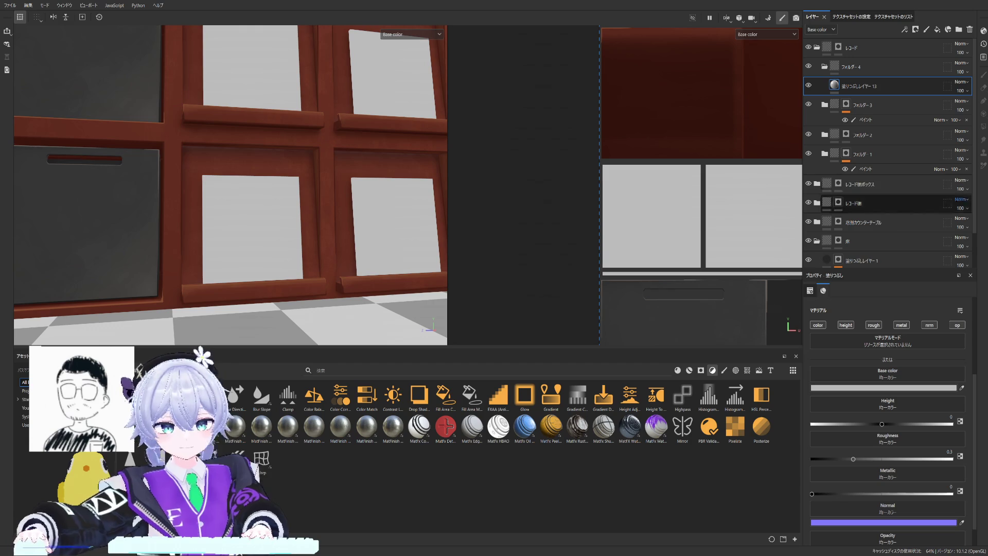
key("f")
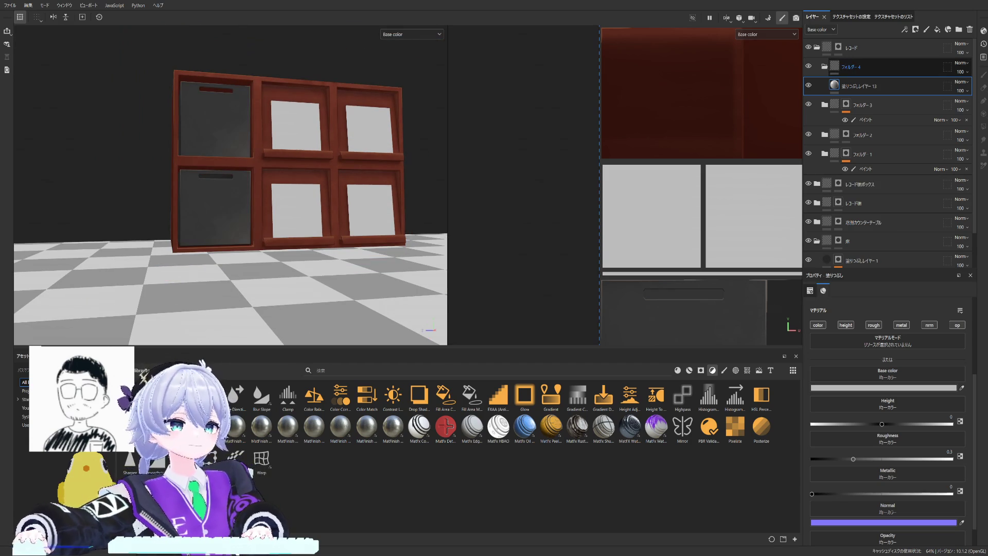
Step: Add a paint layer to folder 4, reveal the grey fill on the blank sleeve and select its fill layer's material
left_click(888, 86, "ctrl")
left_click(846, 67)
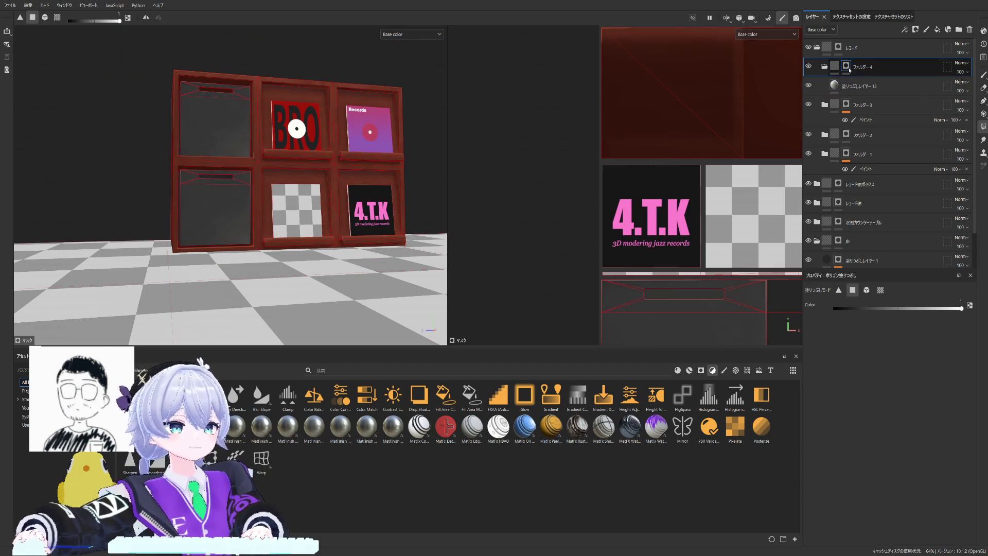
key("f")
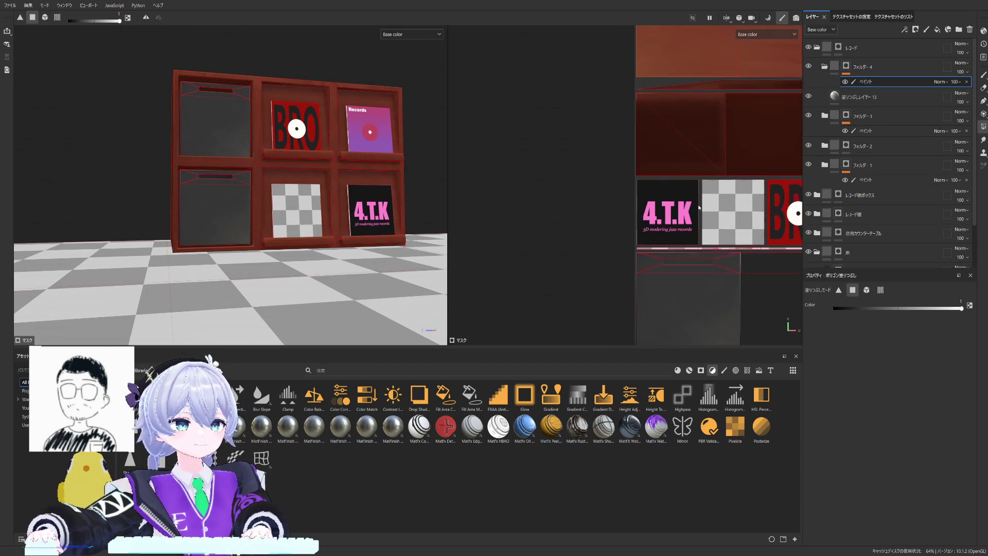
scroll(694, 224, "up", 2)
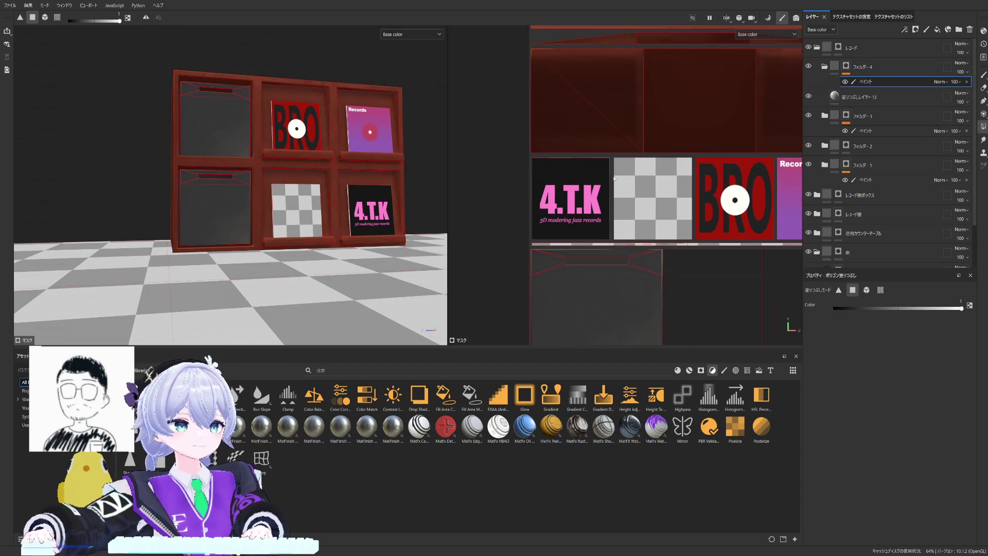
left_click(652, 197)
scroll(594, 173, "up", 2)
scroll(594, 174, "up", 2)
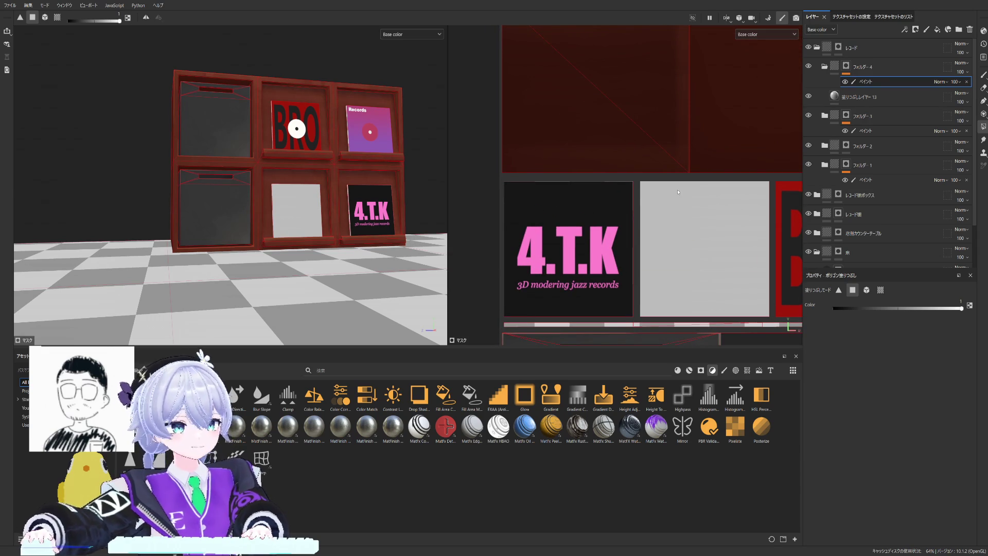
scroll(320, 194, "up", 2)
scroll(320, 194, "up", 2)
left_click_drag(320, 194, 363, 193, "alt")
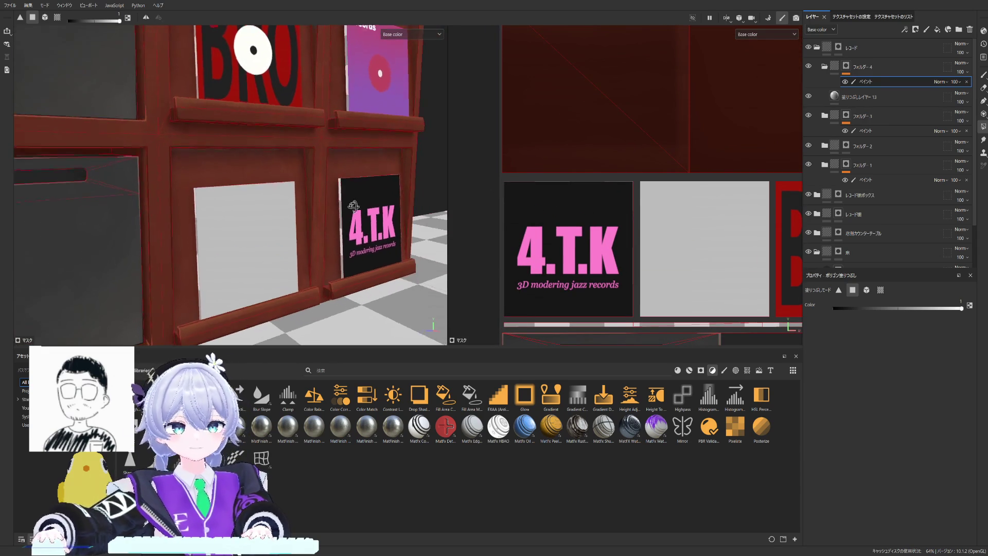
left_click(835, 98)
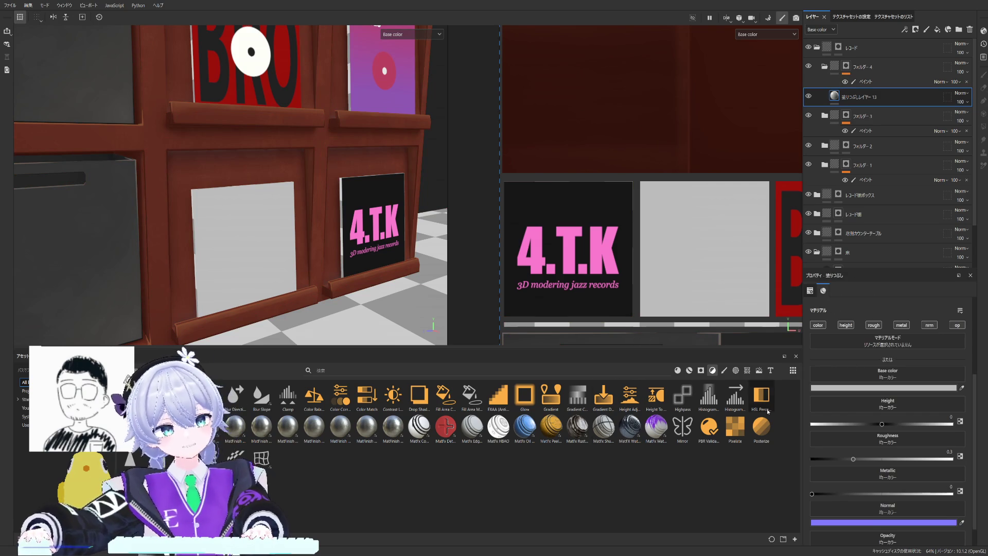
Step: Browse the library's grunge, brush, alpha, environment and texture categories, ending on Alphas
left_click(700, 370)
left_click(712, 370)
scroll(639, 425, "down", 10)
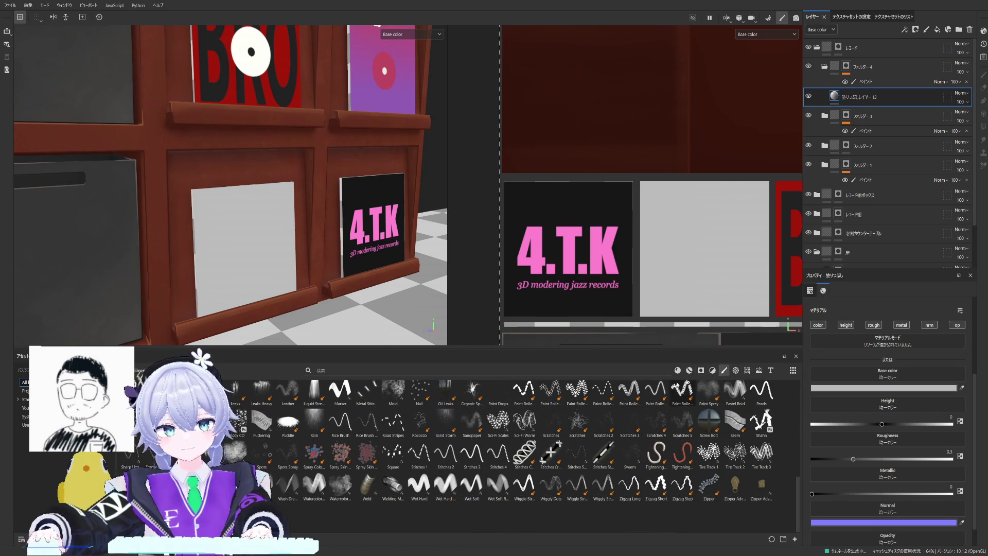
left_click(735, 370)
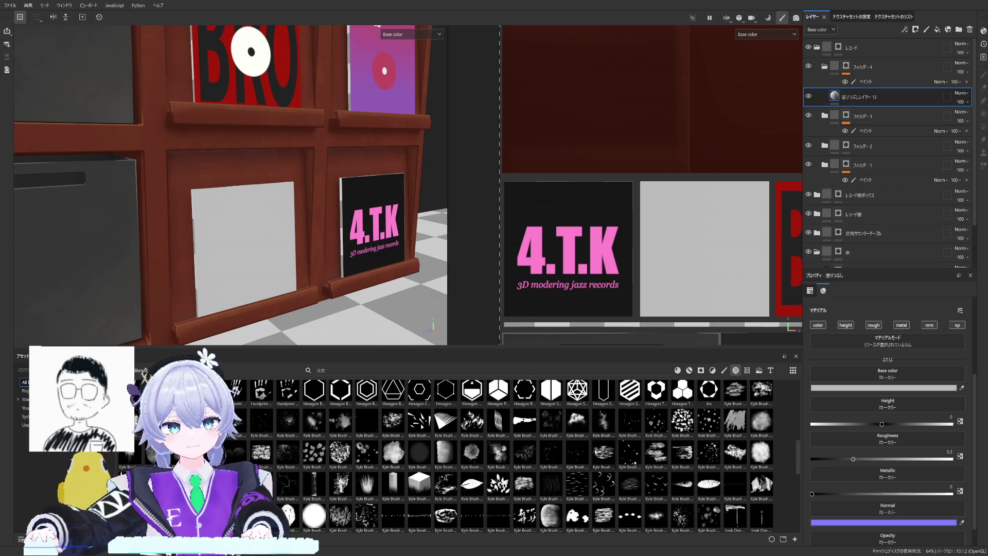
scroll(510, 456, "up", 10)
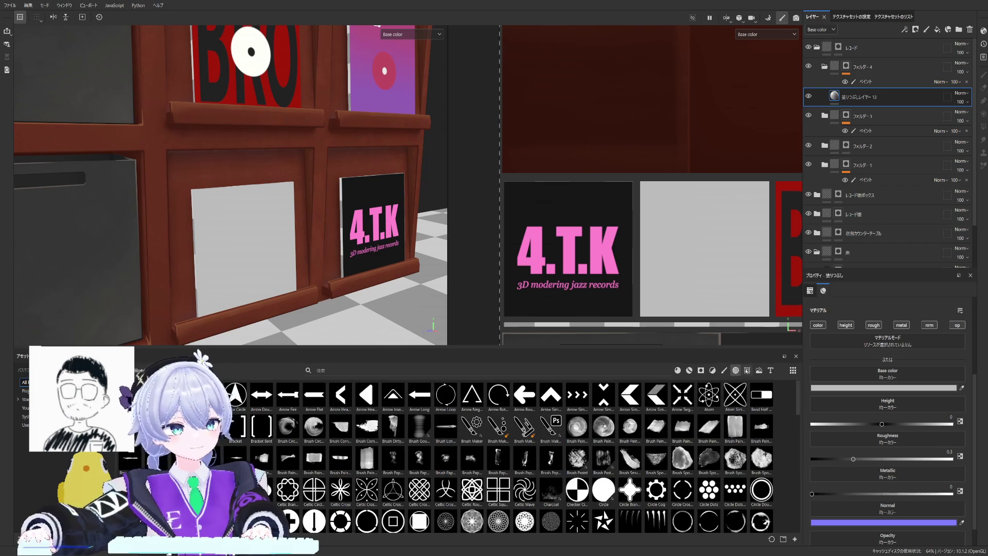
left_click(747, 370)
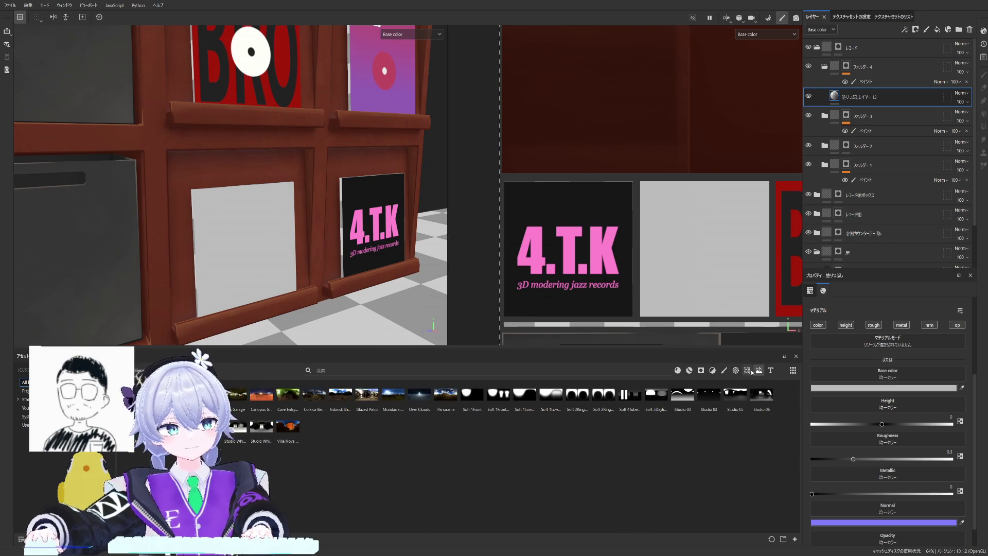
left_click(747, 370)
scroll(637, 471, "down", 5)
scroll(637, 471, "down", 5)
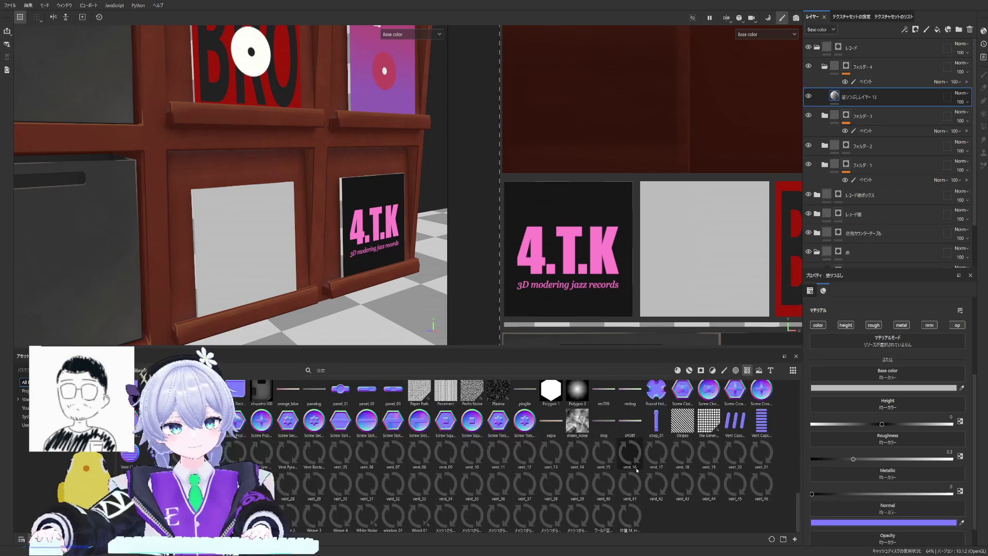
scroll(588, 462, "up", 2)
scroll(588, 463, "up", 3)
scroll(589, 462, "up", 3)
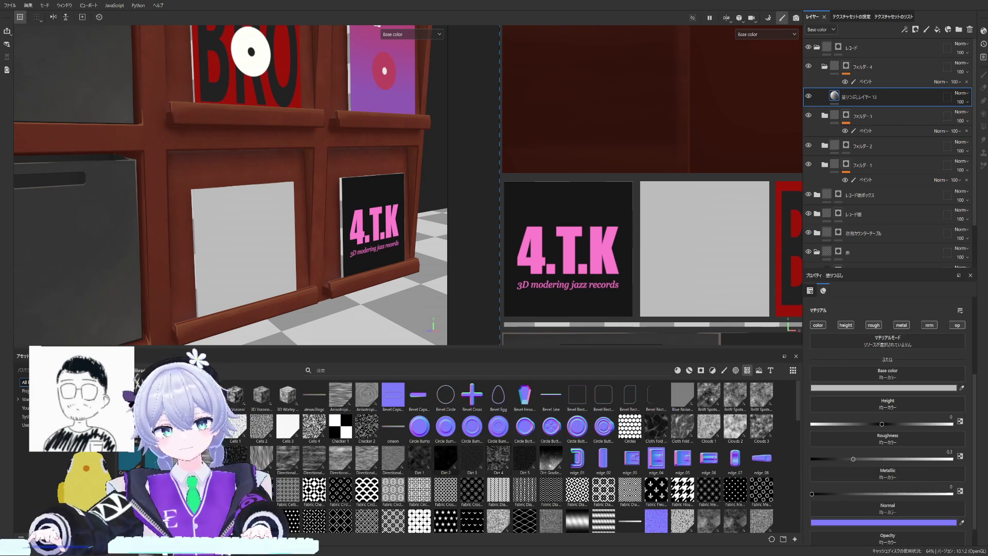
left_click_drag(279, 232, 318, 260, "alt")
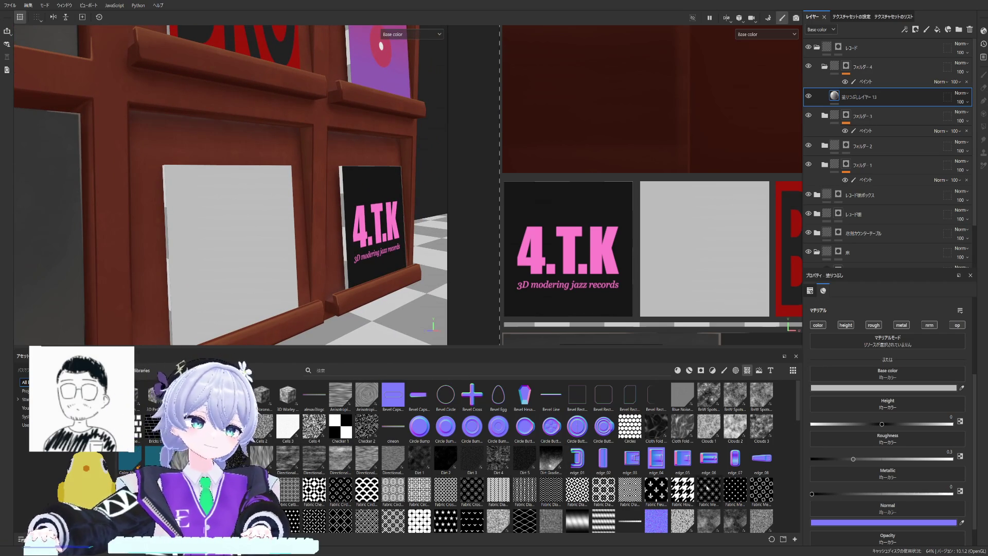
scroll(464, 456, "down", 5)
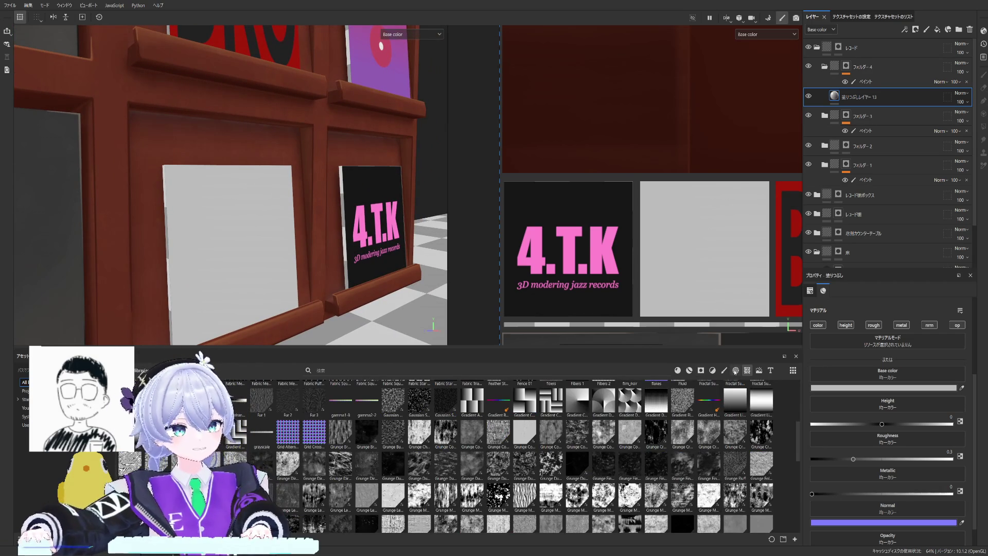
scroll(533, 473, "up", 3)
scroll(532, 472, "up", 2)
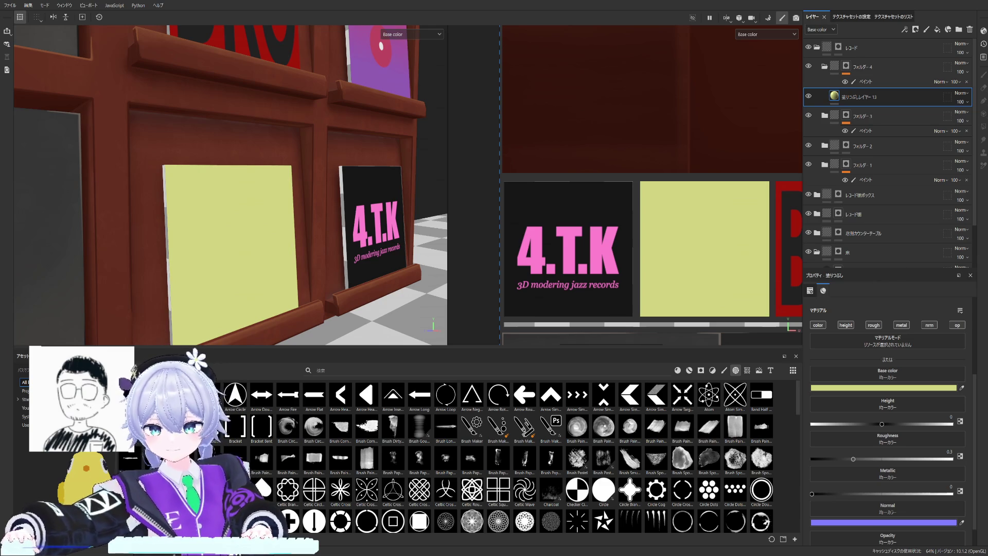
scroll(653, 185, "down", 3)
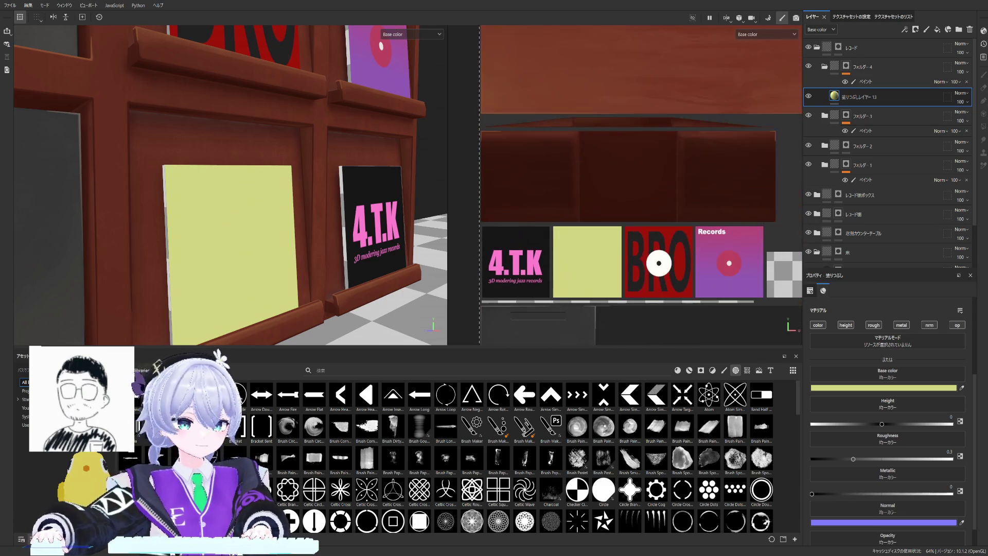
mouse_move(325, 255)
left_mouse_down("alt")
mouse_move(214, 269)
mouse_move(524, 287)
left_mouse_up("alt")
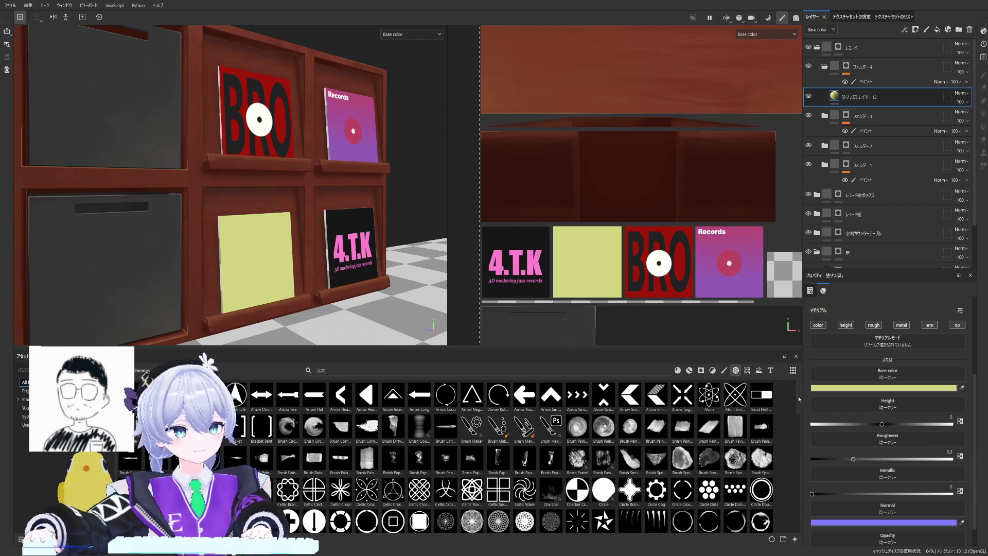
left_click_drag(798, 399, 794, 441)
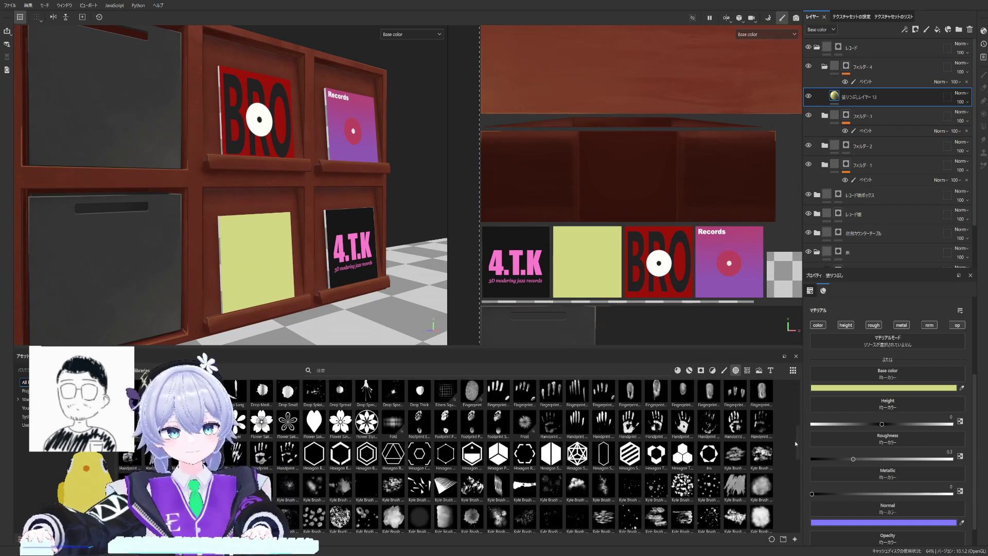
left_click_drag(795, 441, 782, 502)
scroll(781, 501, "down", 1)
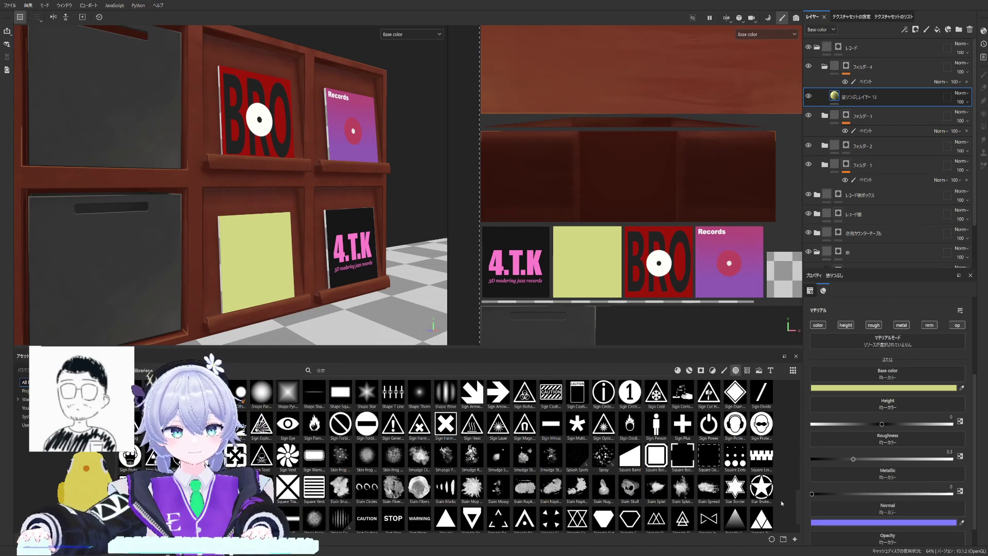
scroll(781, 501, "up", 2)
scroll(783, 496, "down", 1)
scroll(781, 498, "down", 1)
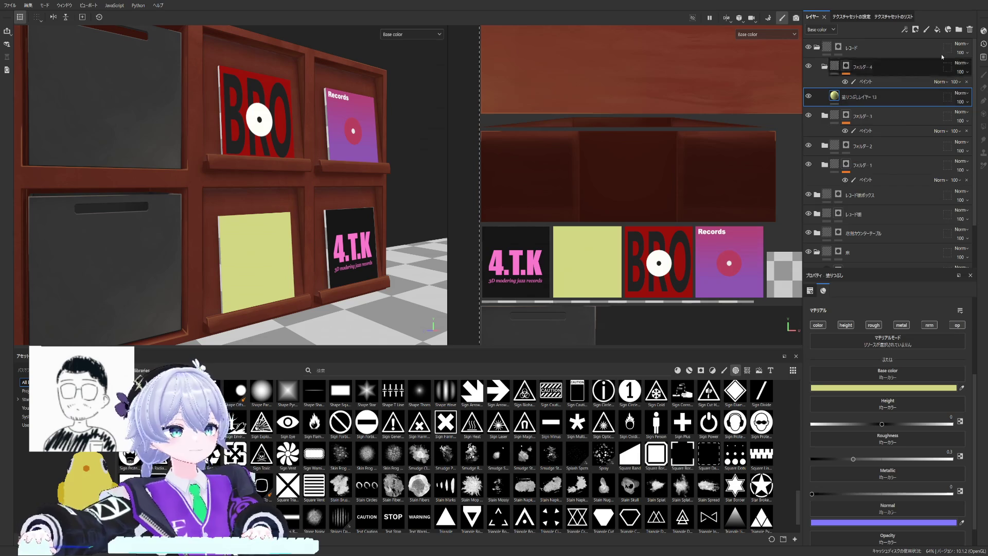
left_click(937, 29)
Step: Use the Sign Protection Eye image as base colour and fit its UV projection onto the blank cover
left_click_drag(761, 421, 870, 373)
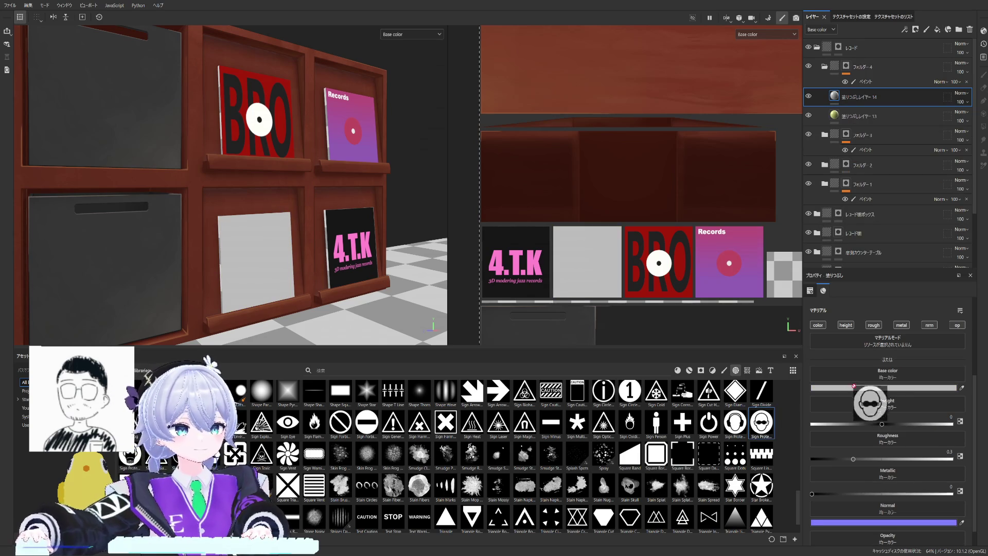
scroll(641, 207, "down", 5)
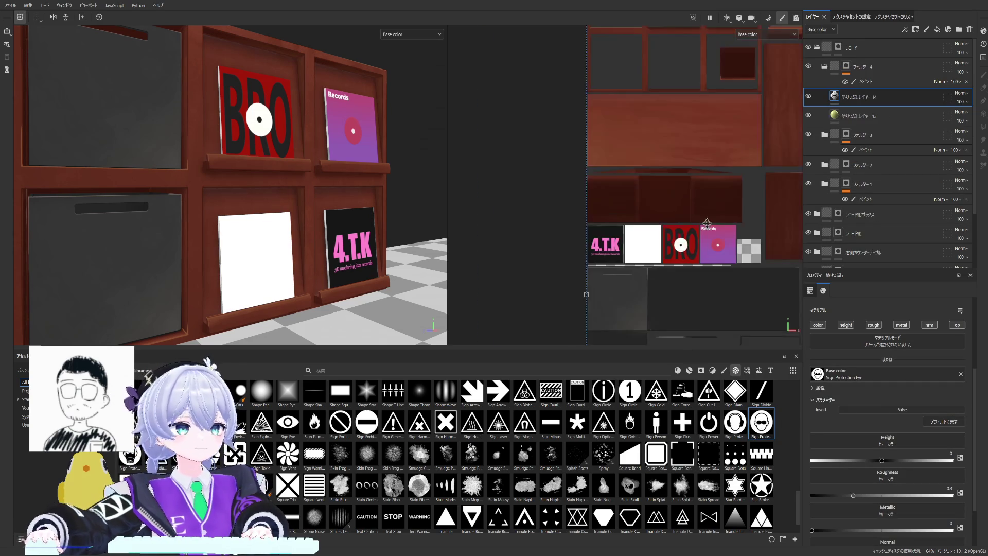
middle_click_drag(795, 207, 642, 207)
mouse_move(710, 154)
left_mouse_down()
mouse_move(543, 319)
mouse_move(540, 234)
left_mouse_up()
scroll(541, 233, "up", 3)
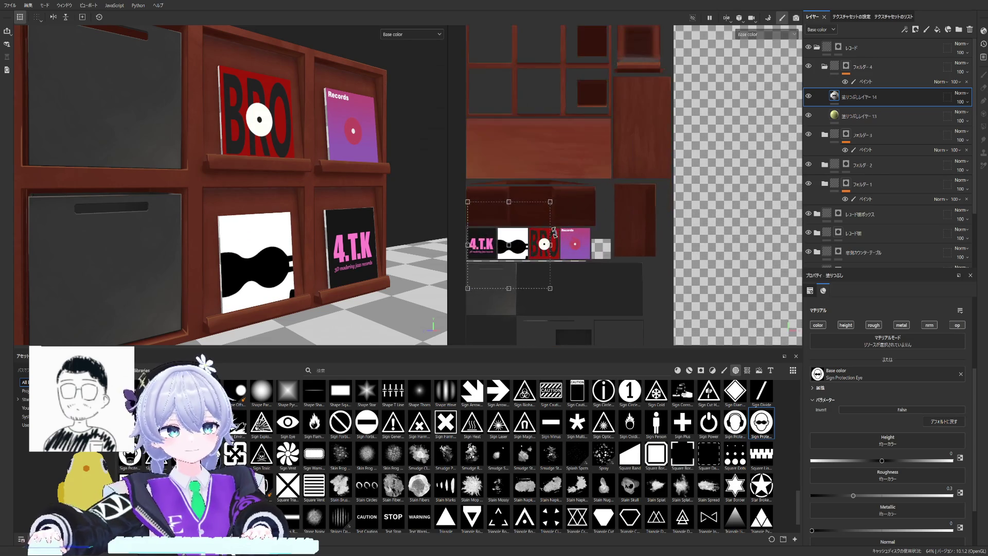
mouse_move(549, 202)
left_mouse_down()
mouse_move(486, 268)
mouse_move(512, 244)
left_mouse_up()
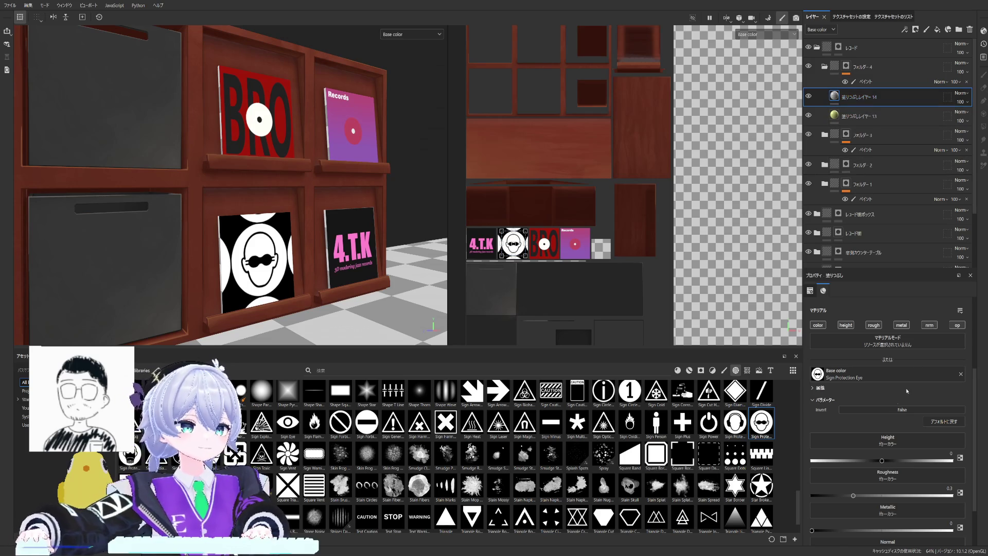
scroll(896, 379, "up", 3)
Step: Set UV wrap to None, raise the fill height to about 0.22, then clear the base colour image
left_click(859, 356)
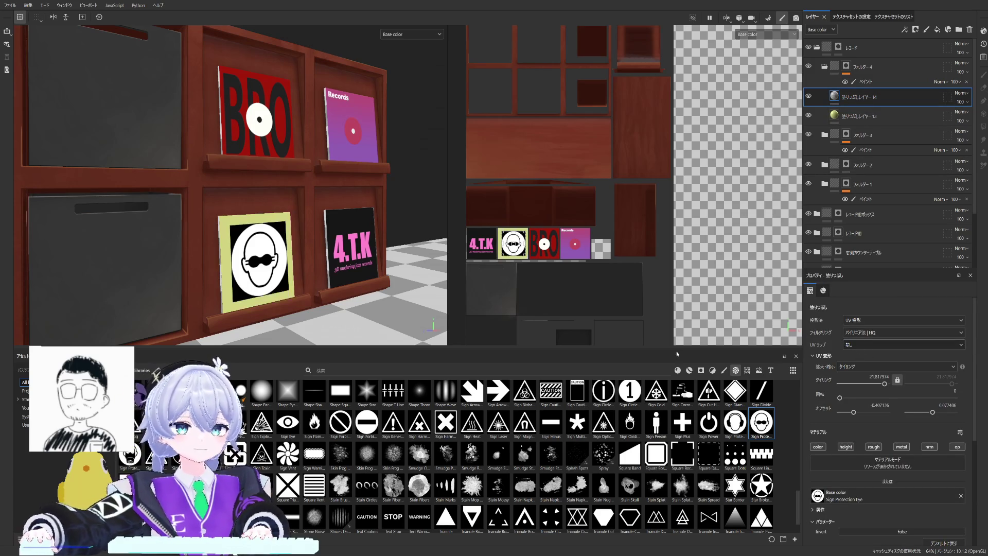
scroll(279, 261, "up", 5)
left_click_drag(279, 261, 384, 263, "alt")
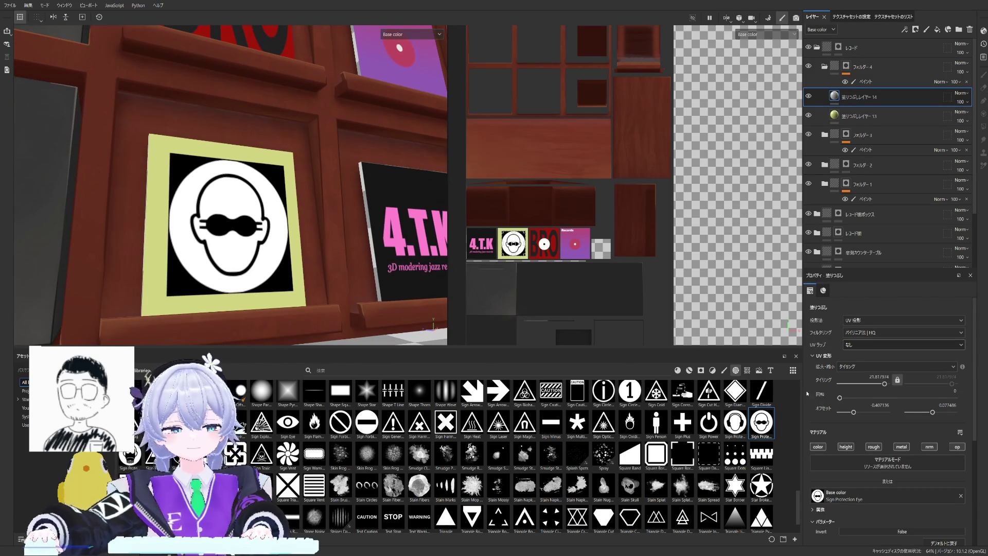
scroll(879, 421, "down", 2)
scroll(879, 420, "down", 2)
left_click_drag(887, 458, 917, 463)
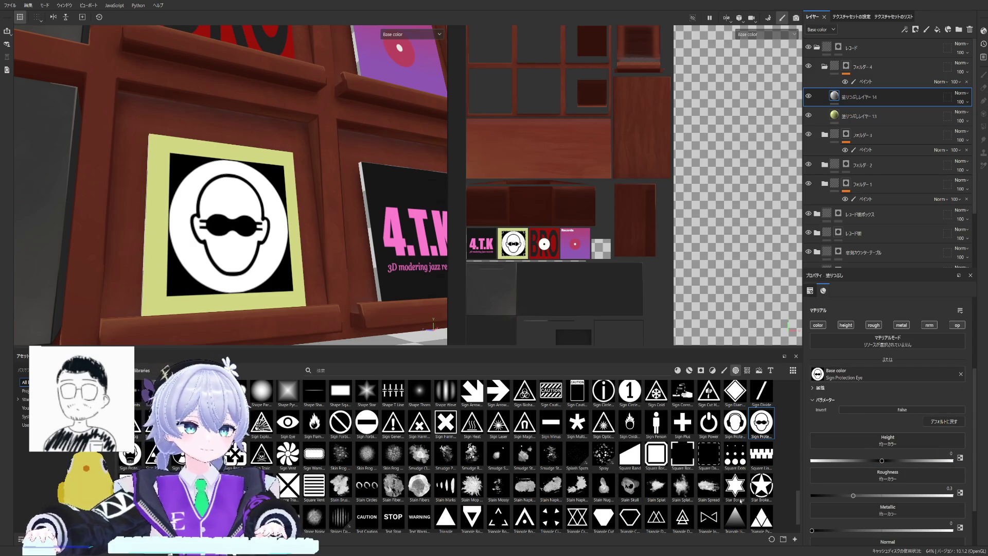
left_click_drag(216, 283, 364, 238, "alt")
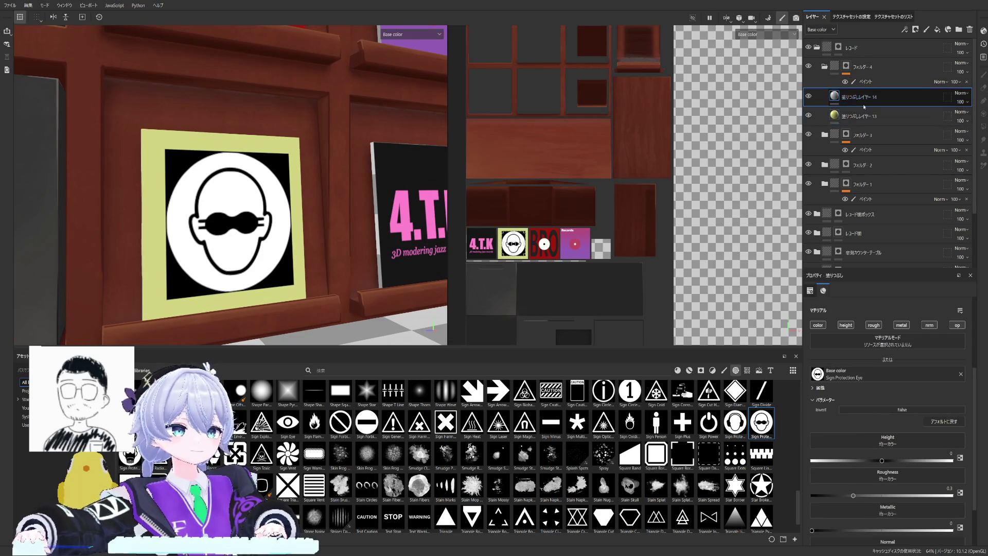
left_click(960, 375)
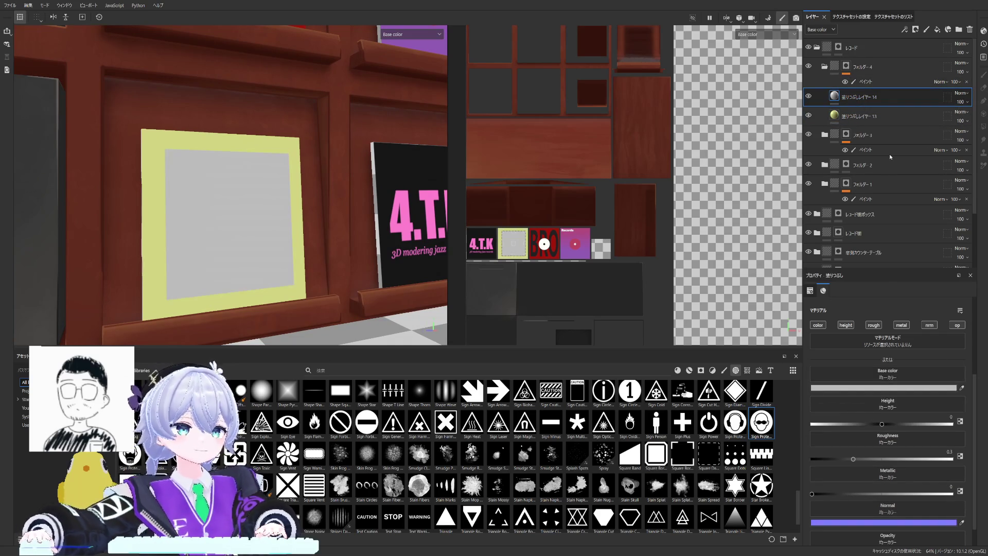
Step: Mask the fill with the Sign Protection Eye image, then move, resize and quarter-turn the stencil on the yellow cover
left_click(915, 29)
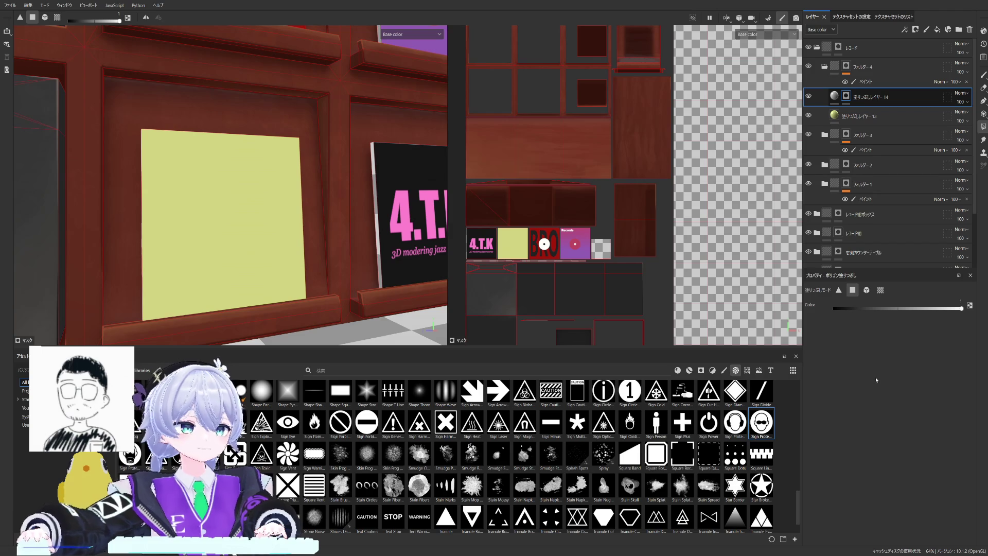
left_click_drag(761, 422, 888, 96)
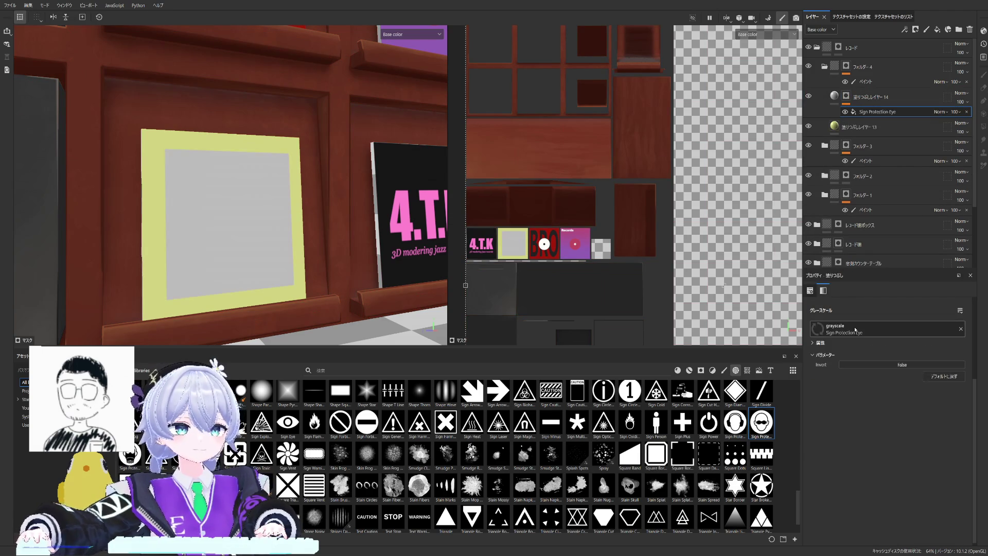
scroll(660, 225, "down", 2)
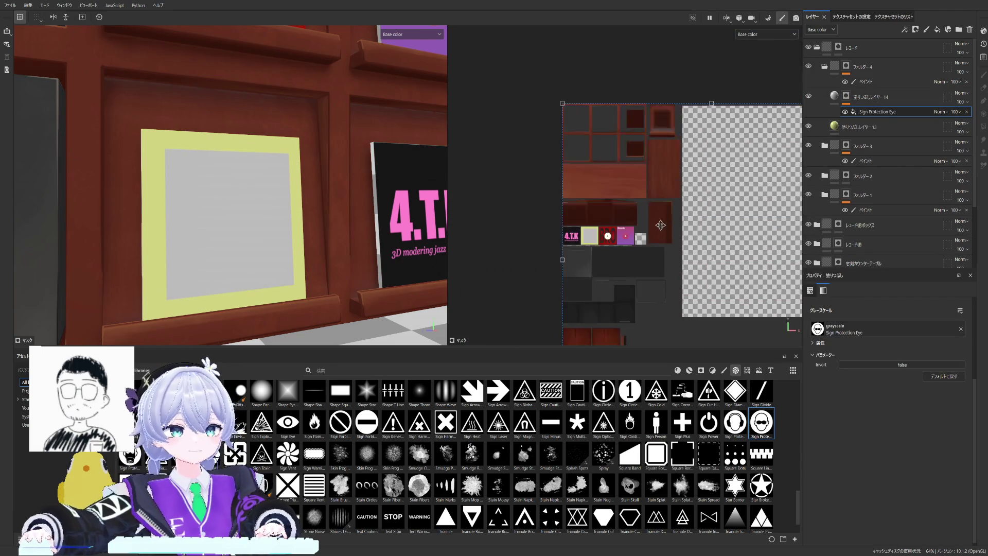
scroll(660, 225, "down", 2)
mouse_move(748, 144)
left_mouse_down()
mouse_move(585, 304)
mouse_move(587, 222)
left_mouse_up()
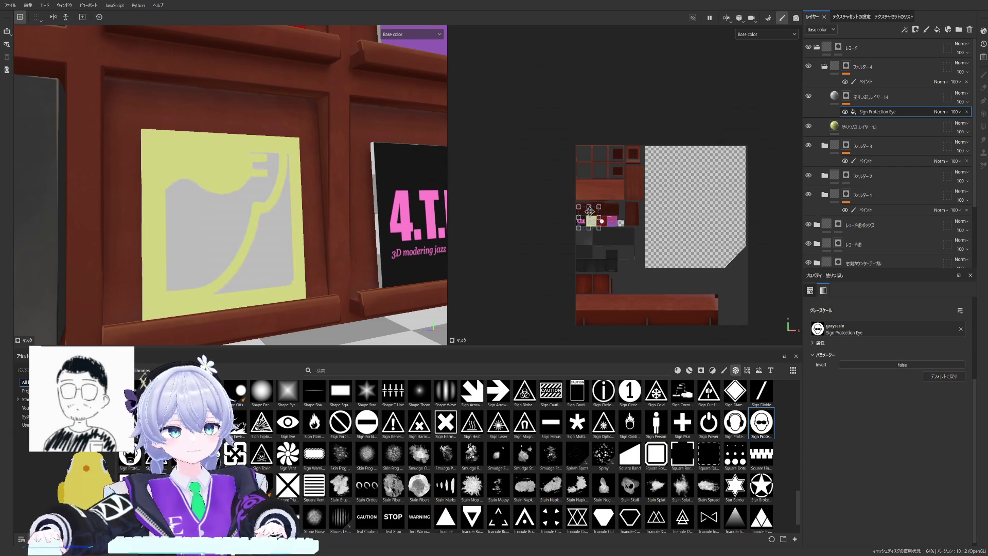
scroll(587, 223, "up", 1)
scroll(615, 220, "up", 2)
scroll(602, 208, "up", 2)
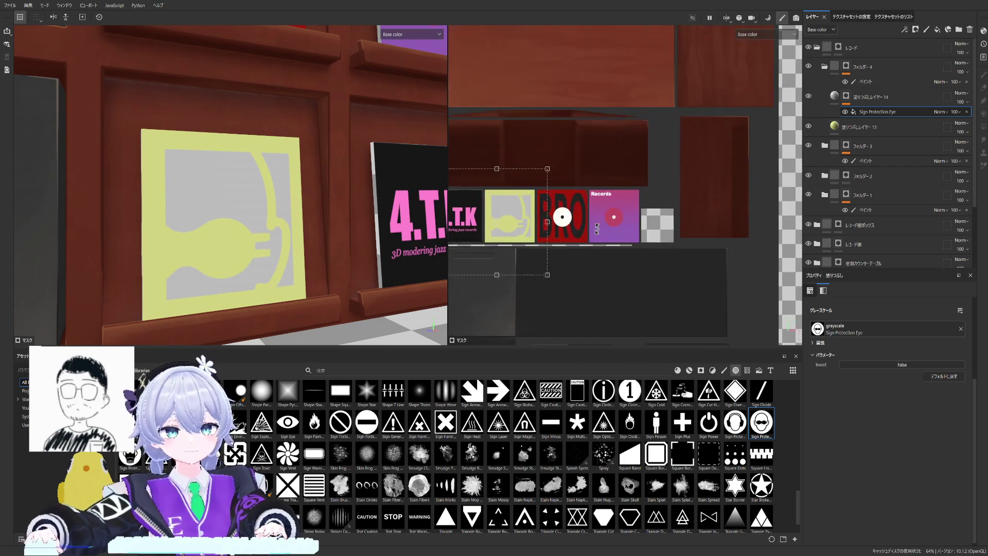
scroll(587, 193, "up", 2)
left_click_drag(575, 182, 573, 171)
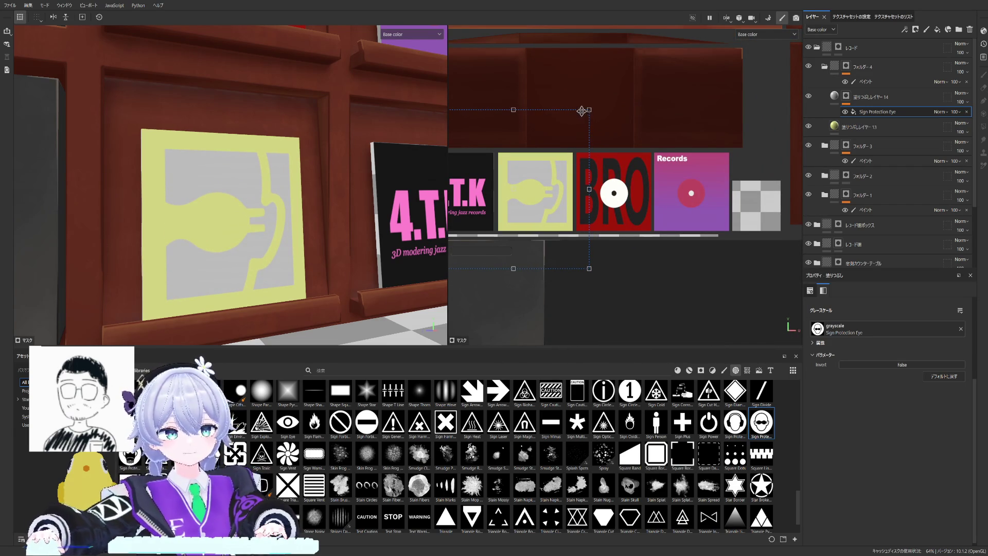
left_click_drag(587, 108, 551, 149)
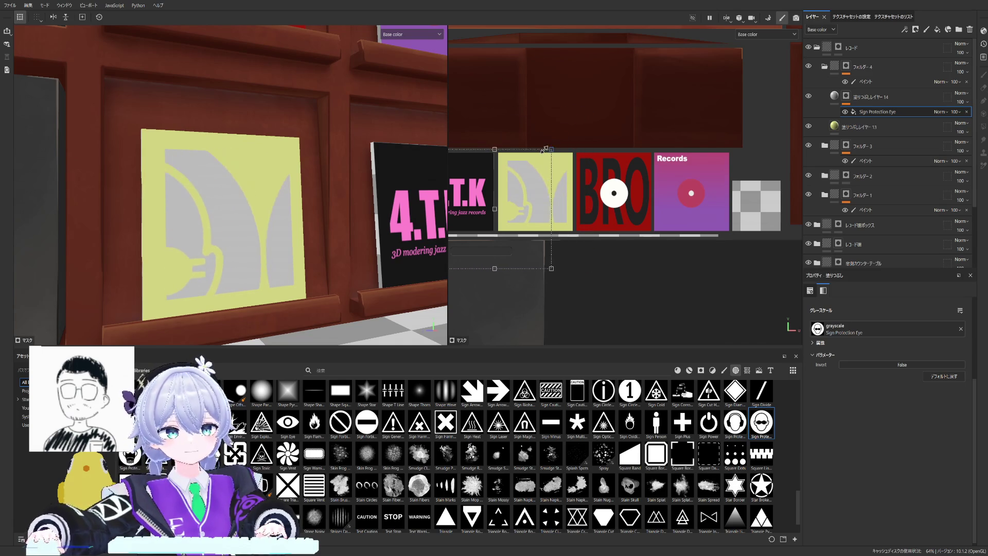
left_click_drag(518, 188, 534, 166)
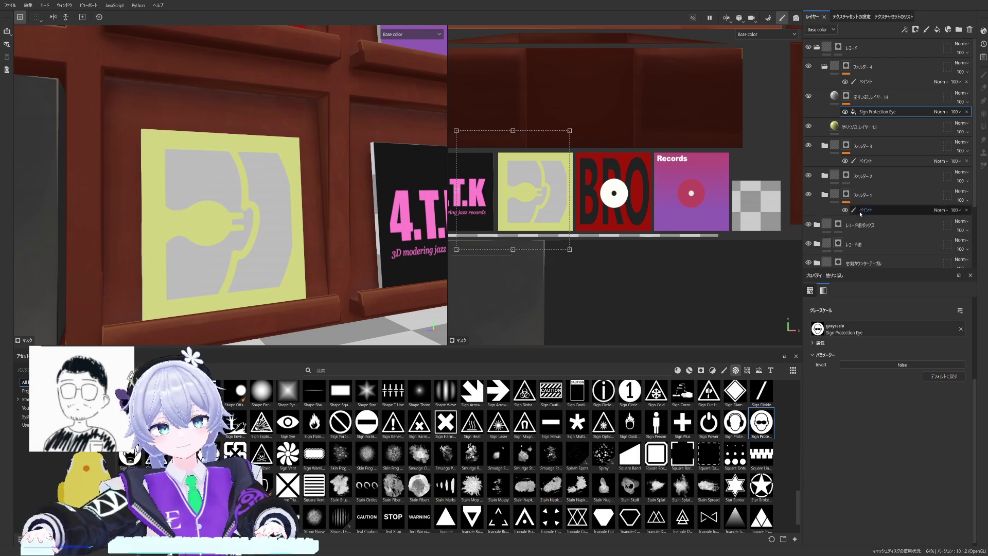
scroll(857, 375, "up", 2)
scroll(857, 376, "up", 2)
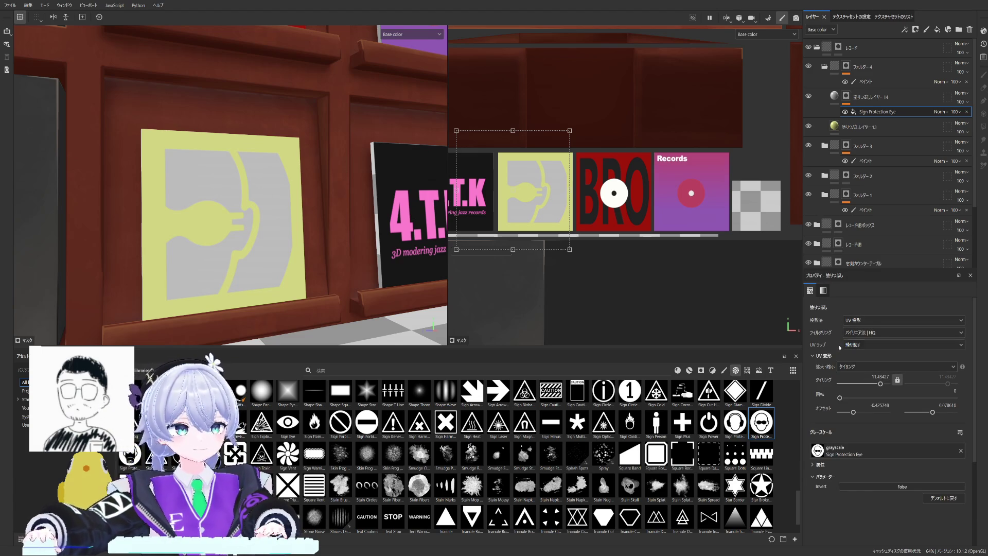
scroll(852, 345, "up", 1)
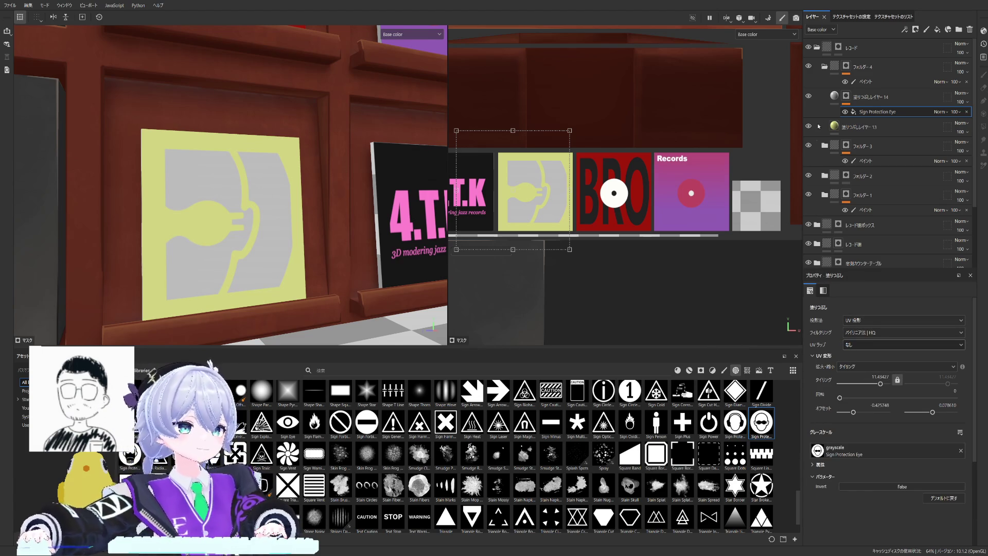
Step: Leave mask view and rescale and offset the black record design to fit the yellow cover
key("Delete")
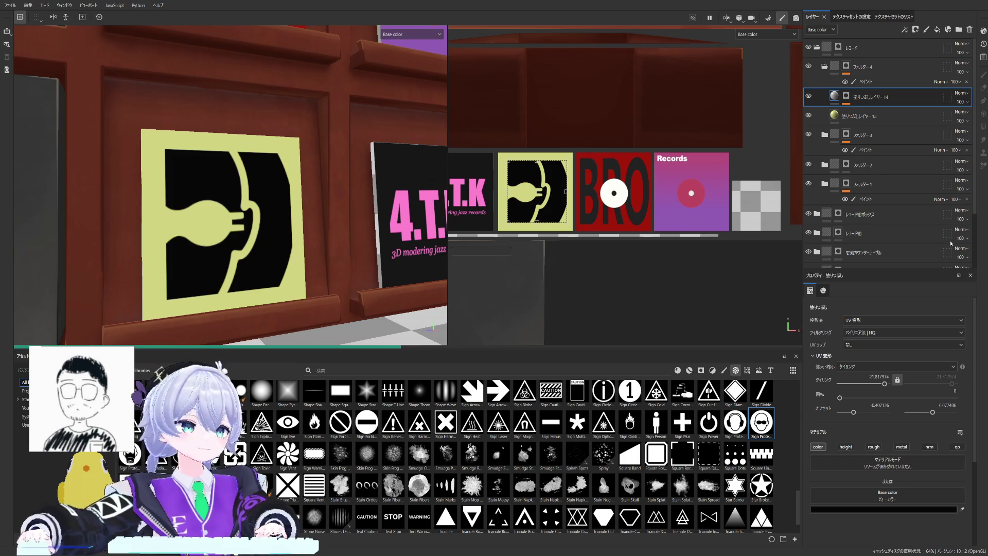
scroll(204, 256, "down", 3)
scroll(354, 228, "up", 1)
left_click_drag(558, 171, 559, 165)
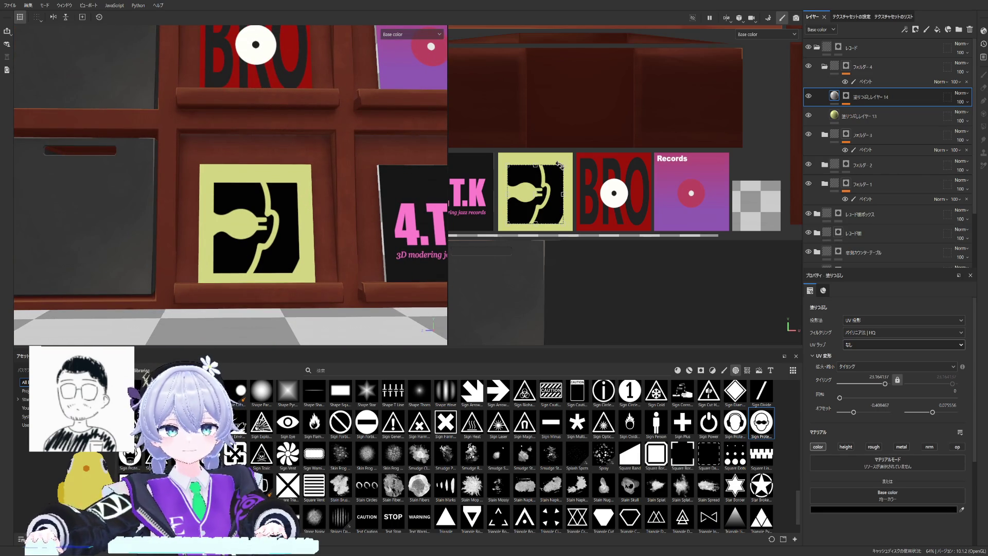
left_click_drag(559, 164, 545, 175)
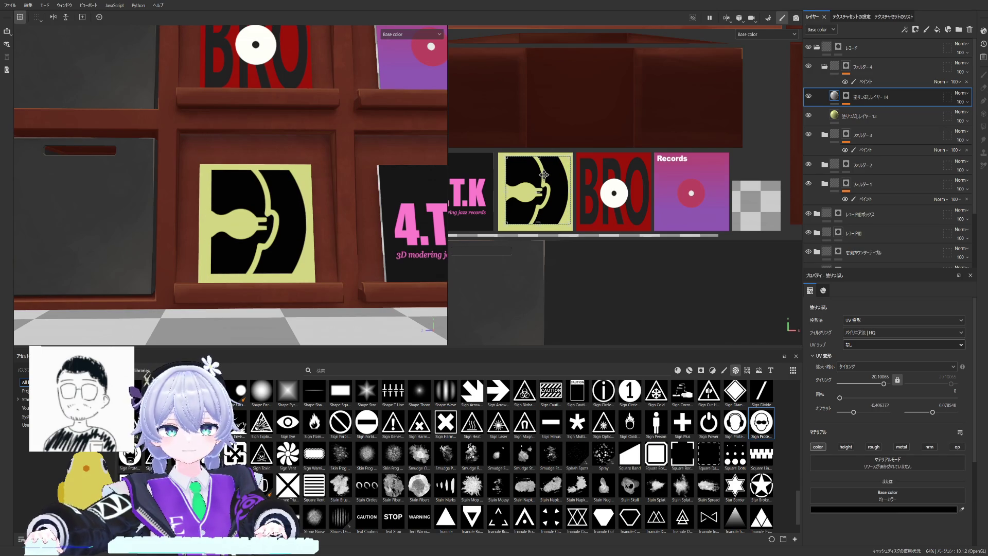
scroll(444, 170, "down", 3)
left_click_drag(444, 170, 297, 214, "alt")
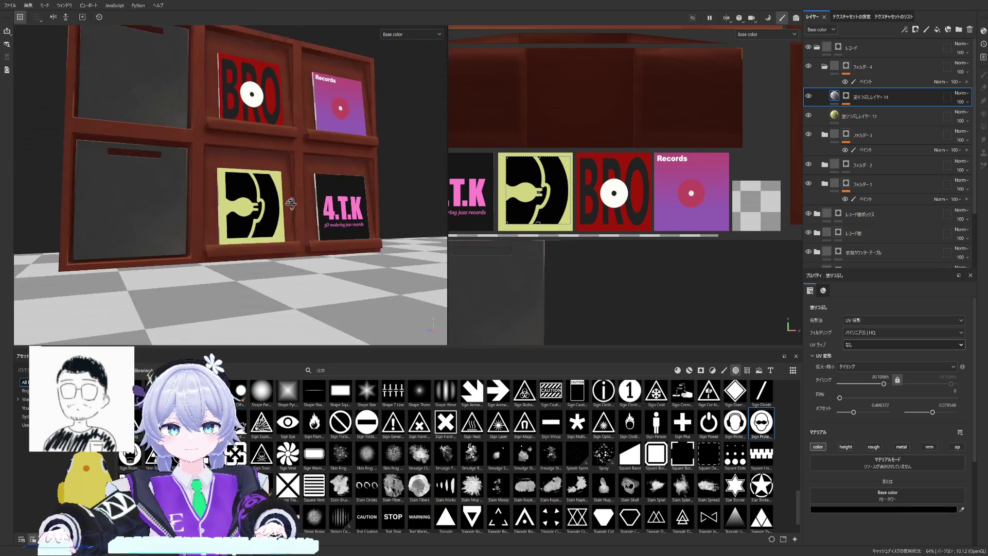
scroll(297, 214, "up", 2)
scroll(296, 214, "up", 2)
scroll(297, 214, "up", 1)
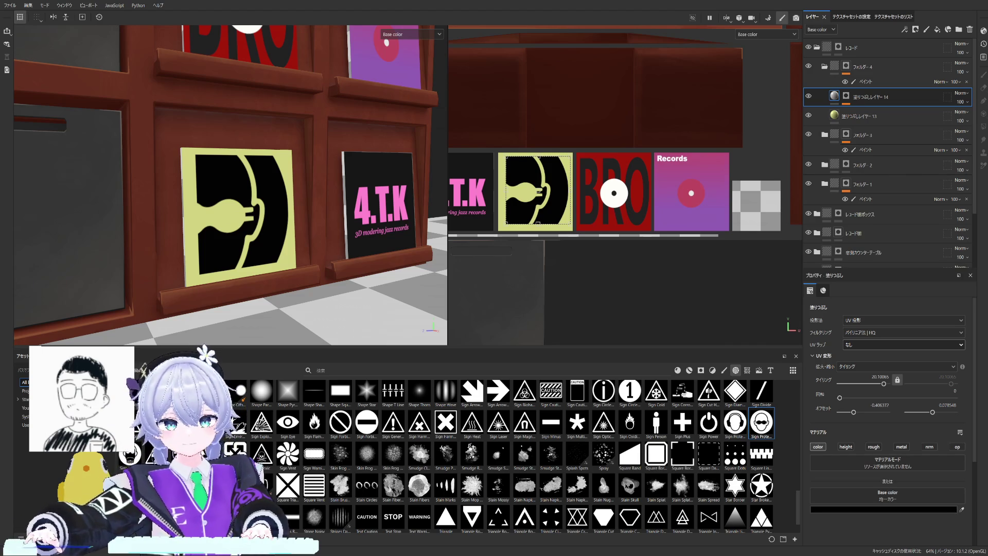
left_click_drag(276, 214, 276, 214, "alt")
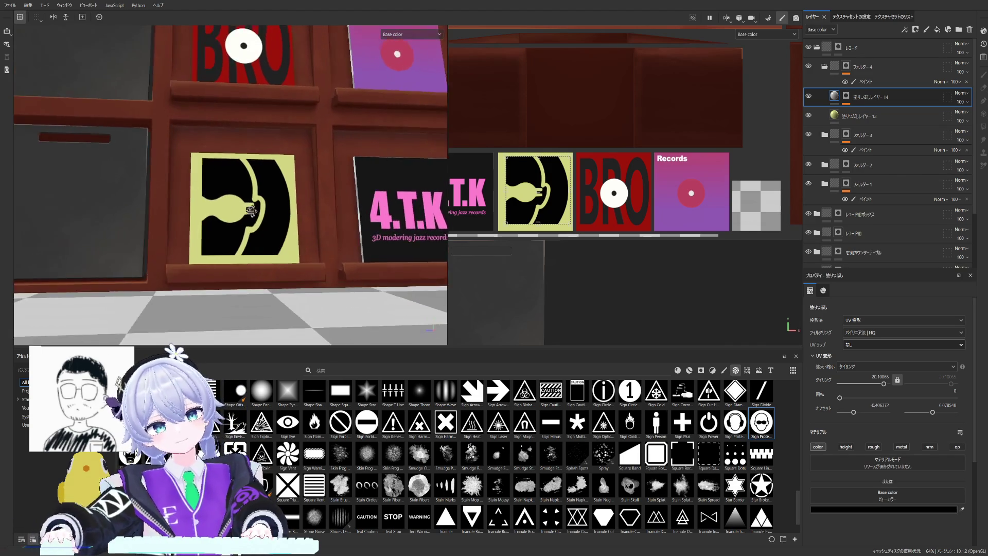
scroll(276, 214, "up", 2)
scroll(277, 215, "up", 2)
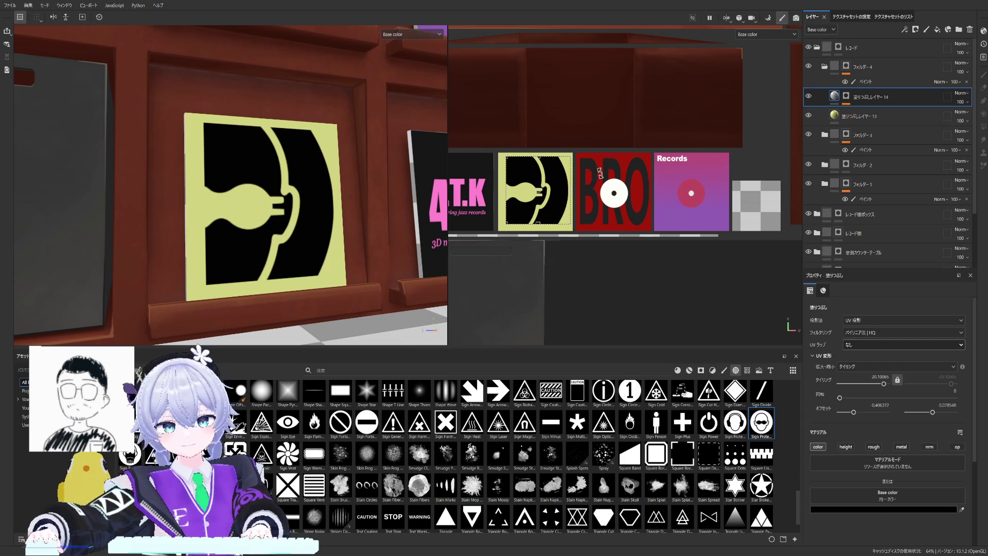
Step: Resize, raise and quarter-turn the eye stencil of the record design on the yellow cover
left_click_drag(571, 156, 550, 170)
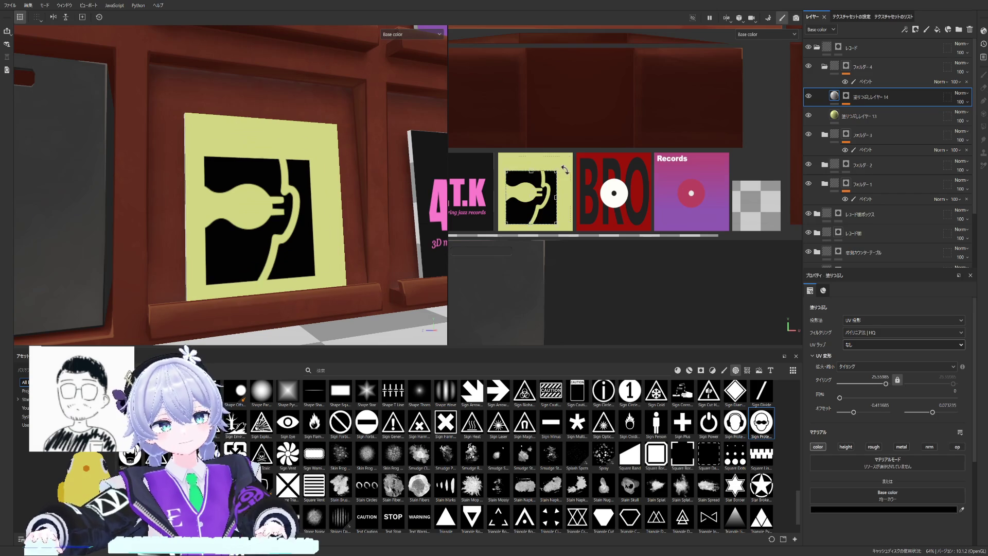
left_click_drag(549, 170, 551, 171)
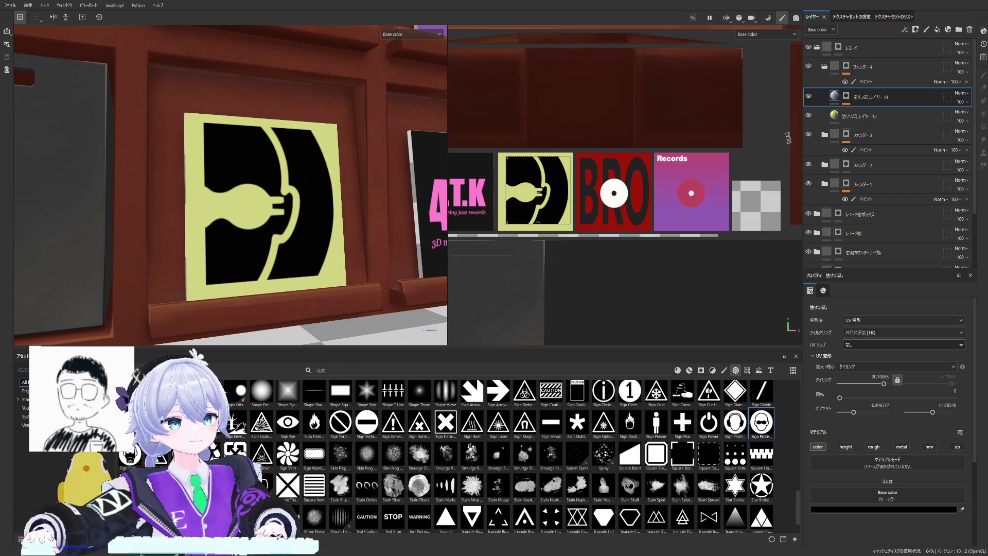
left_click_drag(788, 138, 888, 96)
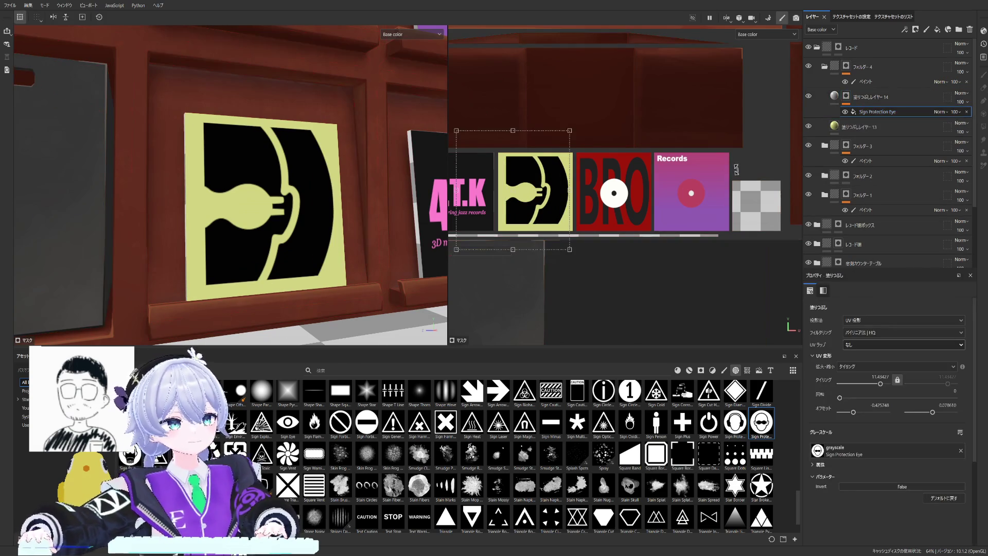
mouse_move(569, 131)
left_mouse_down()
mouse_move(545, 167)
mouse_move(553, 155)
left_mouse_up()
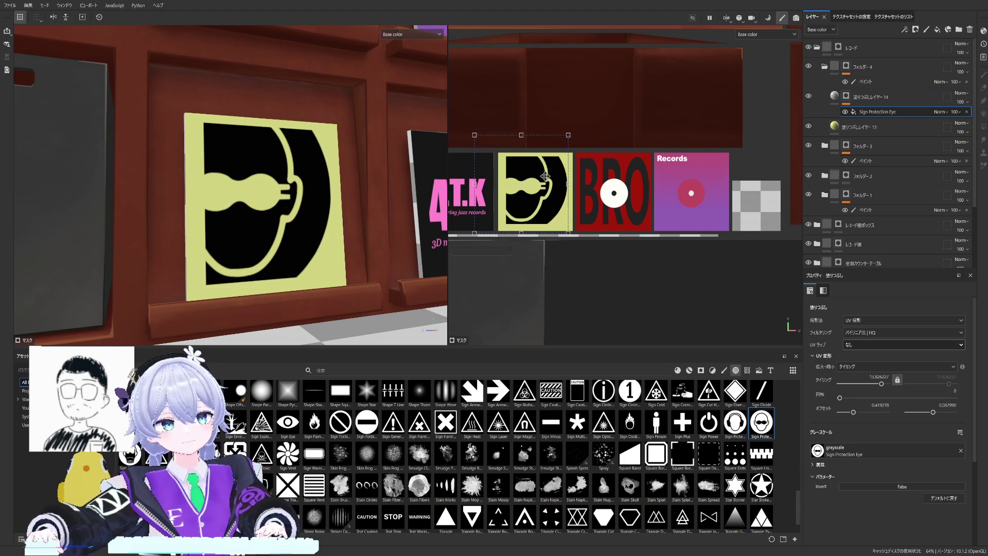
left_click_drag(370, 224, 313, 211, "alt")
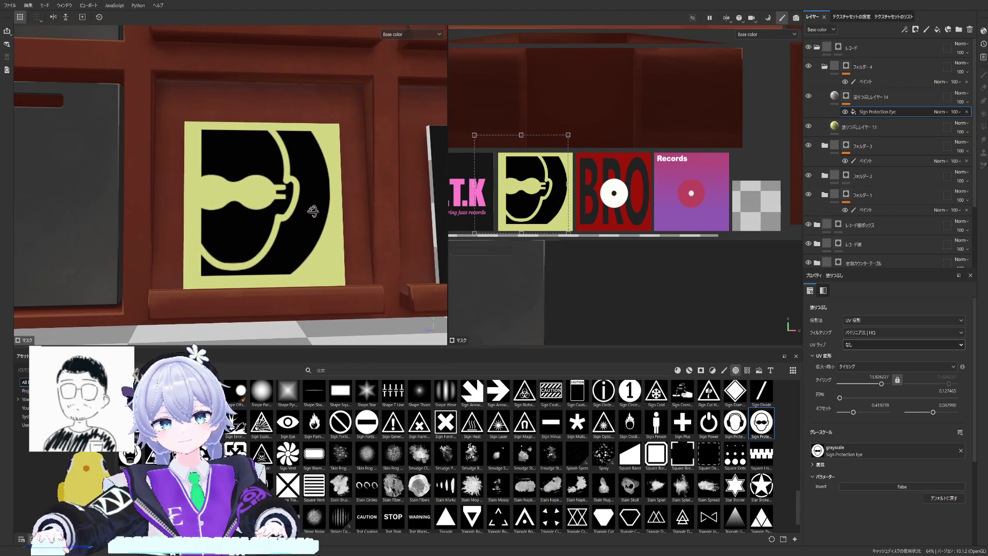
left_click_drag(514, 172, 516, 161)
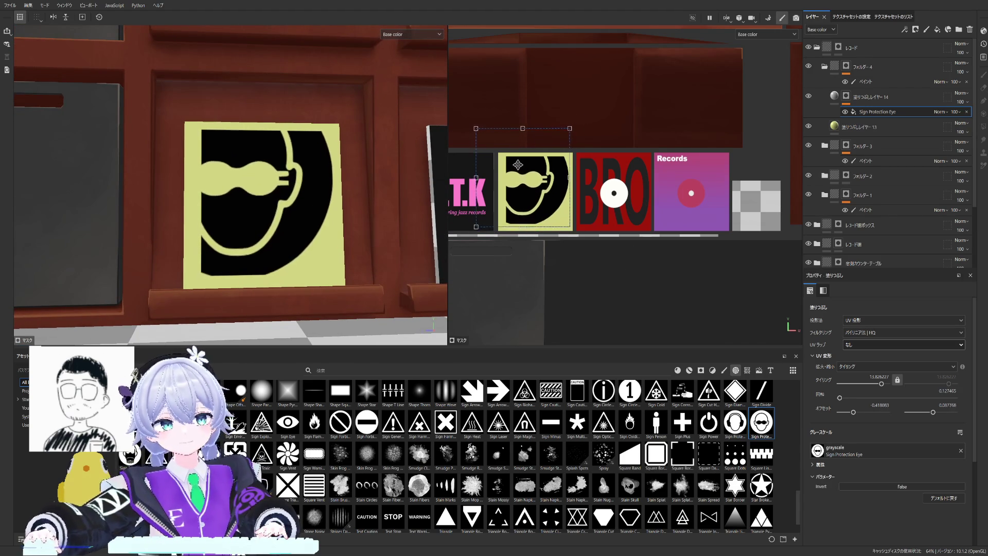
mouse_move(572, 123)
left_mouse_down("shift")
mouse_move(538, 160)
mouse_move(554, 152)
left_mouse_up("shift")
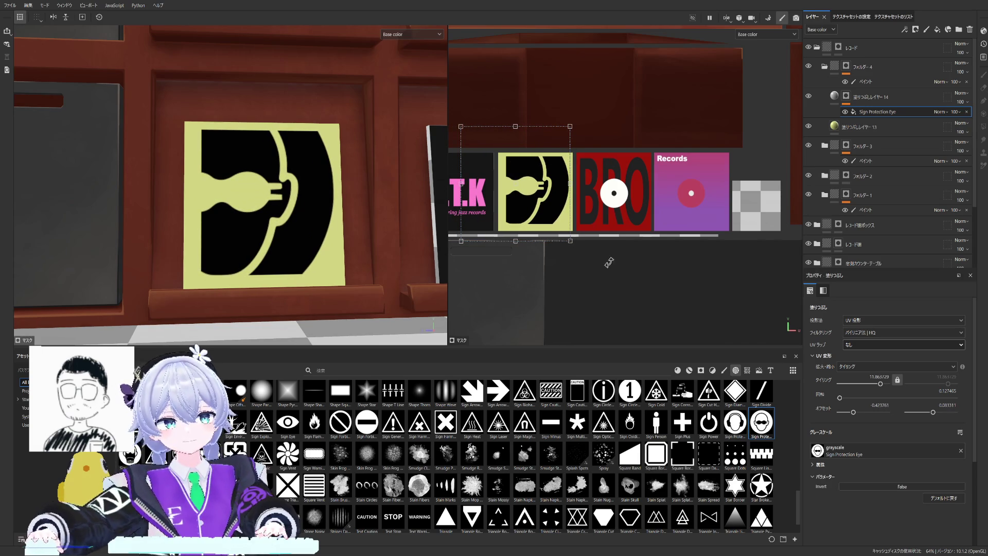
Step: Add a new fill layer with a black mask above fill layer 14 and select its mask
left_click(846, 96)
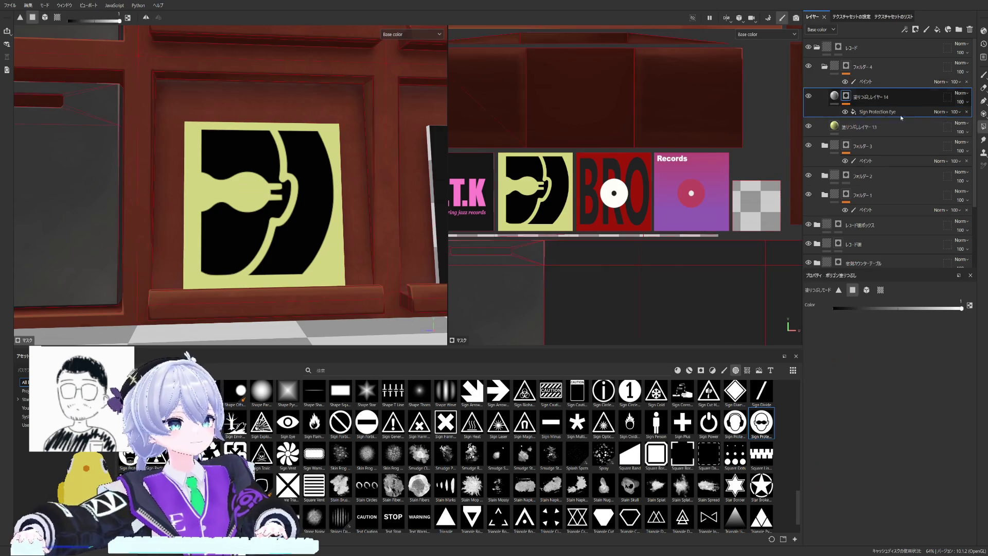
scroll(338, 200, "down", 2)
scroll(338, 201, "down", 2)
scroll(340, 197, "down", 2)
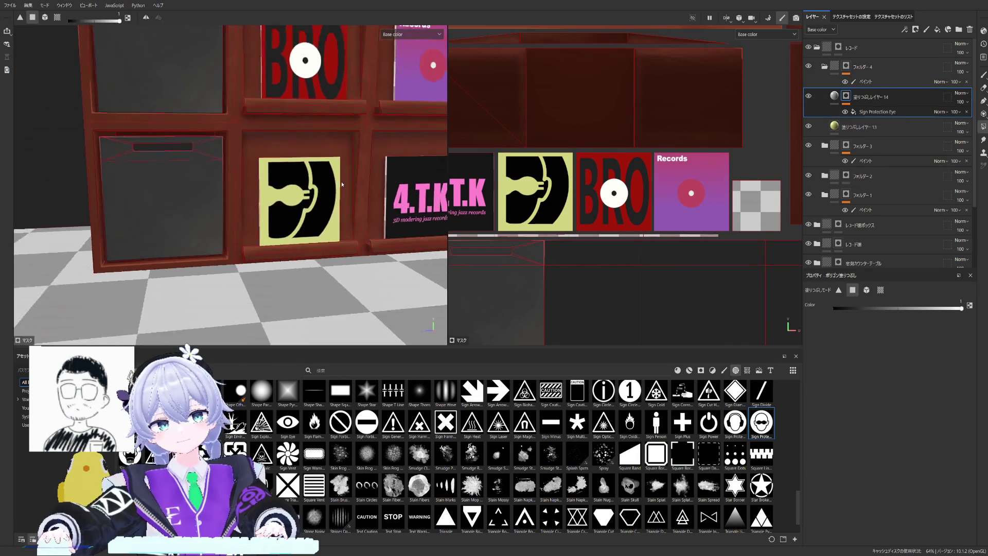
scroll(344, 191, "down", 3)
scroll(348, 183, "down", 2)
scroll(348, 184, "up", 3)
scroll(348, 183, "up", 2)
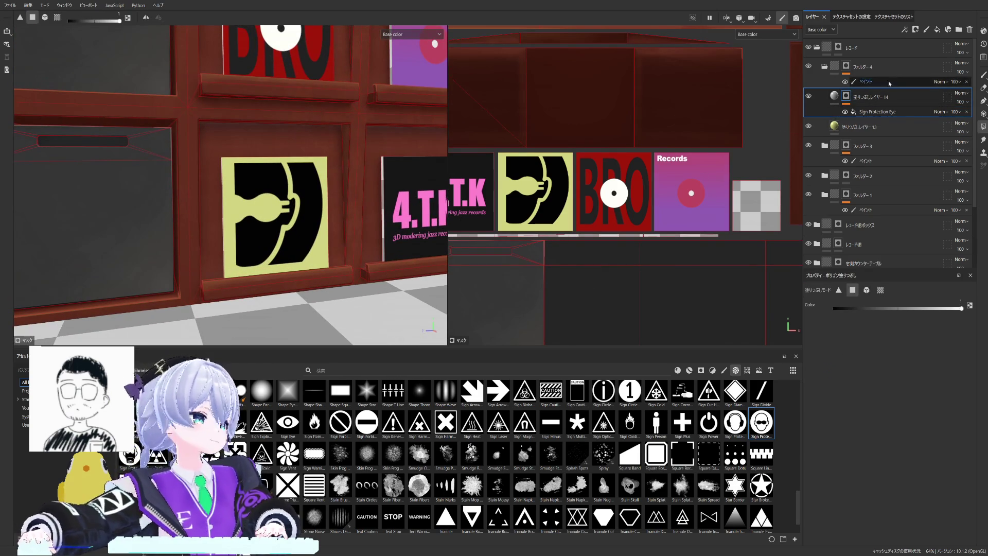
left_click(937, 29)
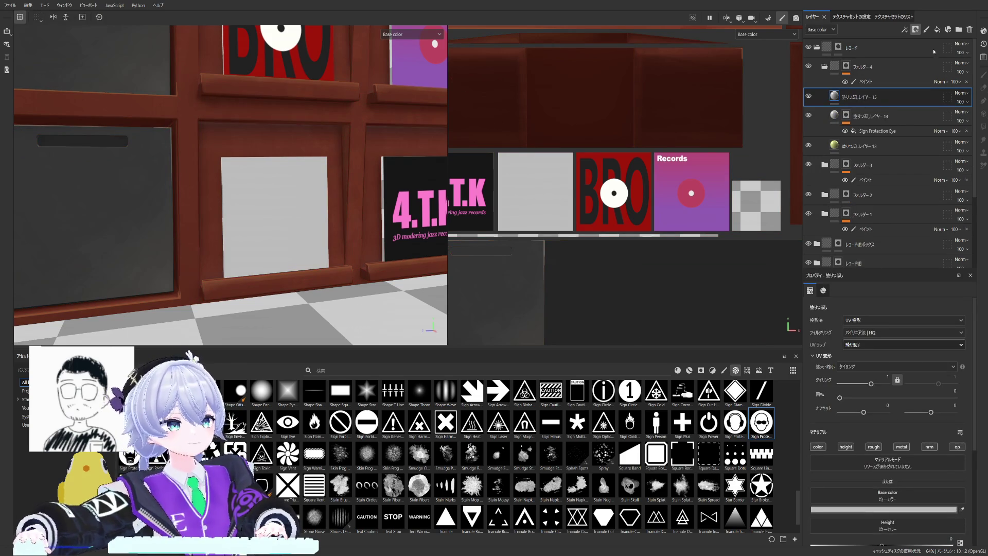
left_click(934, 52)
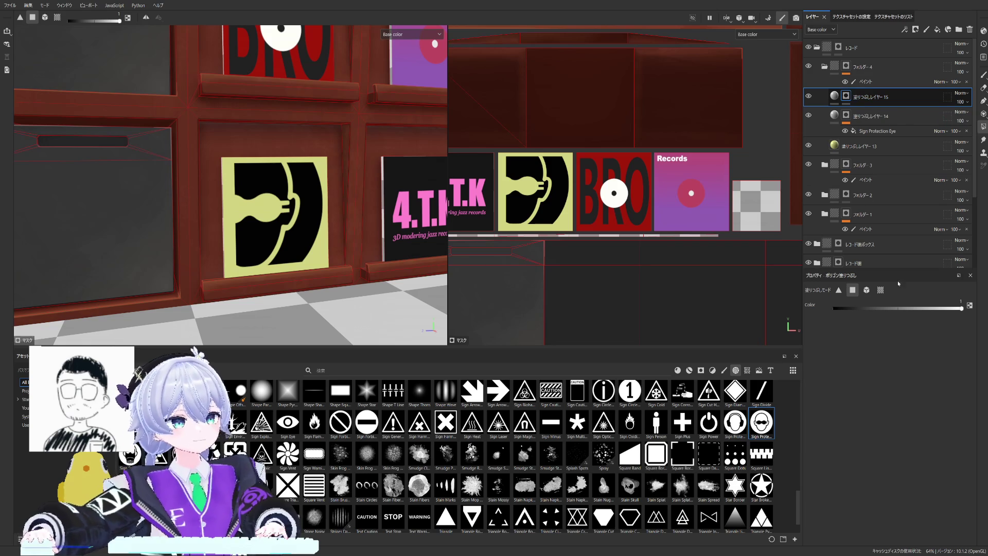
left_click(834, 97)
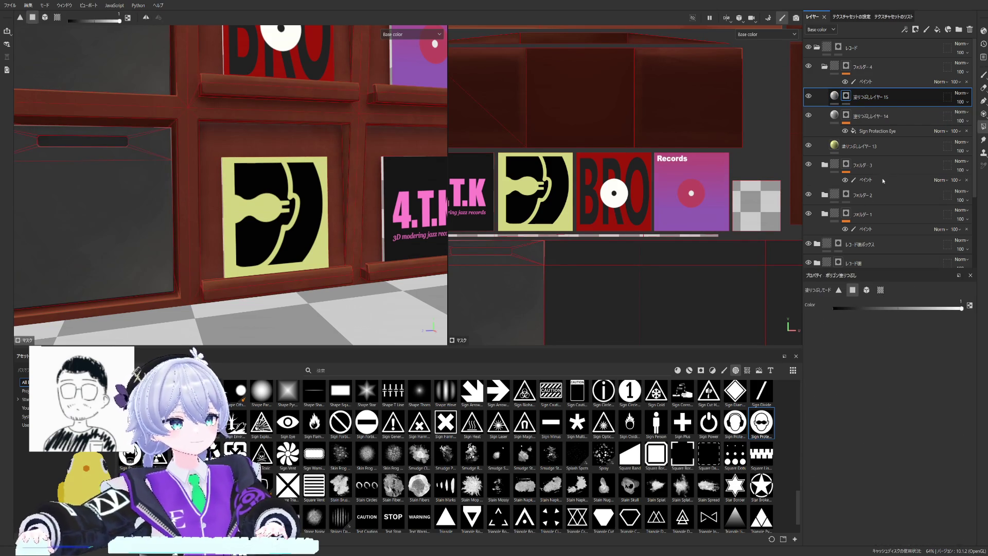
left_click(835, 96)
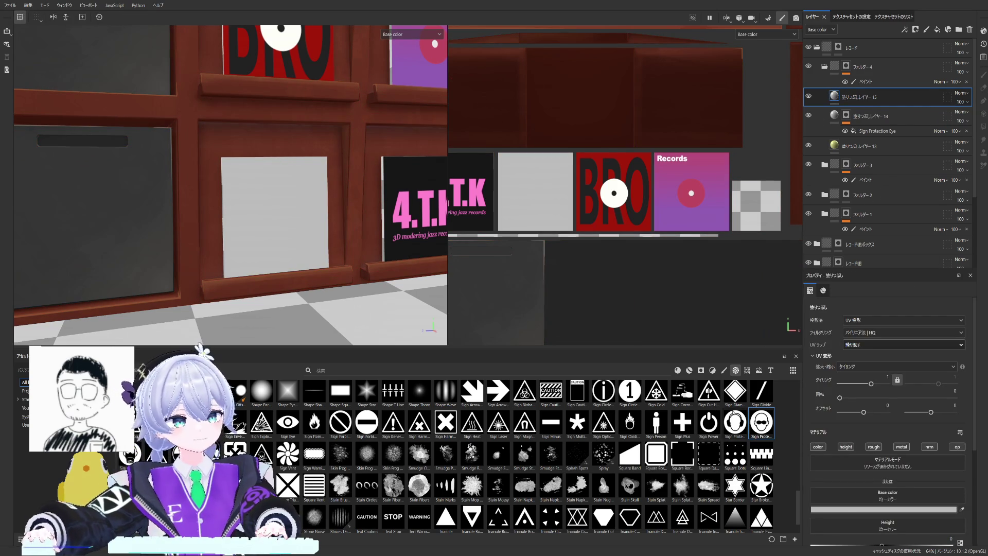
left_click(770, 370)
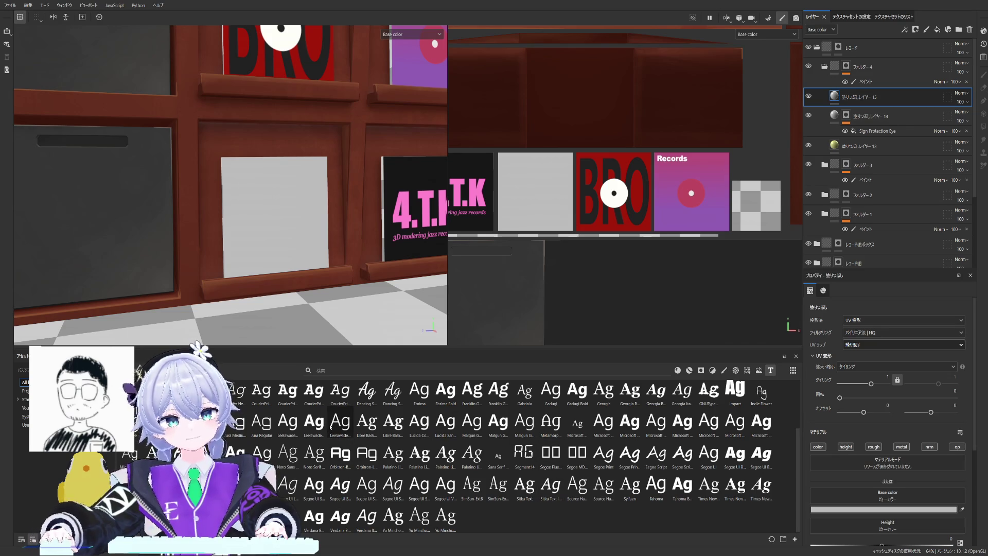
mouse_move(341, 423)
left_mouse_down()
mouse_move(819, 431)
mouse_move(880, 498)
left_mouse_up()
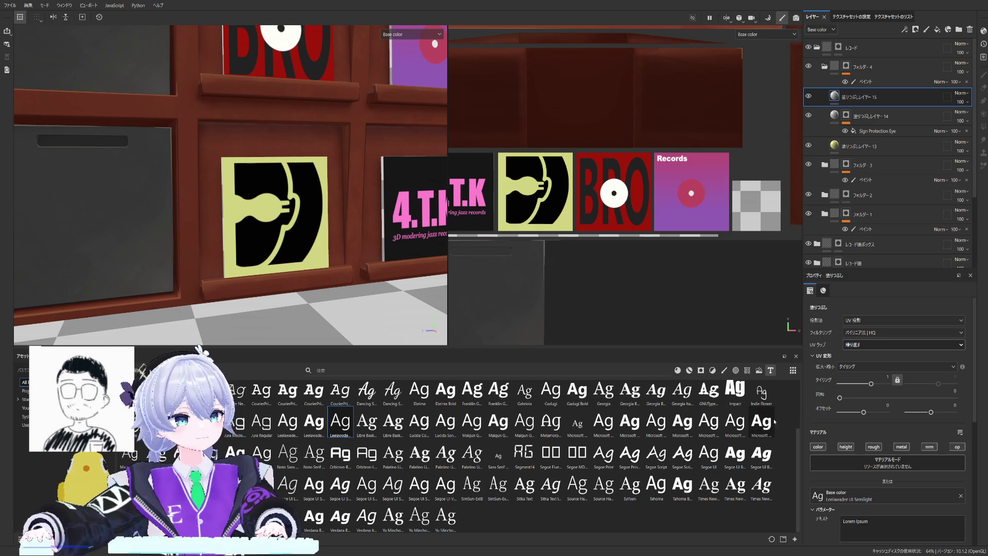
scroll(887, 432, "down", 2)
scroll(888, 433, "down", 2)
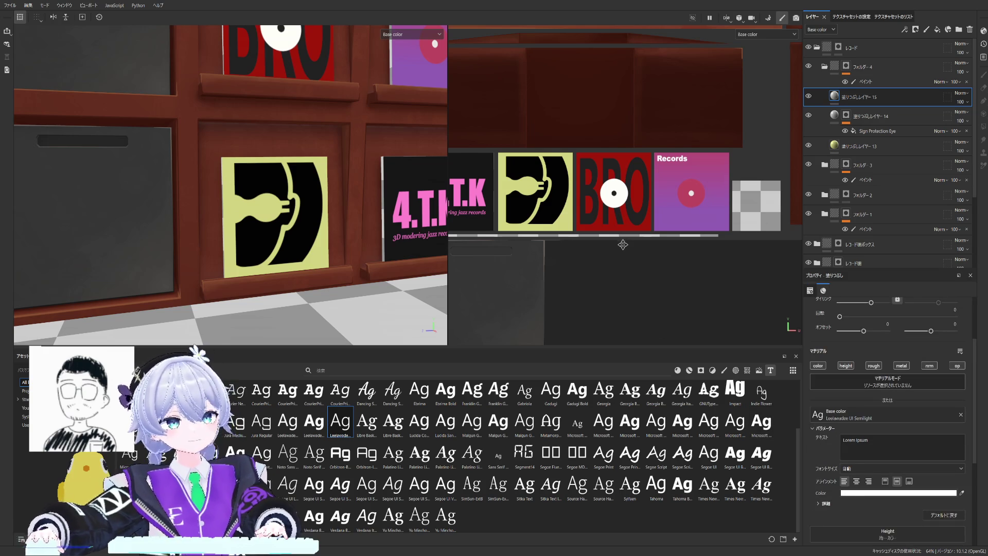
scroll(622, 238, "down", 2)
scroll(625, 228, "down", 2)
scroll(628, 215, "down", 2)
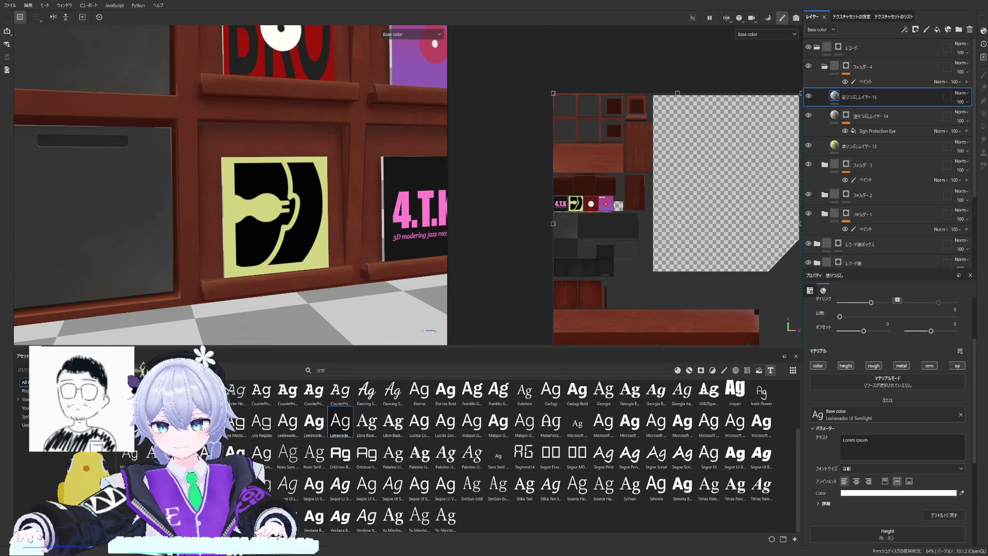
Step: Clear the Lorem Ipsum placeholder and enter 'delt jaz covers' as the text layer's wording
left_click(887, 440)
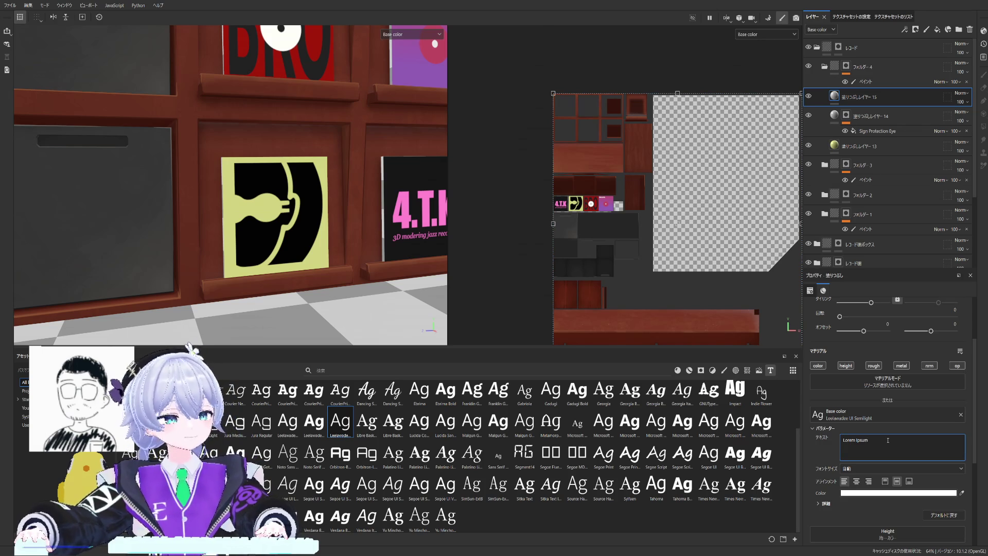
key("BackSpace")
key("BackSpace")
key("BackSpace")
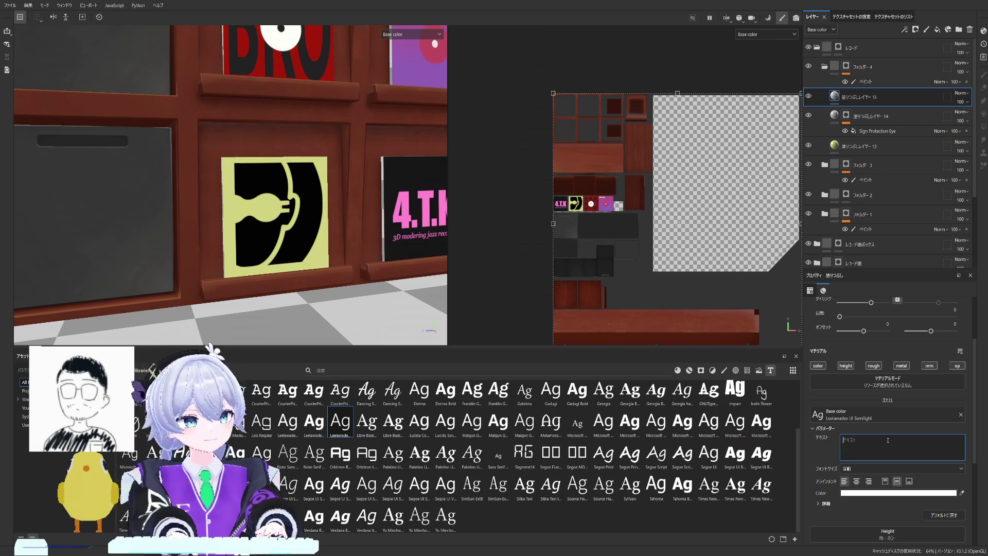
key("Return")
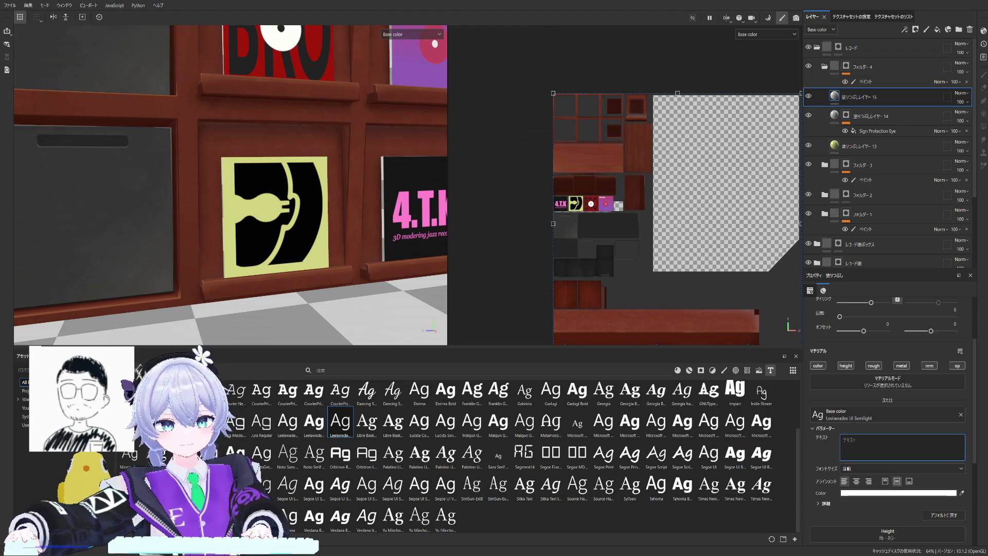
key("Escape")
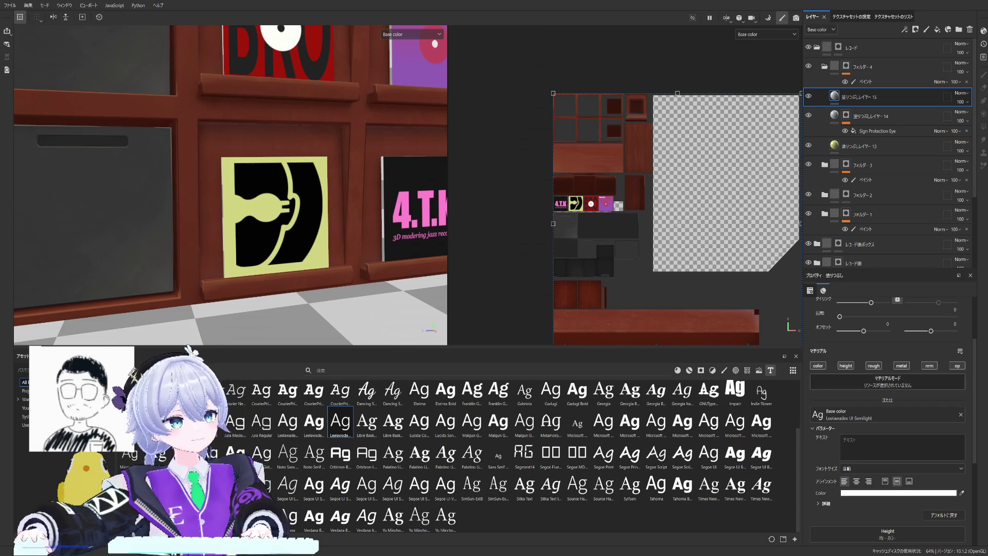
left_click(868, 448)
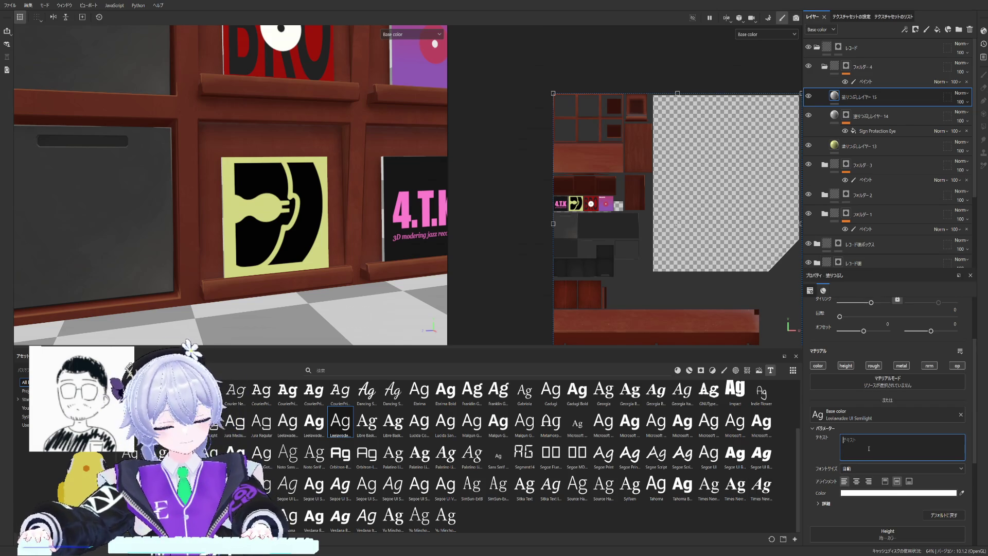
type("dedan")
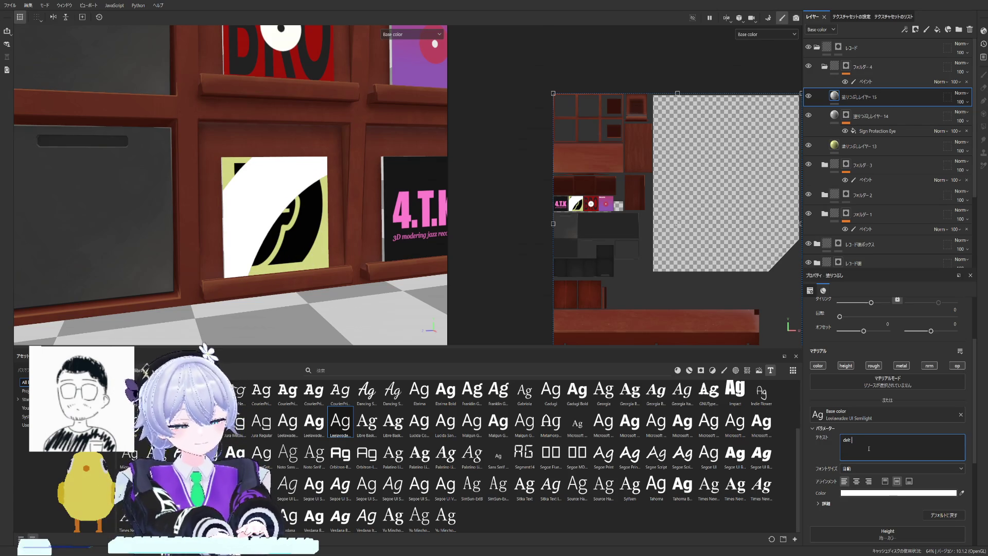
type("k ja")
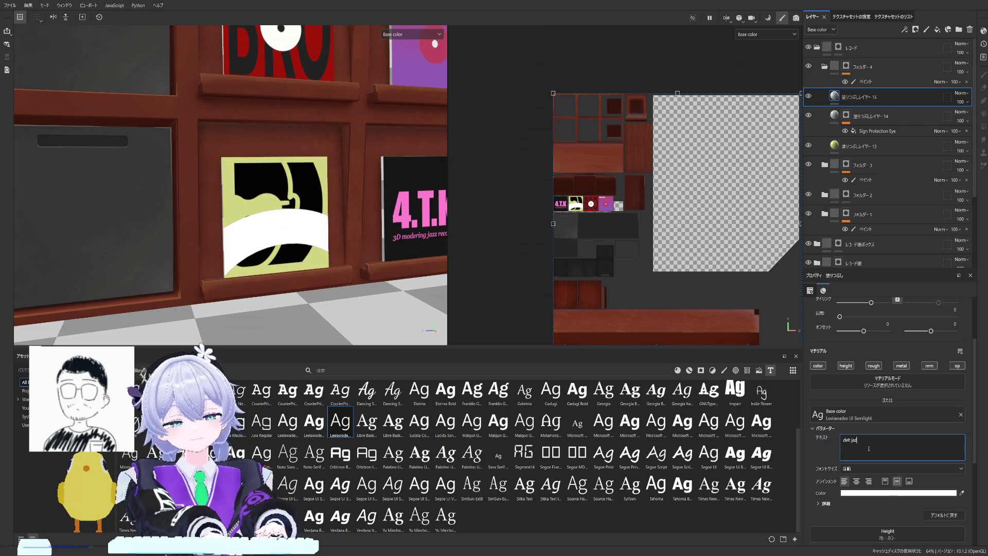
type("z")
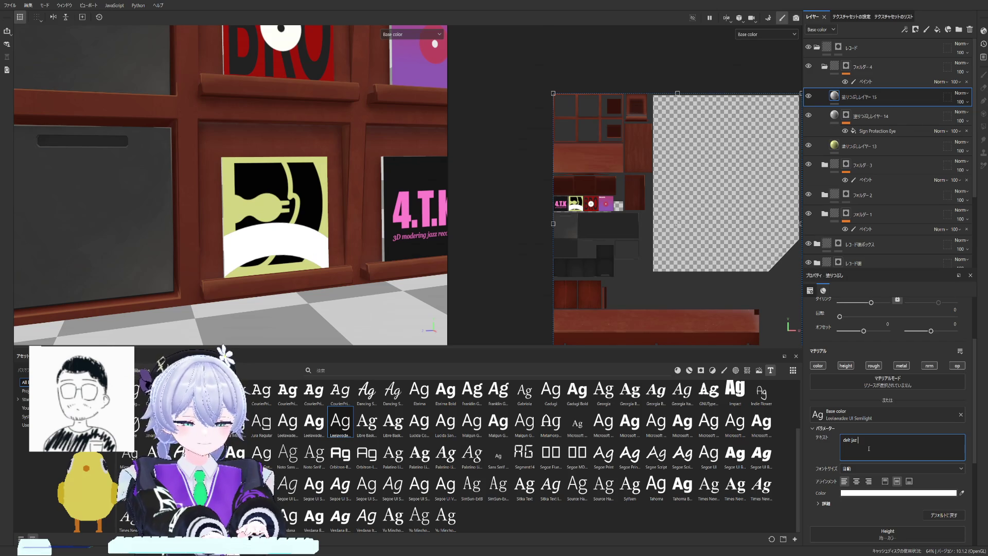
type(" covers")
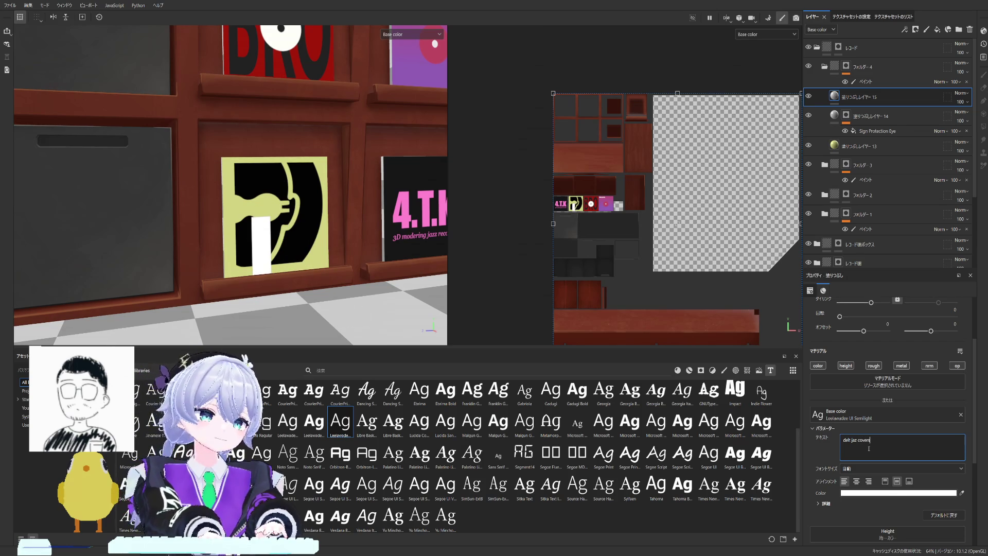
scroll(695, 191, "down", 2)
scroll(695, 190, "down", 2)
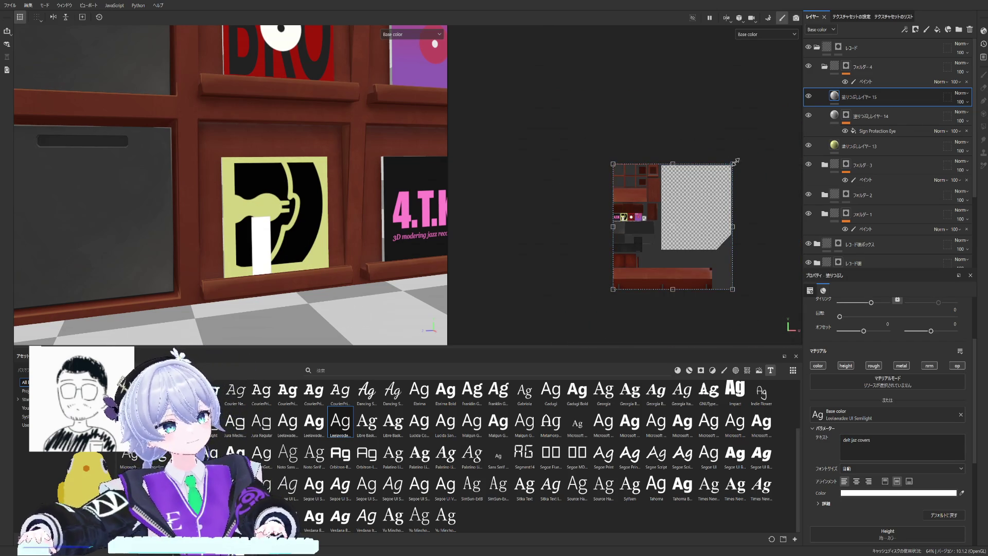
Step: Move and shrink the text projection onto the yellow cover and stop it repeating in rows
left_click_drag(696, 191, 602, 277)
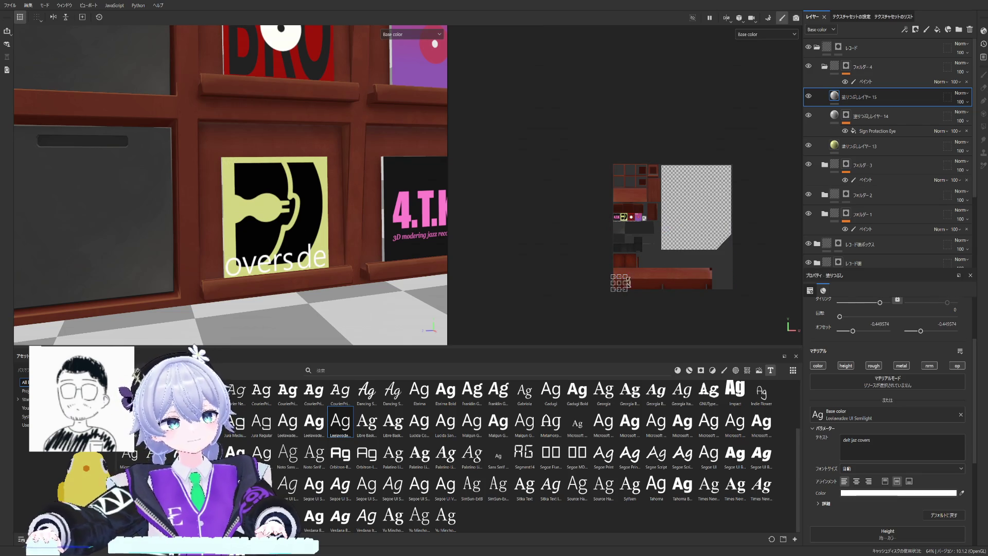
scroll(627, 282, "up", 3)
scroll(627, 282, "up", 2)
mouse_move(618, 281)
left_mouse_down()
mouse_move(647, 157)
mouse_move(623, 133)
mouse_move(604, 144)
left_mouse_up()
scroll(629, 132, "up", 1)
scroll(633, 128, "up", 2)
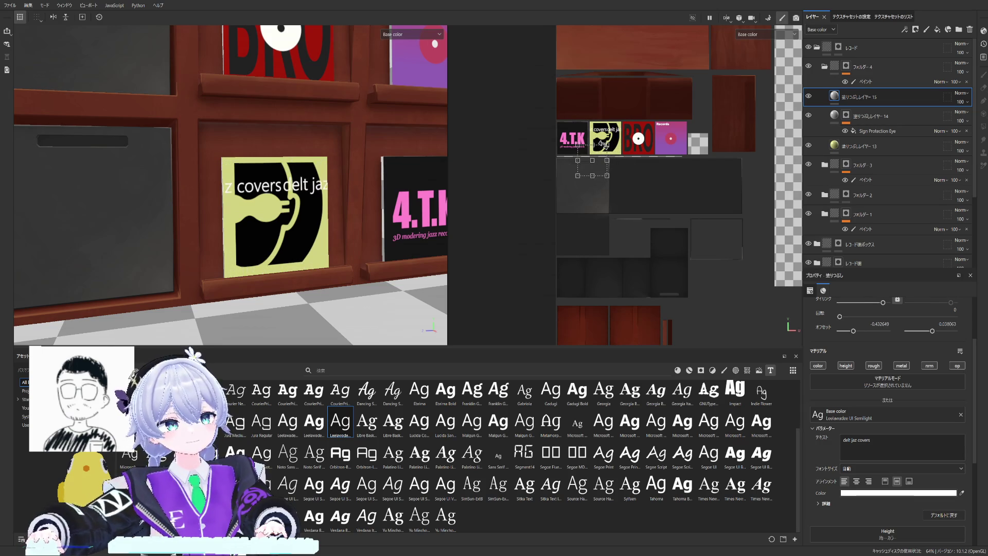
left_click_drag(604, 144, 603, 147)
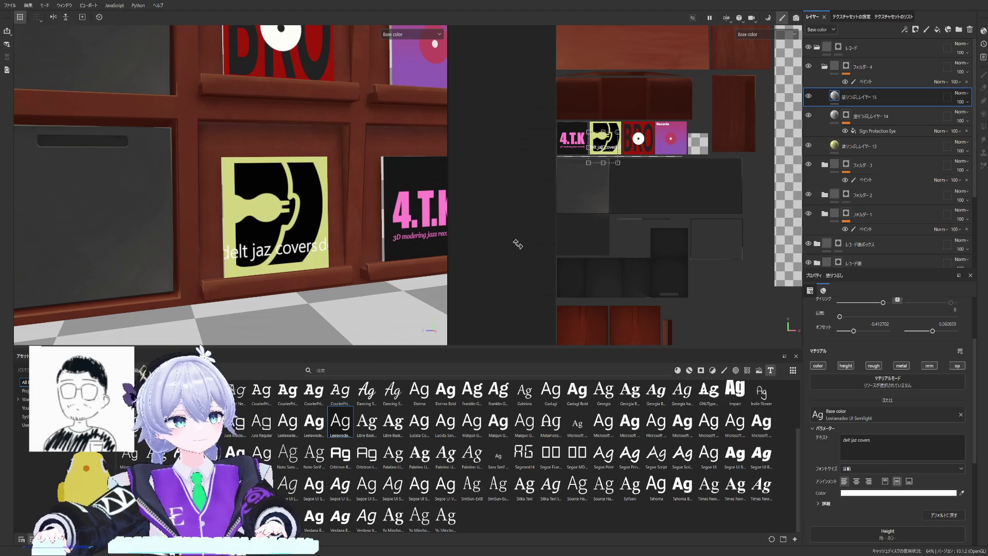
scroll(647, 161, "up", 1)
scroll(618, 147, "up", 2)
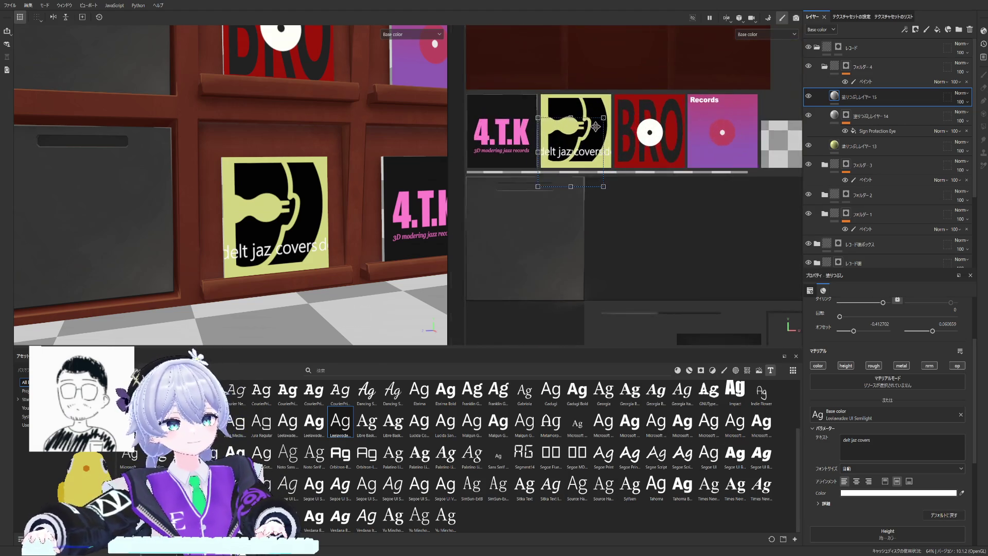
scroll(602, 135, "up", 2)
scroll(602, 132, "up", 1)
middle_click_drag(603, 131, 637, 134)
mouse_move(669, 114)
left_mouse_down()
mouse_move(613, 156)
mouse_move(643, 156)
left_mouse_up()
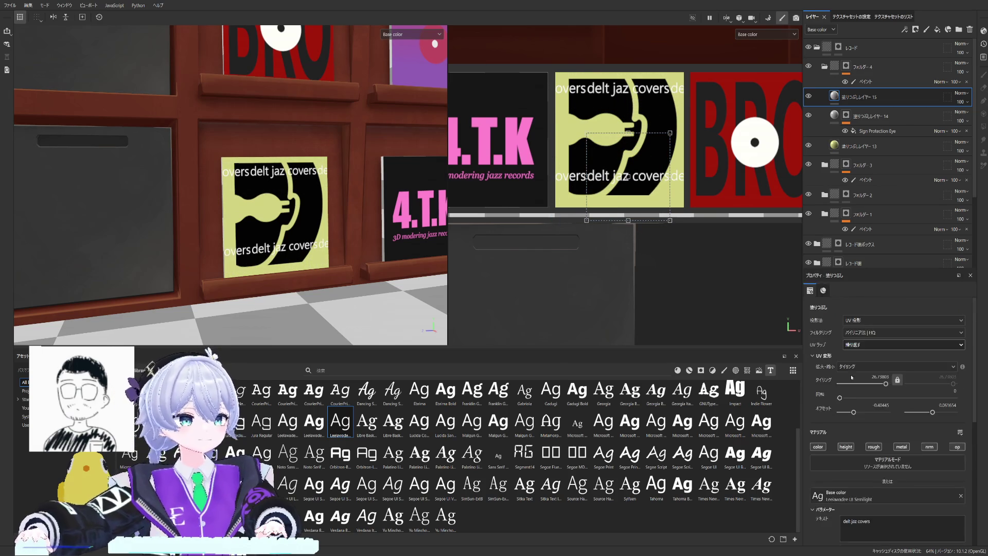
scroll(852, 377, "down", 2)
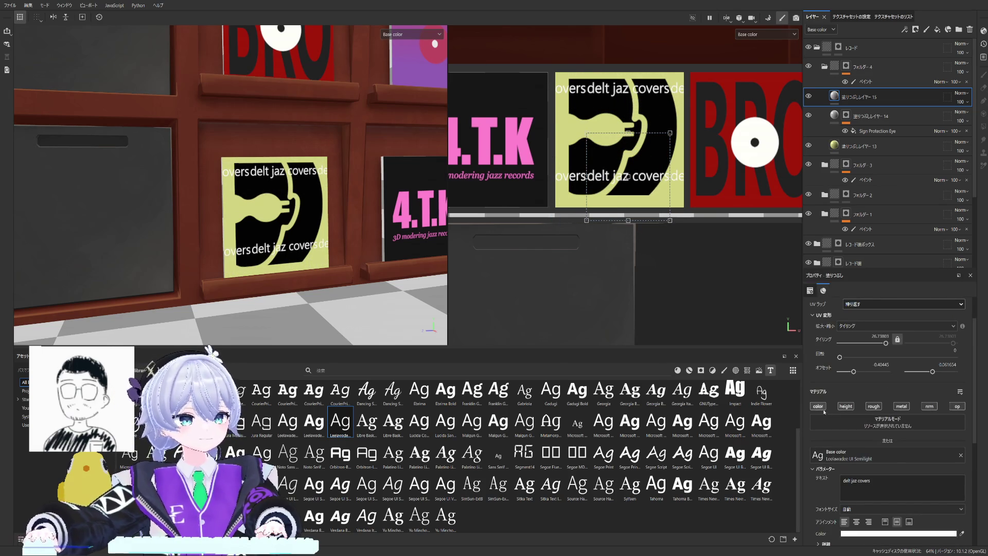
scroll(834, 414, "down", 2)
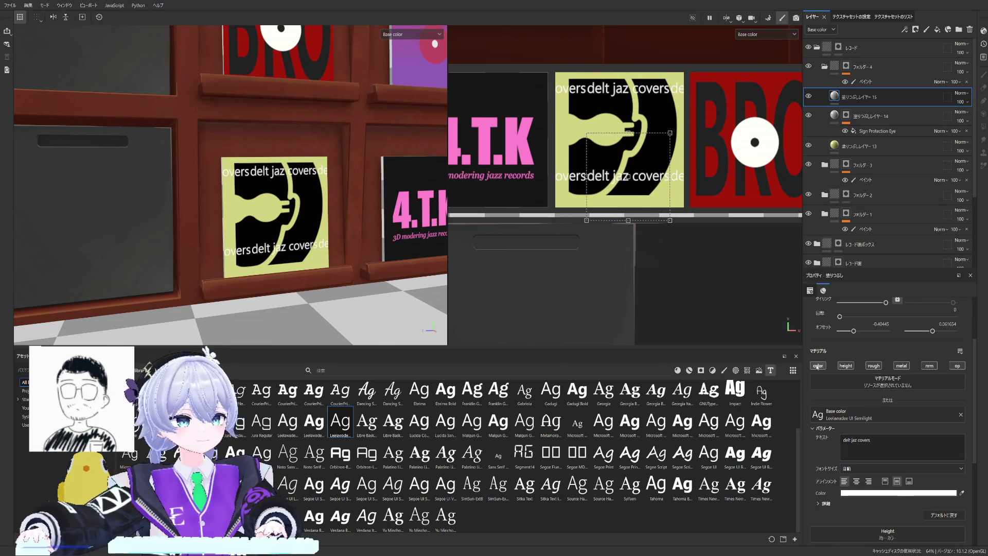
scroll(849, 374, "up", 4)
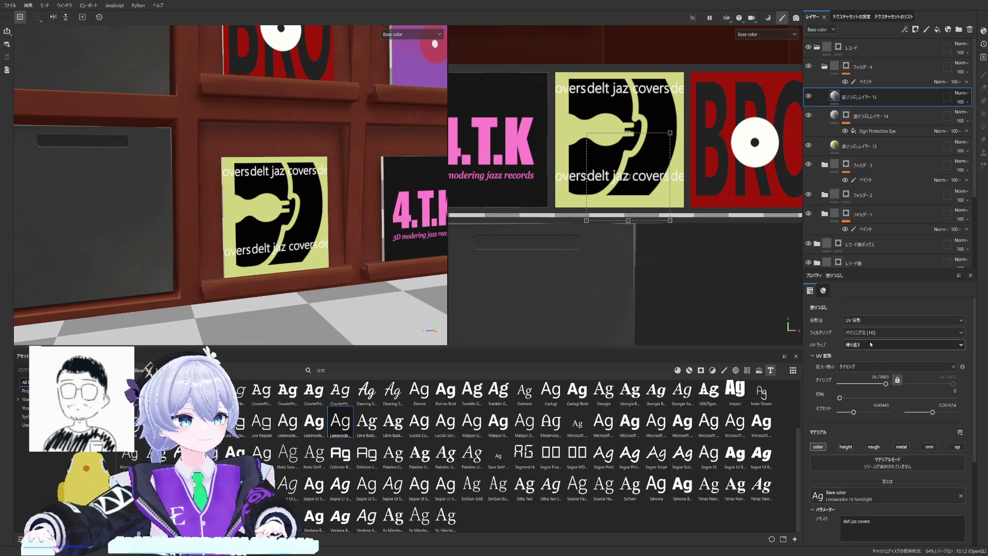
left_click(862, 356)
Step: Nudge and resize the delt jaz covers label lower on the yellow cover
left_click_drag(636, 183, 633, 191)
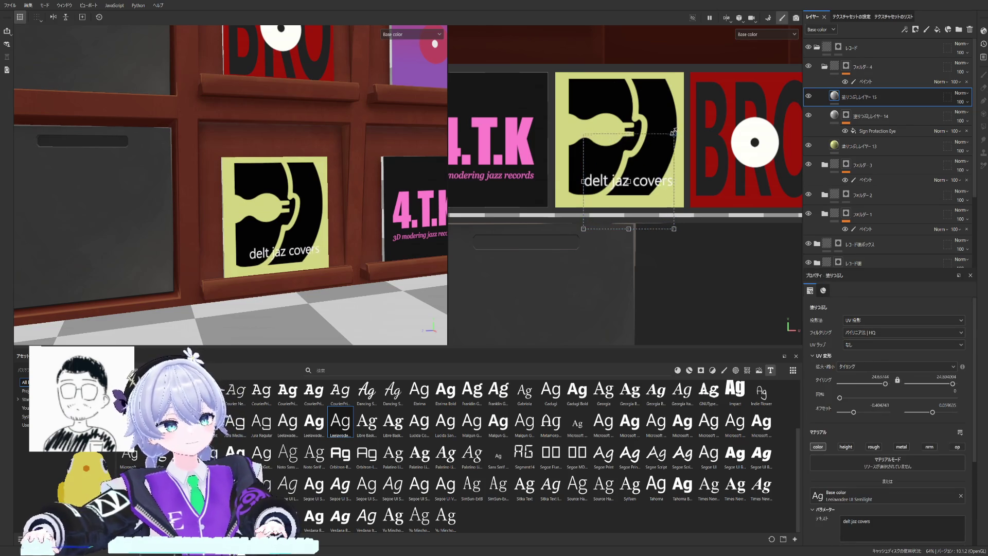
mouse_move(666, 142)
left_mouse_down()
mouse_move(675, 133)
mouse_move(654, 157)
left_mouse_up()
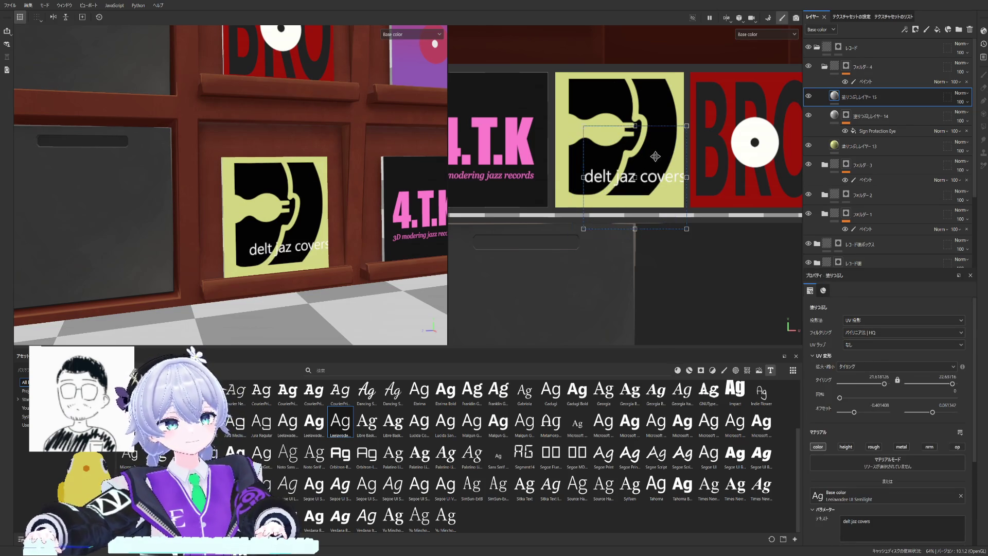
left_click_drag(687, 125, 675, 131)
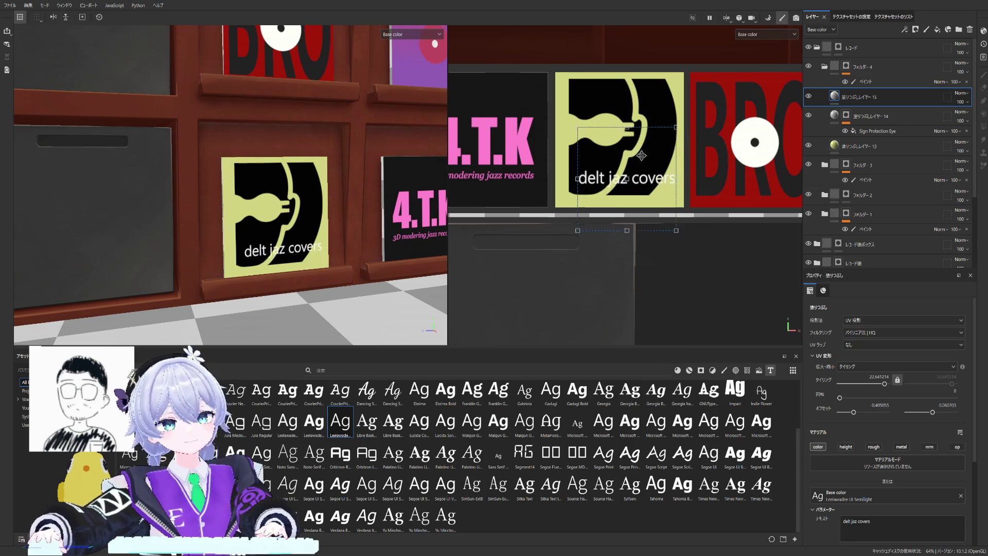
left_click_drag(639, 161, 639, 162)
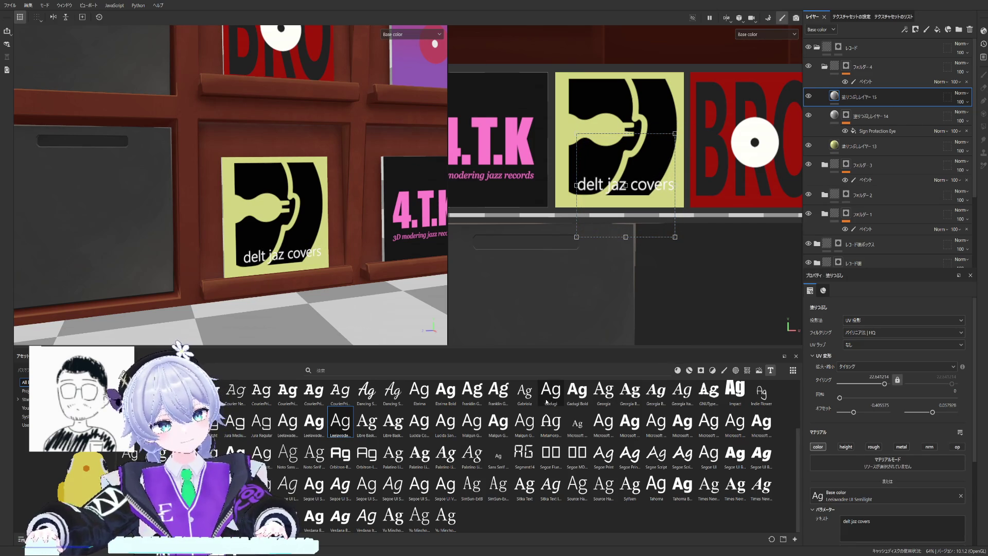
Step: Try Malgun Gothic Bold, then apply the Indie Flower font to the label
left_click_drag(498, 421, 836, 498)
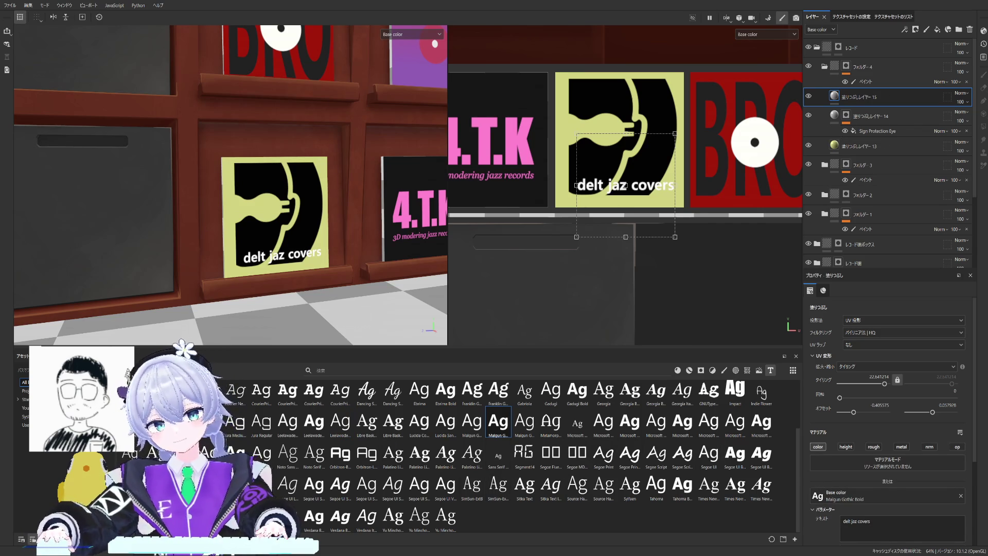
mouse_move(761, 394)
left_mouse_down()
mouse_move(907, 499)
mouse_move(888, 489)
left_mouse_up()
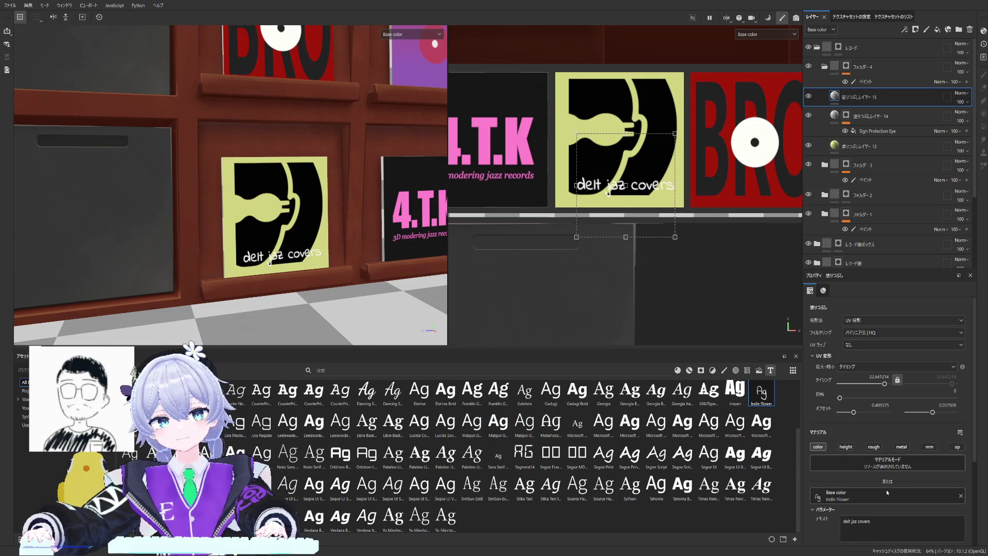
left_click_drag(624, 171, 630, 164)
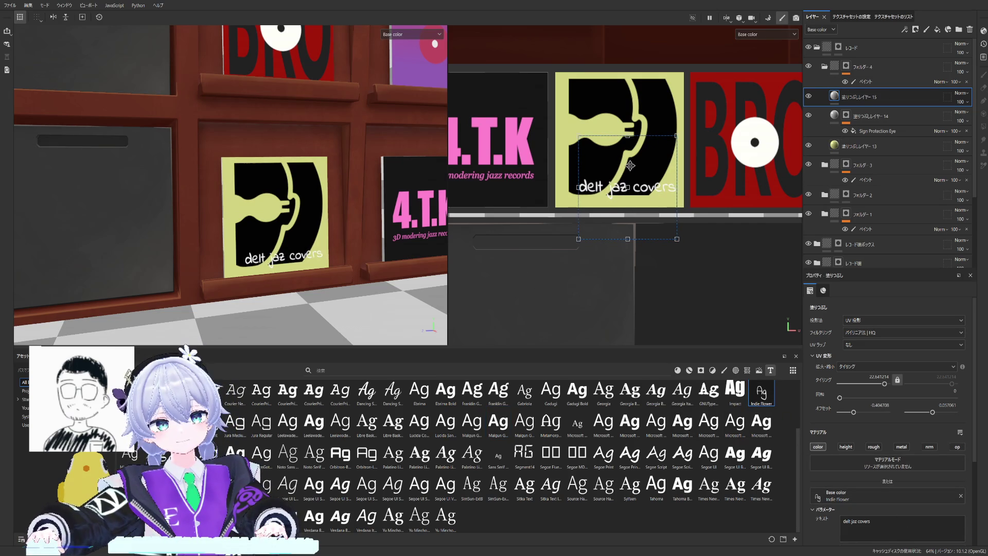
scroll(364, 229, "down", 5)
scroll(364, 230, "down", 2)
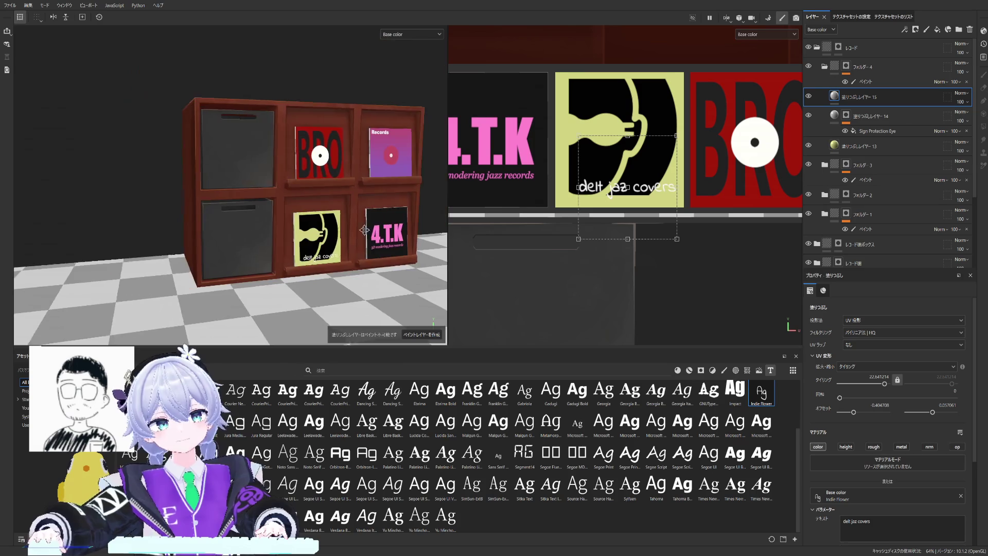
Step: Move fill layers 15, 14 and 13 into the fourth folder
left_click_drag(365, 230, 394, 219, "alt")
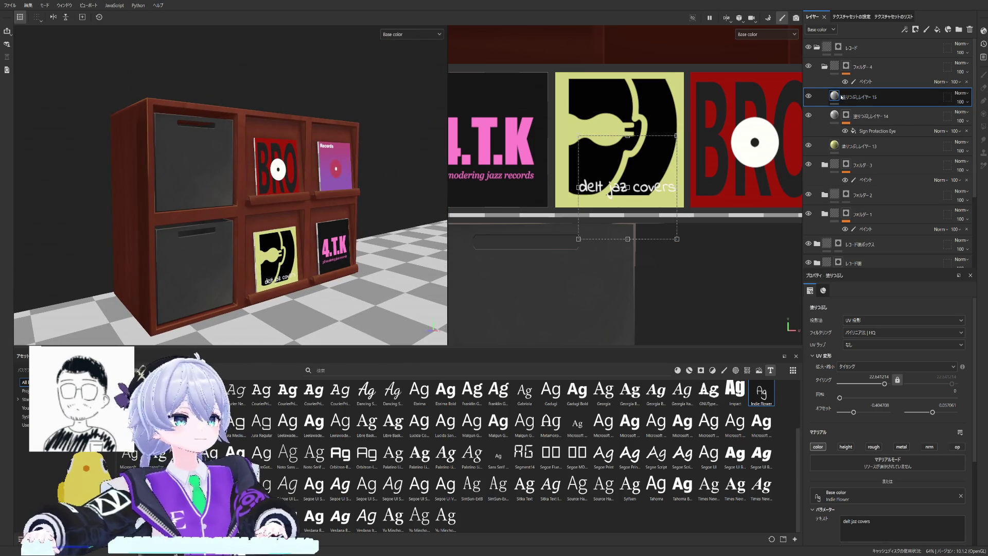
left_click_drag(858, 97, 880, 72)
mouse_move(325, 201)
left_mouse_down("alt")
mouse_move(310, 191)
mouse_move(324, 151)
left_mouse_up("alt")
scroll(310, 191, "up", 2)
scroll(310, 191, "up", 3)
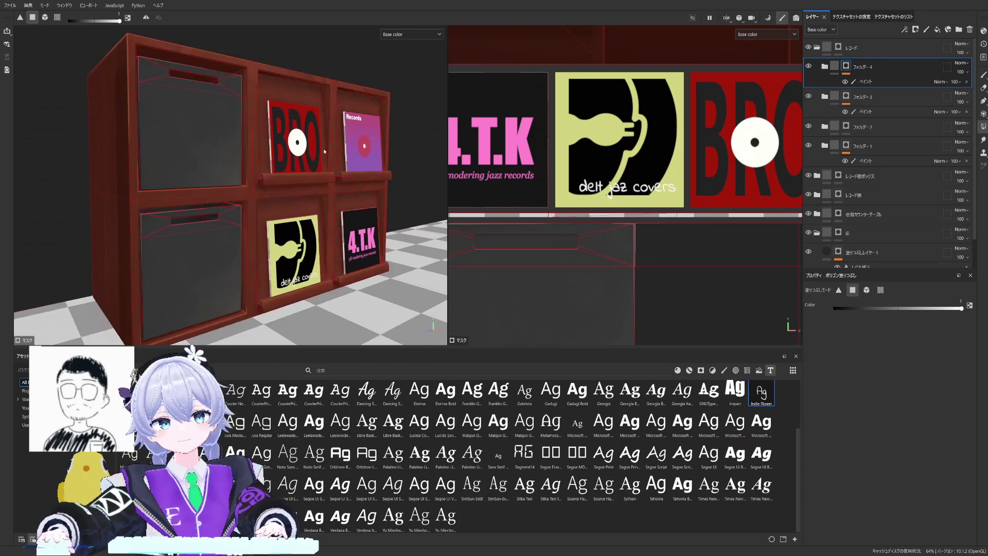
Step: Identify layer 7 in the first folder by toggling visibility and rename it 文字
left_click(824, 146)
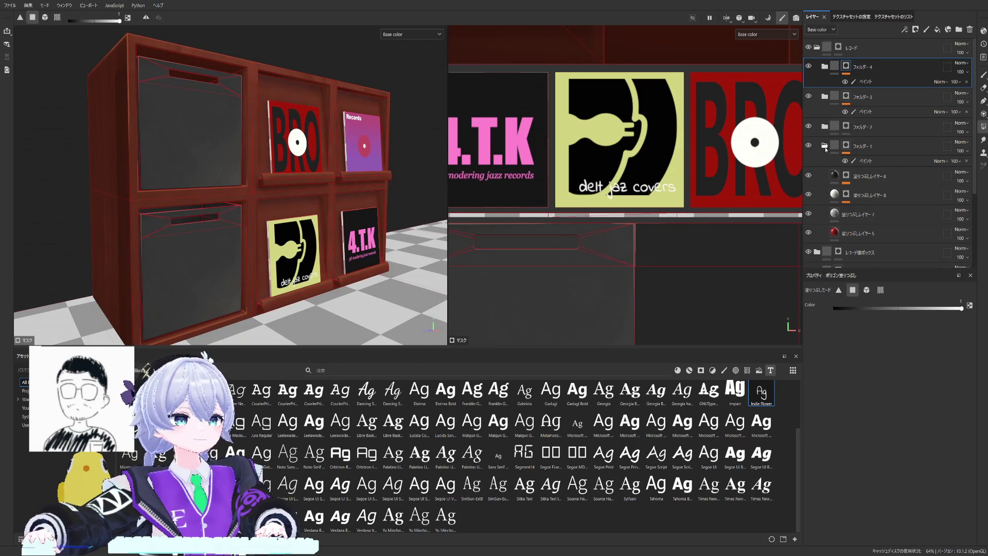
left_click(857, 232)
left_click(808, 233)
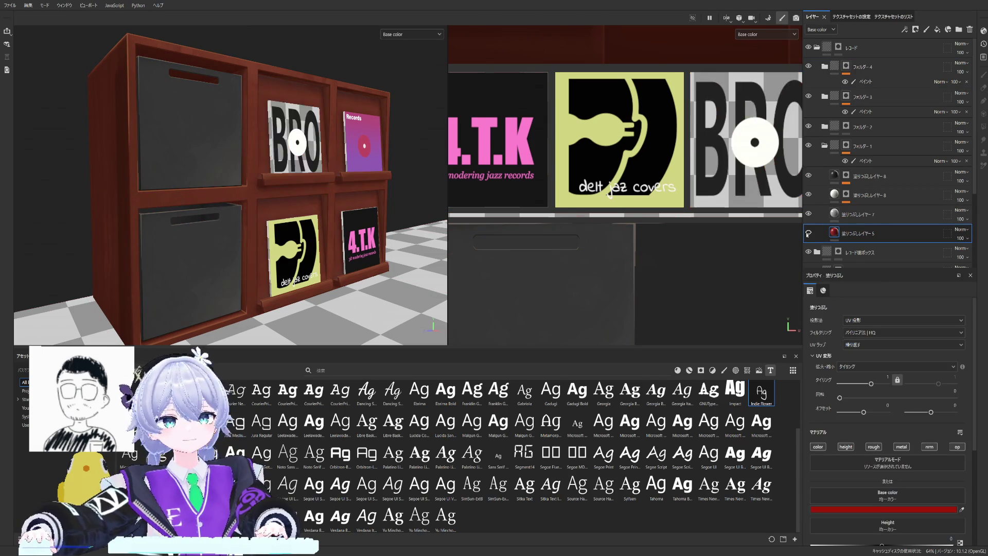
left_click(809, 214)
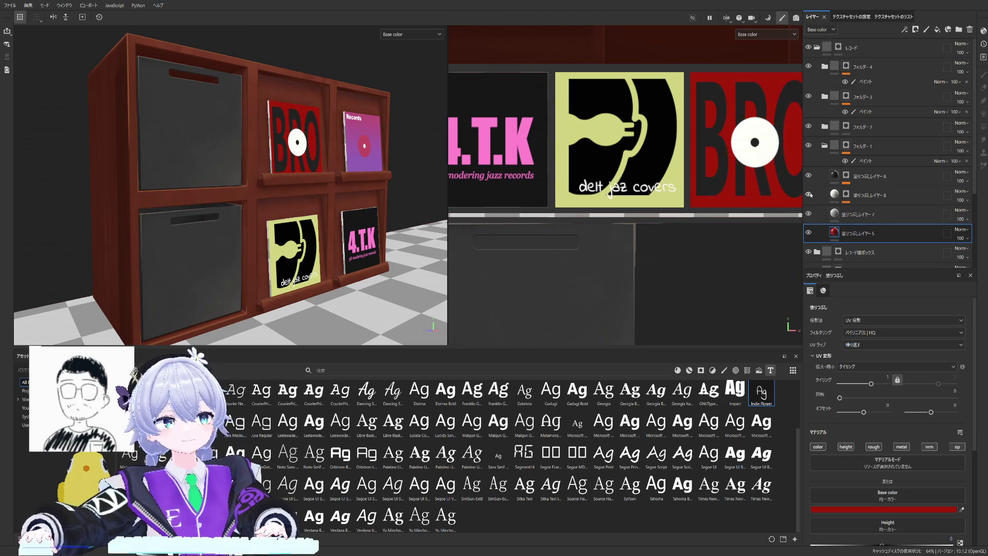
left_click(869, 212)
double_click(866, 214)
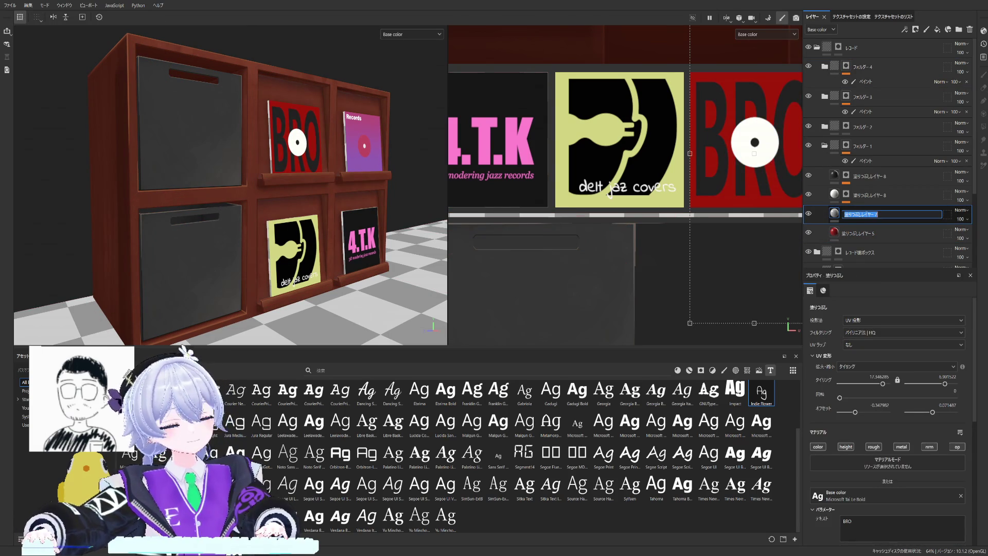
type("文字")
key("Return")
double_click(866, 214)
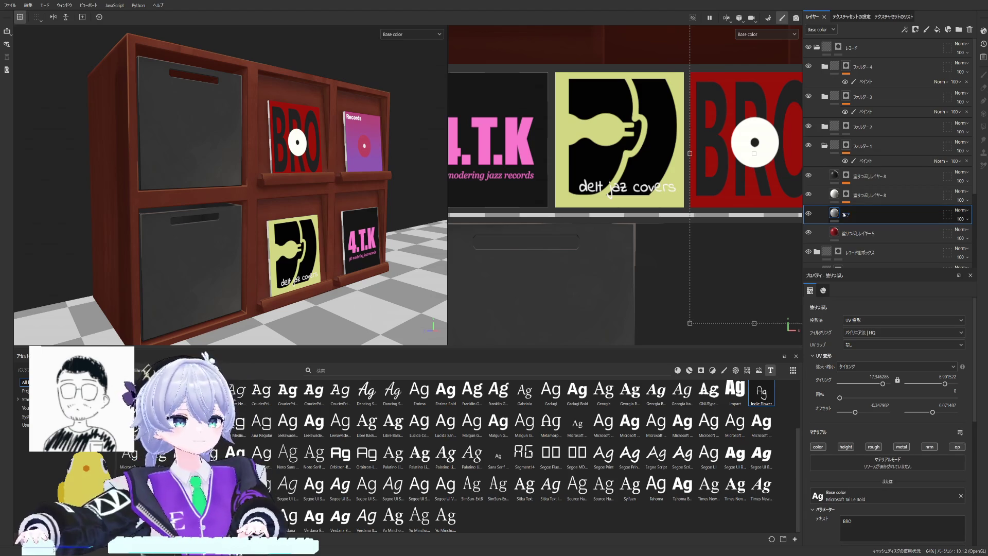
key("Escape")
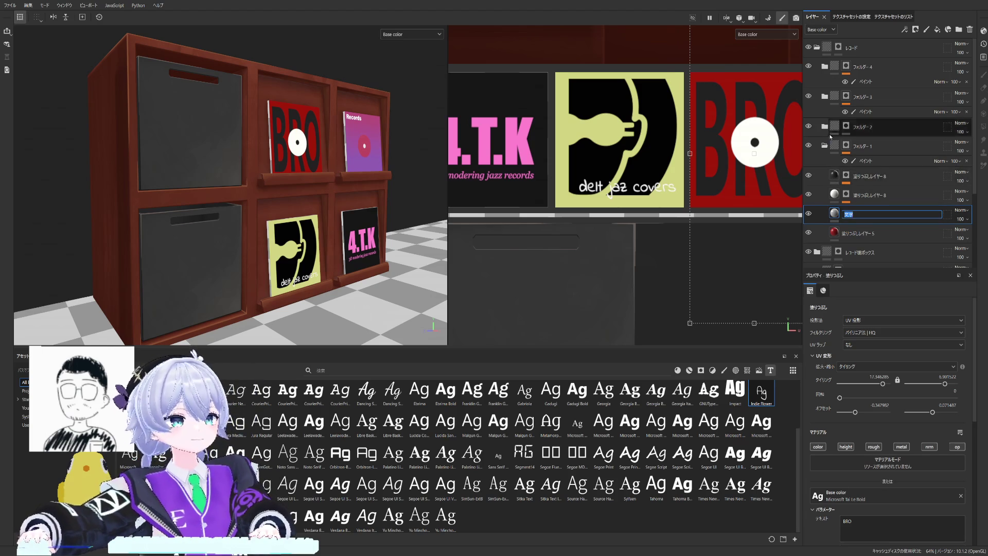
key("ctrl+z")
key("ctrl+z")
key("ctrl+z")
key("ctrl+y")
key("ctrl+y")
key("ctrl+y")
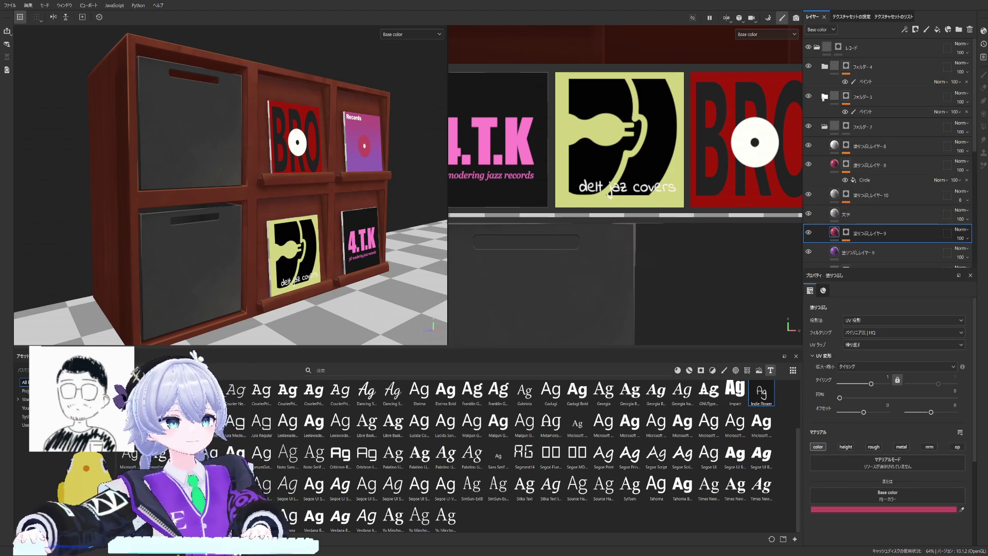
Step: Locate the 4.T.K text layer and remove the number from the layer name above it
left_click(809, 146)
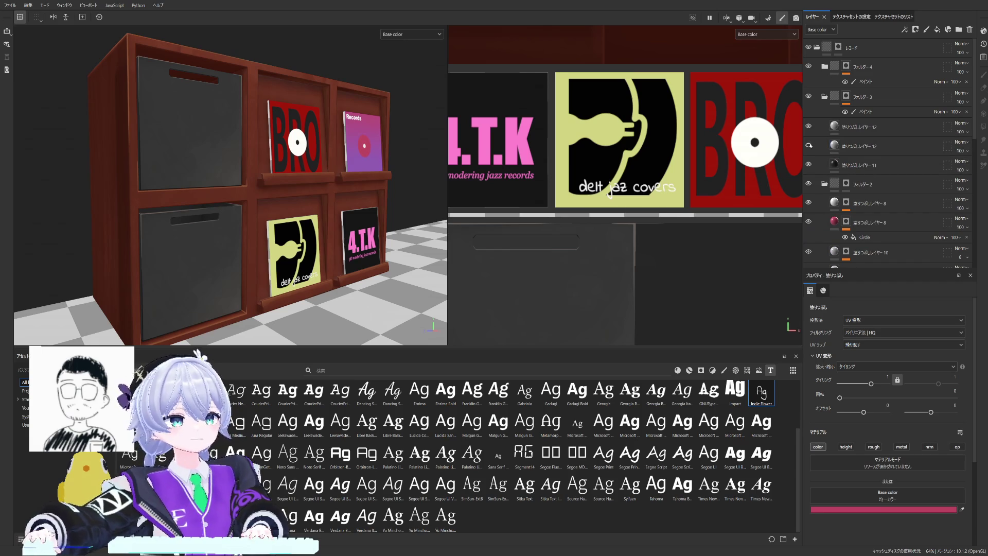
left_click(809, 146)
left_click(857, 145)
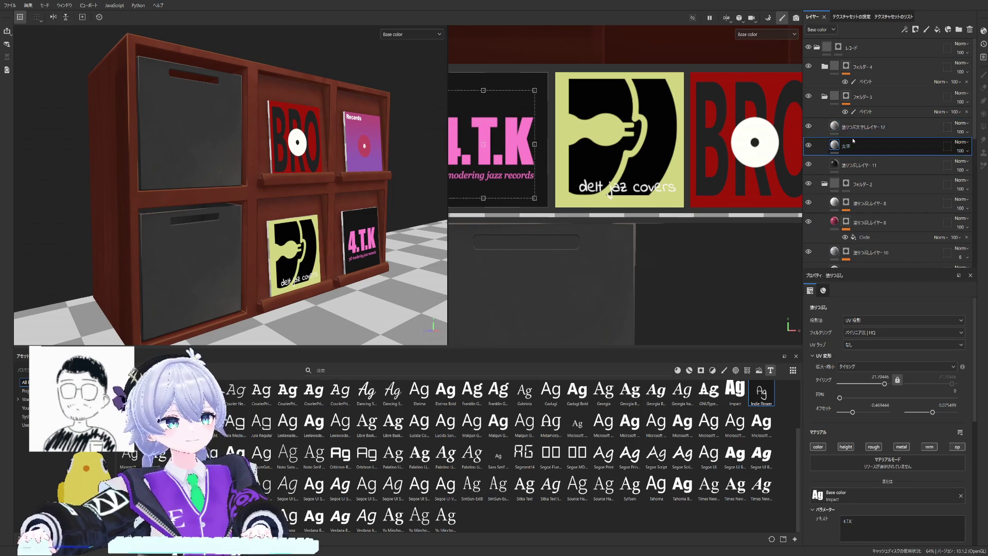
double_click(891, 127)
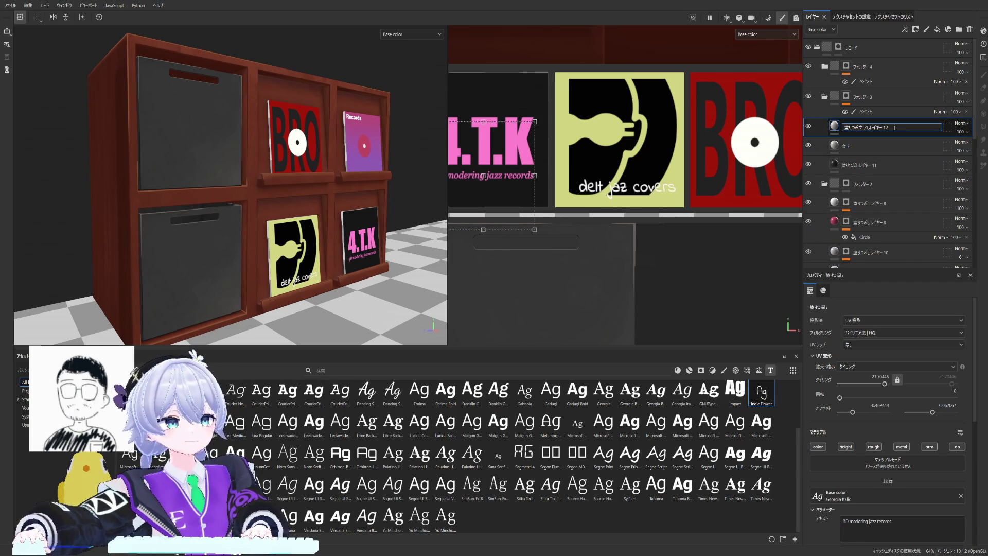
key("BackSpace")
key("BackSpace")
key("BackSpace")
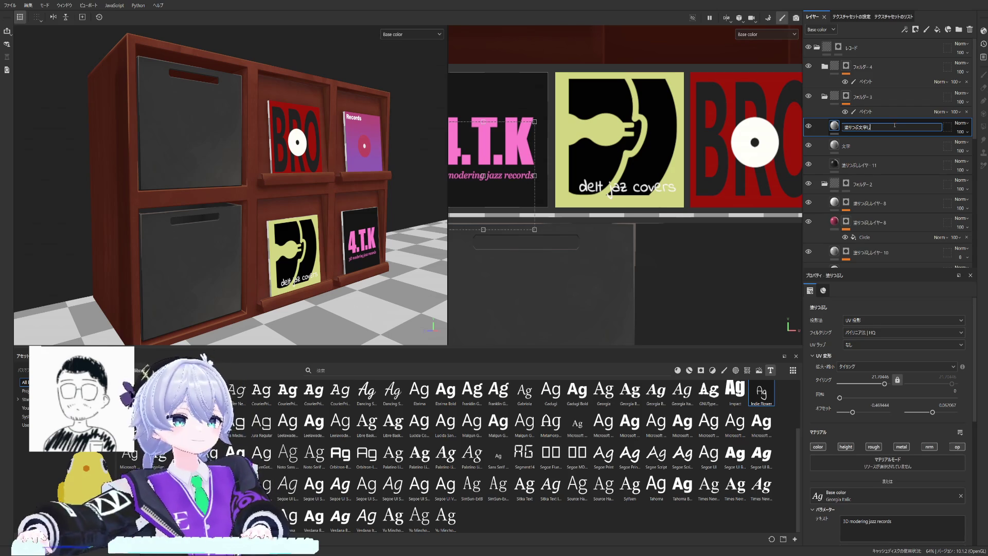
key("Return")
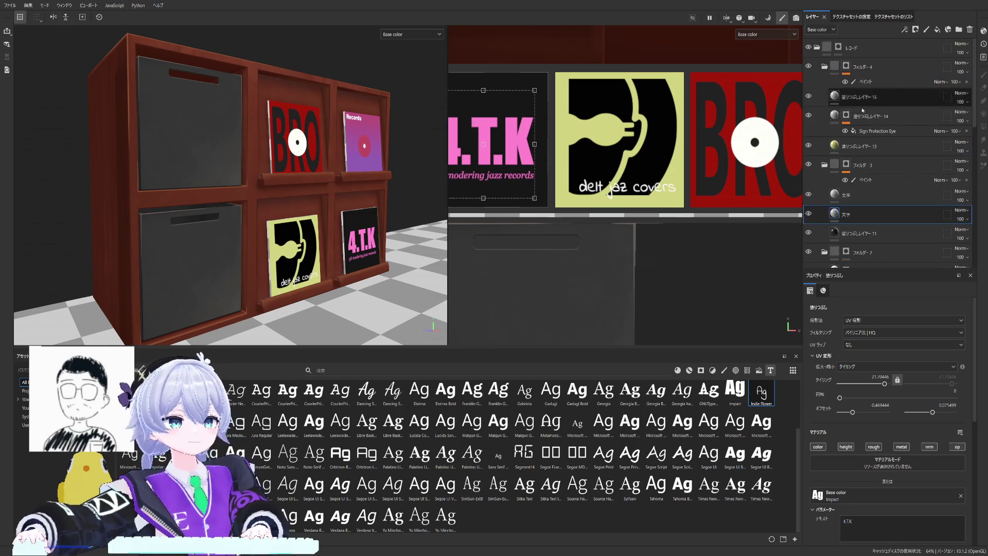
Step: Rename the delt jazz covers text layer to 文字
left_click(859, 97)
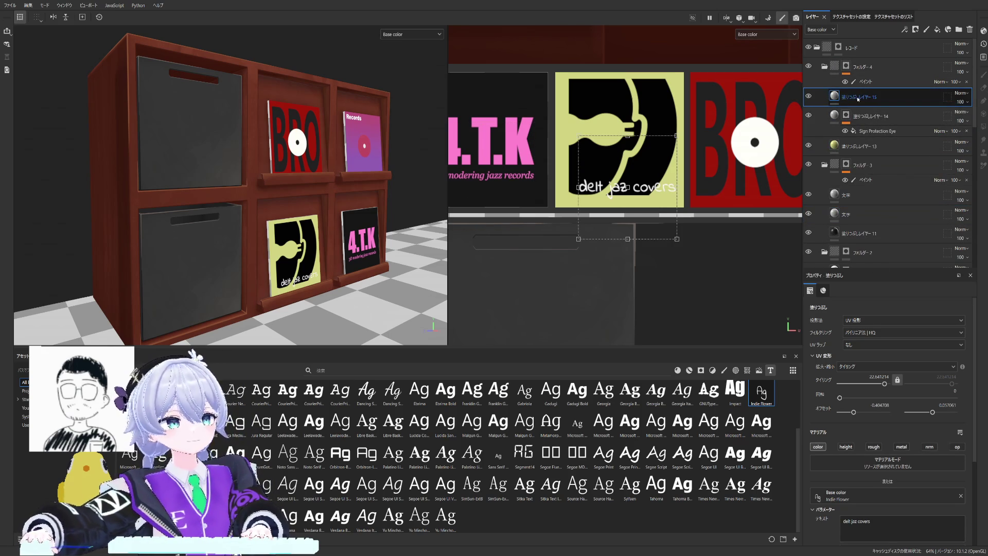
double_click(859, 98)
type("文字")
key("Return")
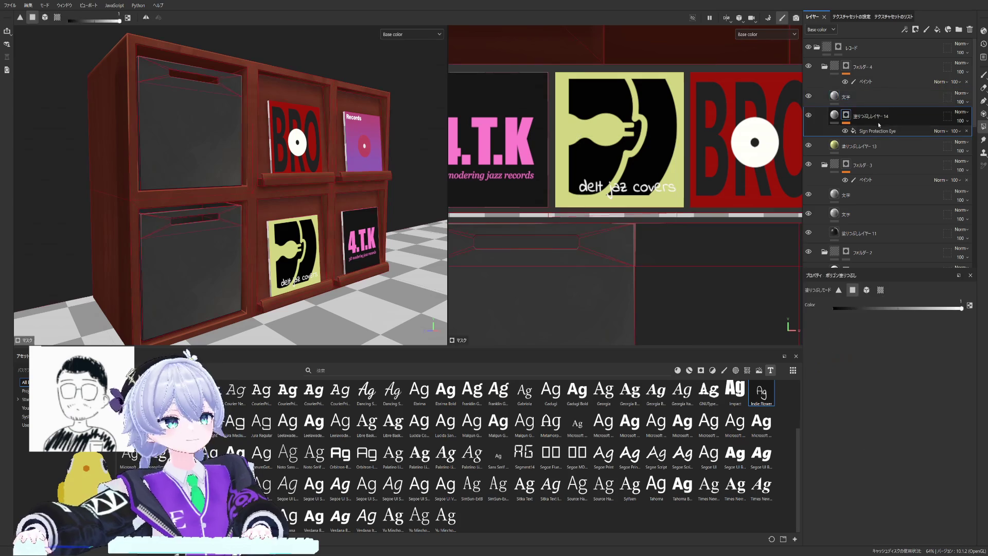
left_click(808, 115)
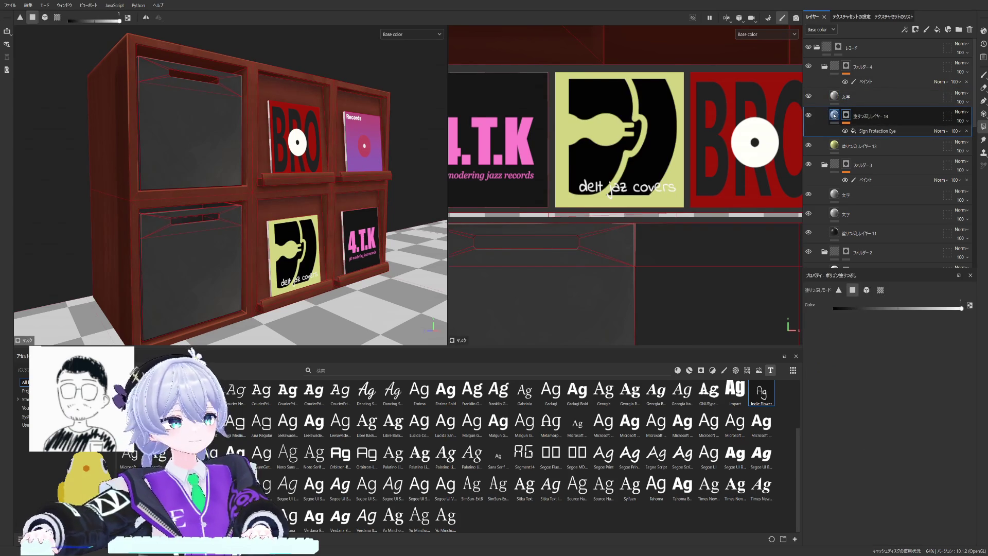
double_click(897, 117)
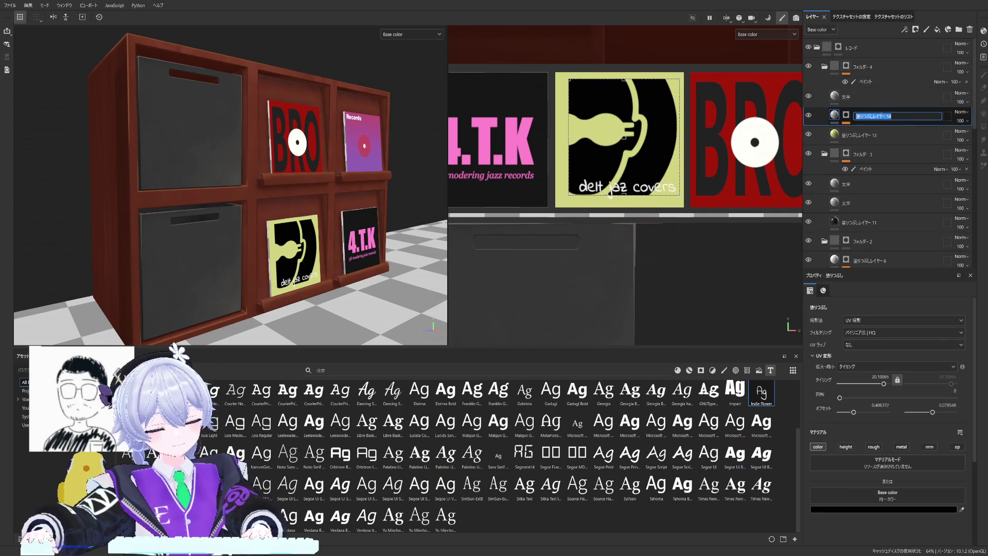
Step: Rename the black record graphic layer 14 to スタンプ
key("BackSpace")
type("黒背景")
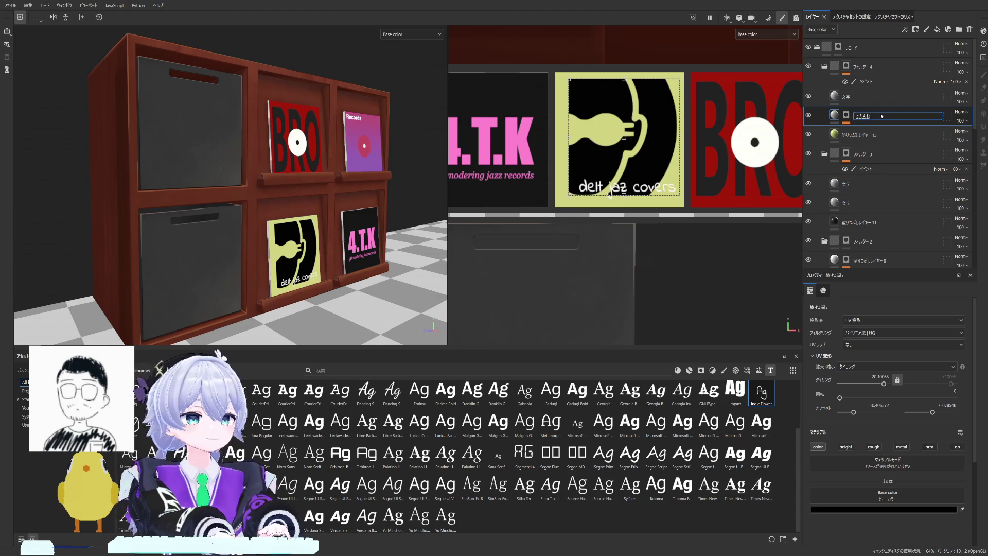
key("Return")
double_click(881, 114)
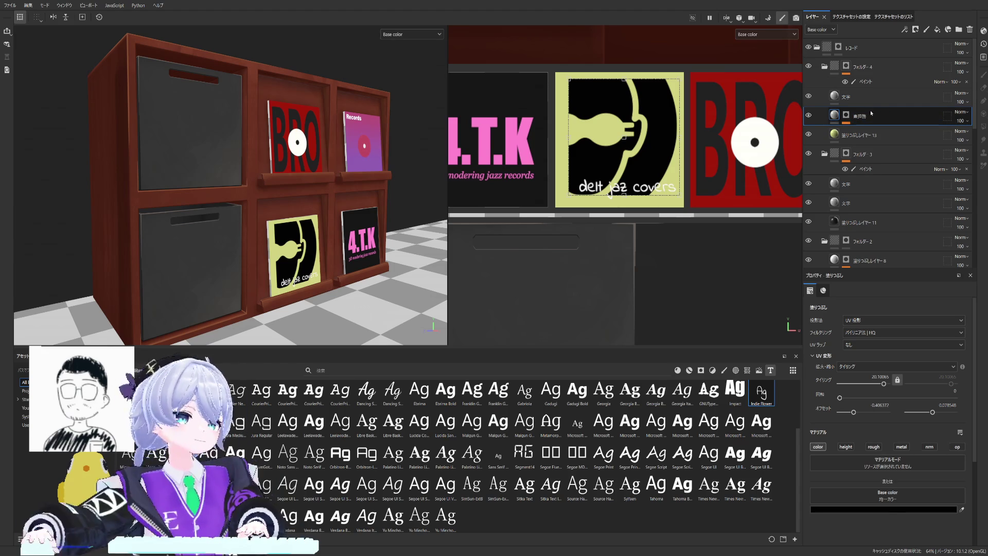
type("文字")
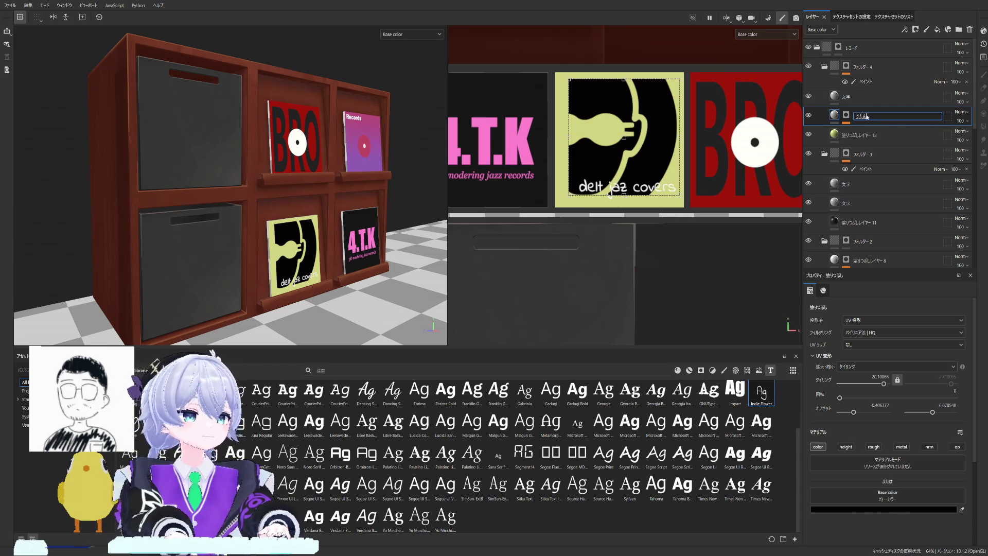
key("space")
key("Return")
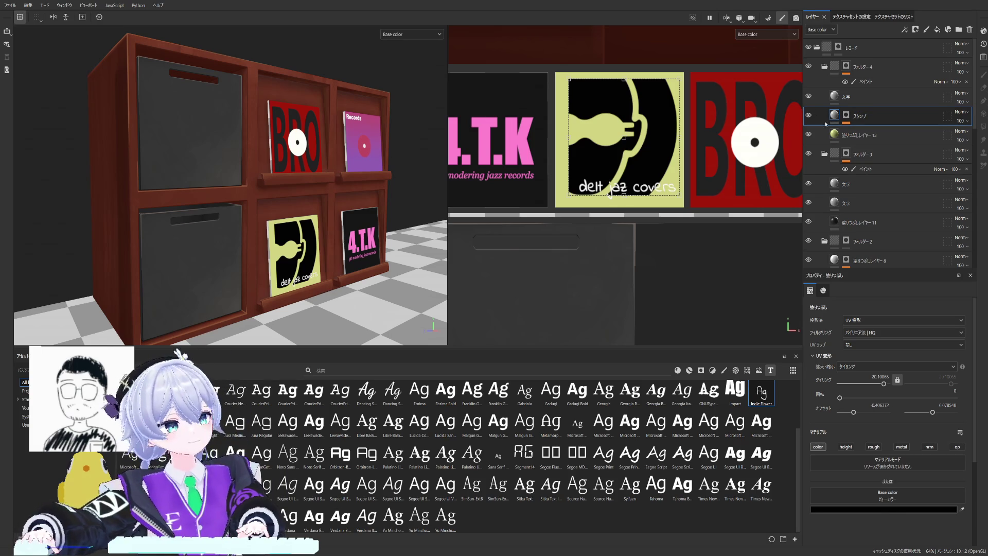
Step: Identify fill layer 11 by toggling it and rename it base
left_click(825, 67)
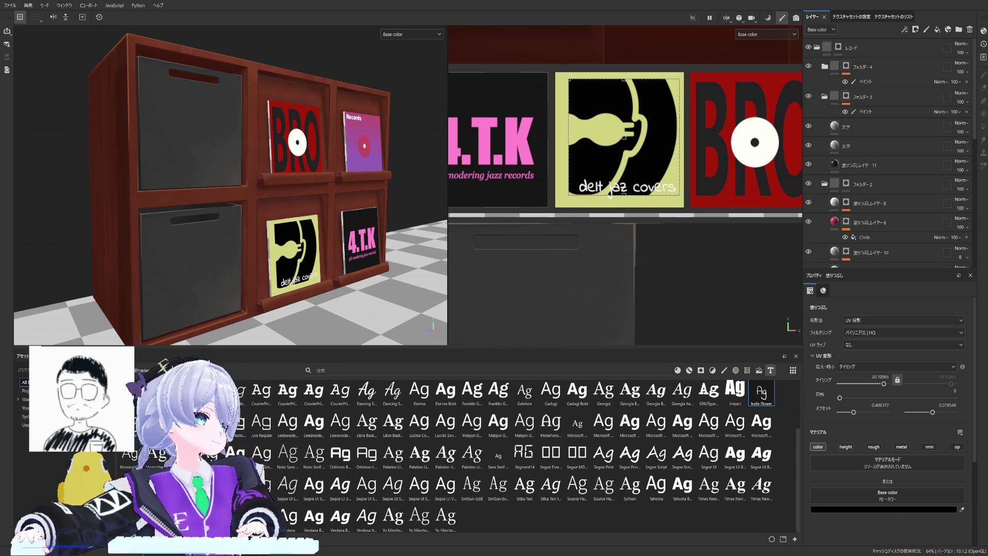
left_click(835, 164)
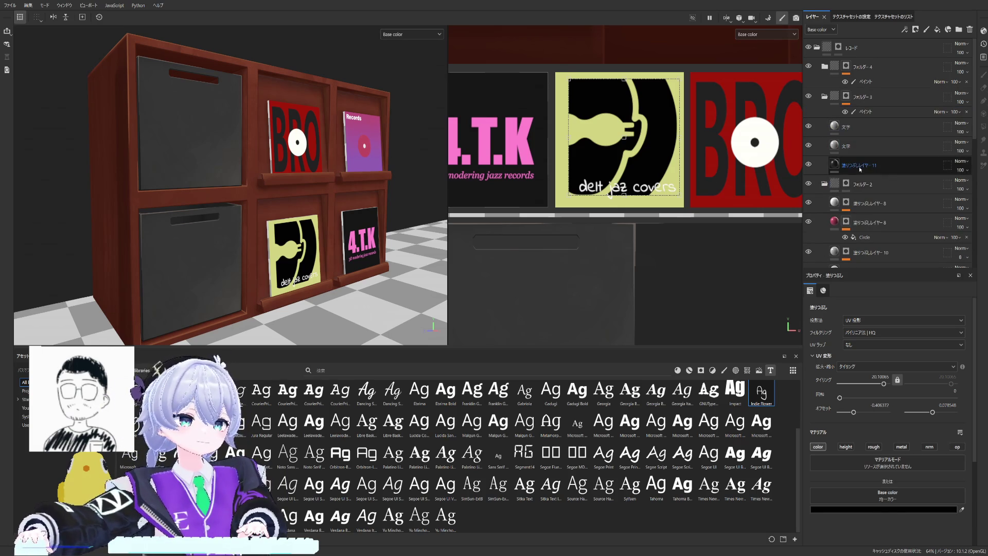
left_click(809, 165)
double_click(857, 165)
type("ぶ")
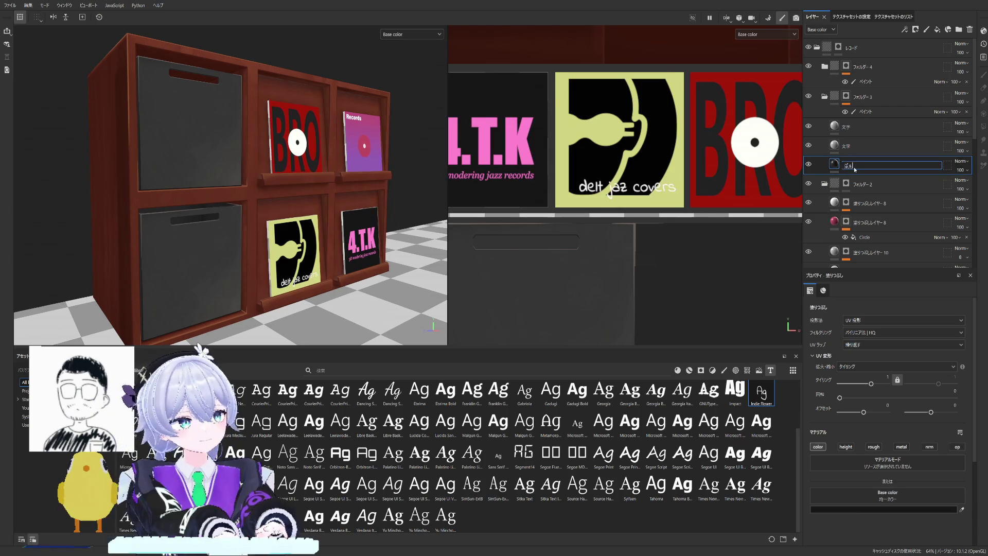
key("Return")
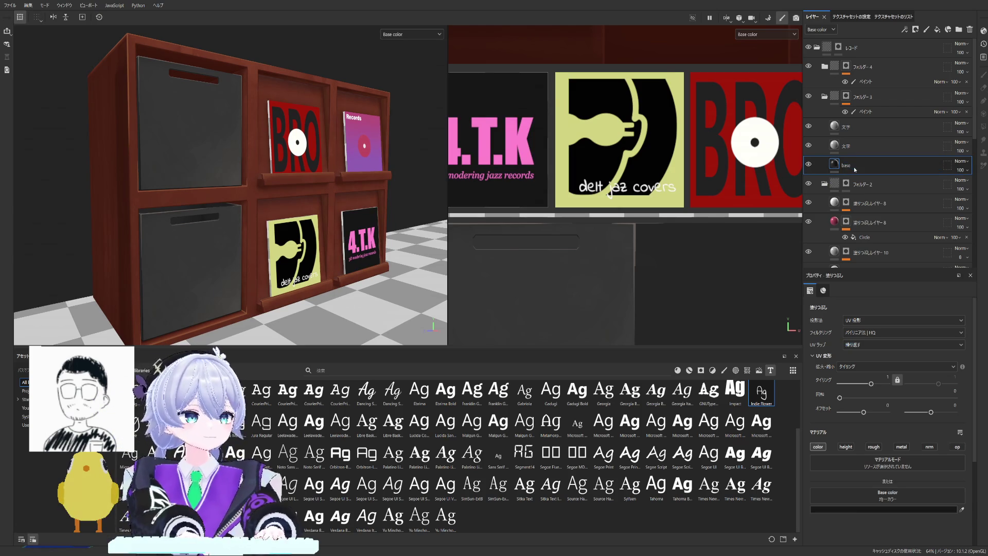
Step: Rename fill layer 13 in the fourth folder to base
left_click(825, 67)
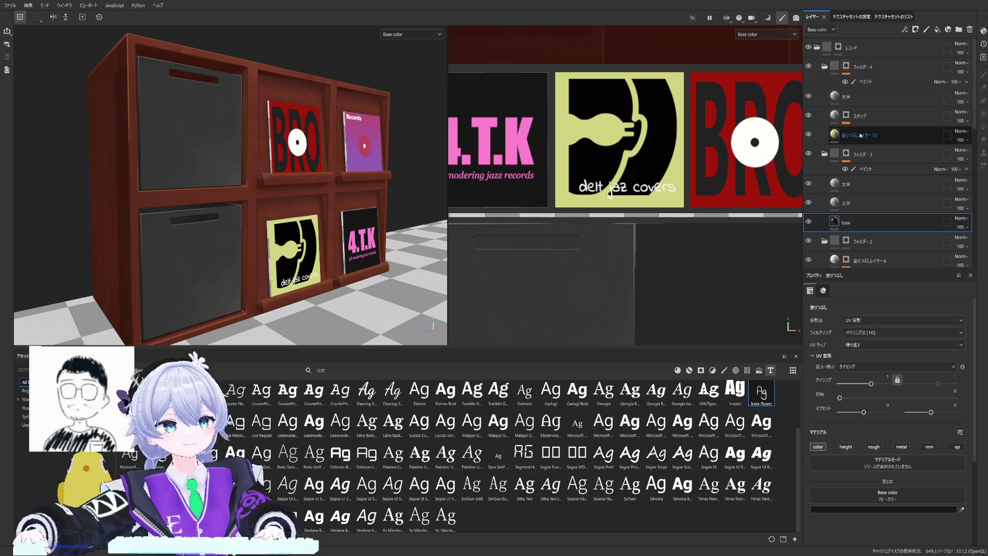
left_click(845, 223)
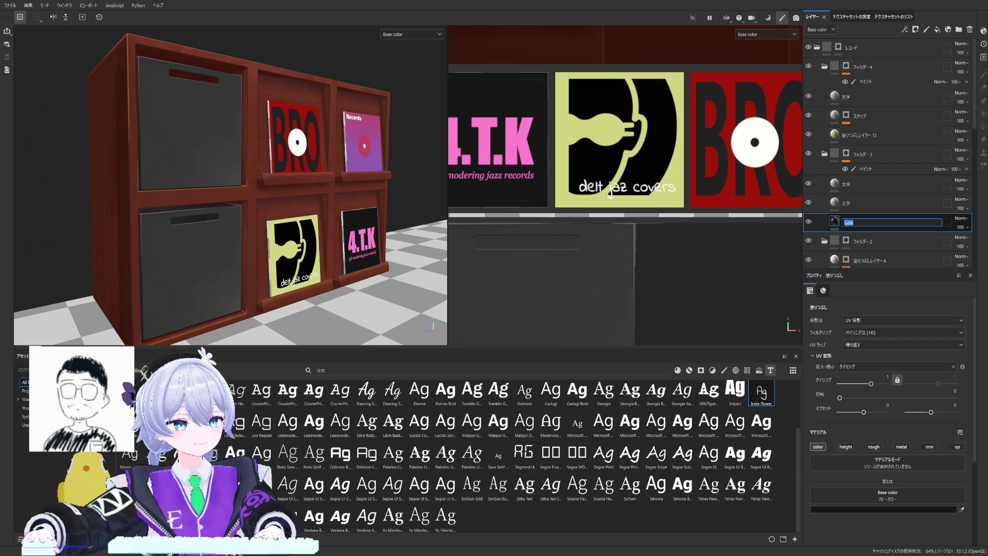
double_click(861, 136)
type("base")
left_click(866, 169)
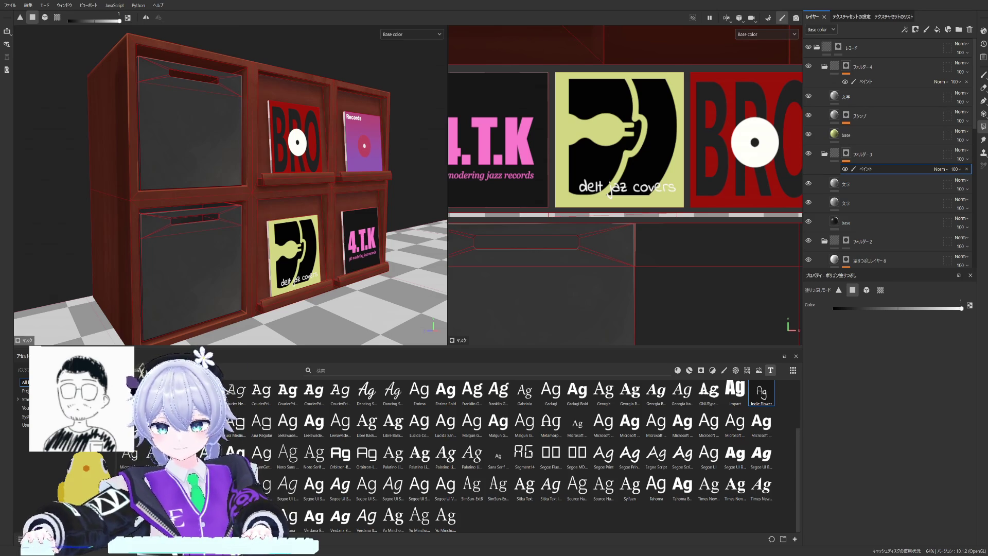
Step: Check the フォルダー3 group and its 4.T.K cover by toggling the folder and visibility
left_click_drag(232, 194, 278, 186, "alt")
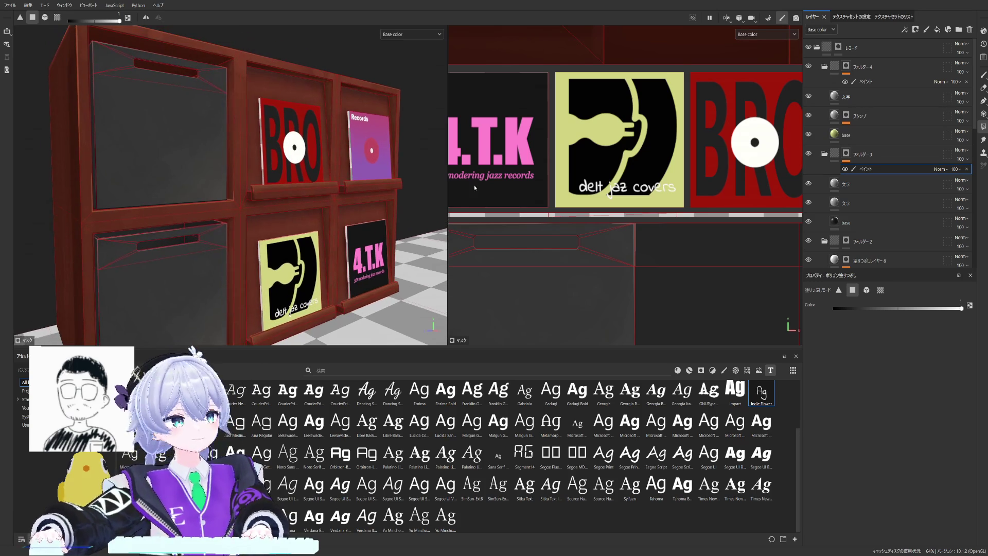
left_click(825, 154)
left_click(825, 154)
left_click(808, 154)
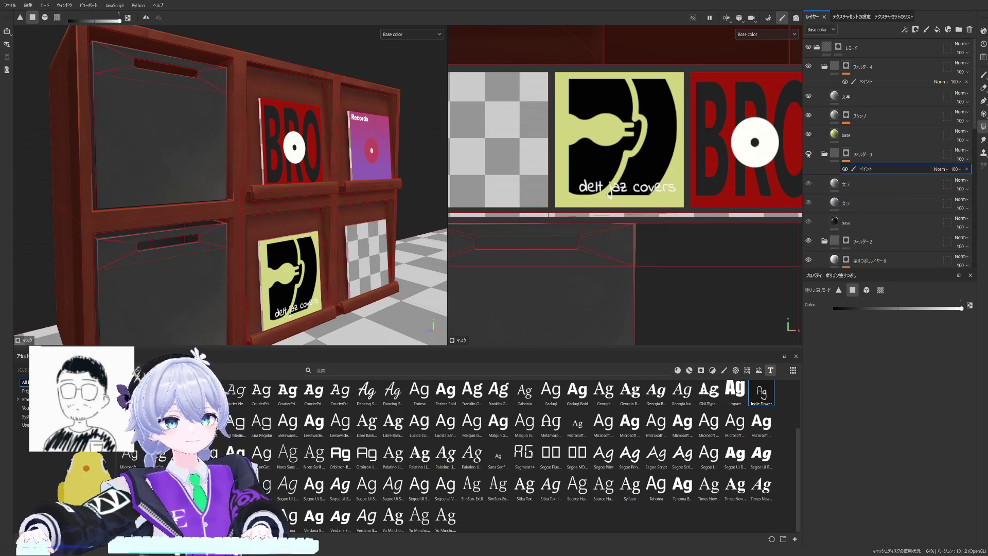
left_click(847, 221)
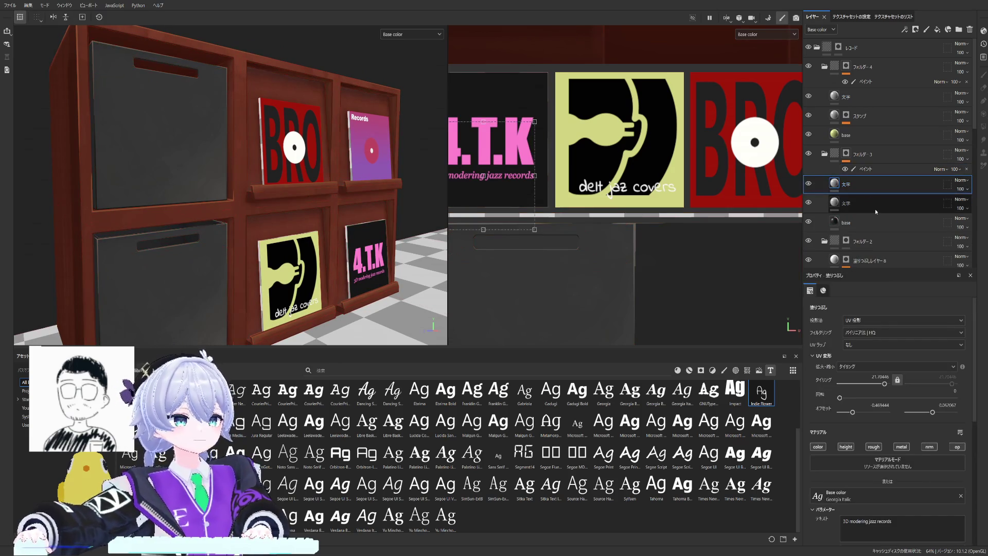
scroll(864, 224, "down", 2)
scroll(865, 228, "down", 1)
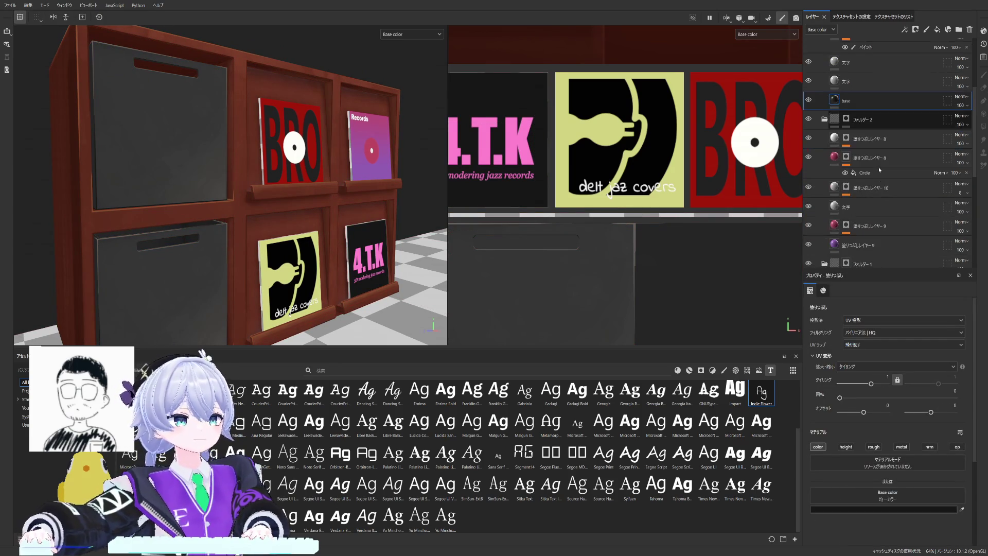
Step: Rename the purple fill layer to base, replacing a wrongly pasted name
left_click(850, 246)
double_click(865, 246)
type("Are VTubers a niche thing in Finland?")
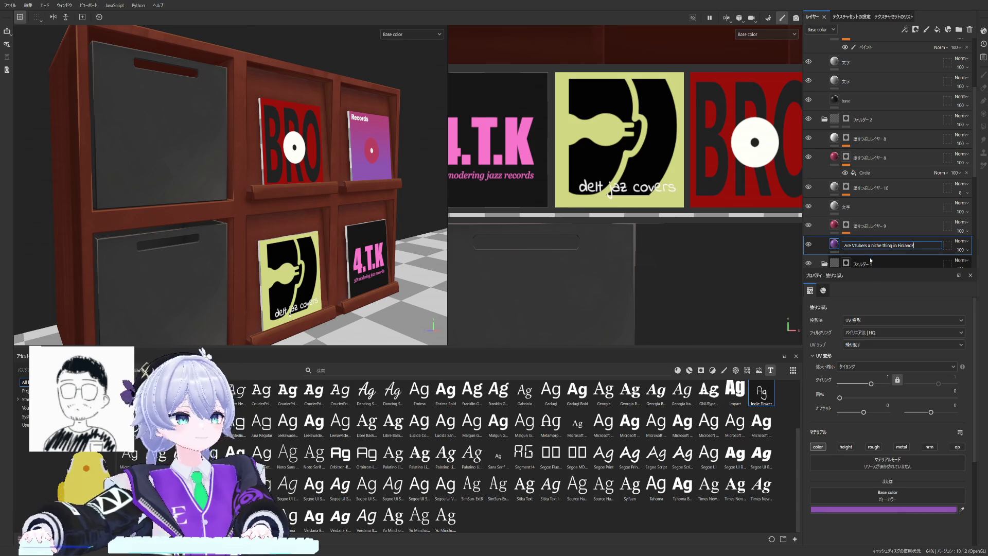
key("ctrl+a")
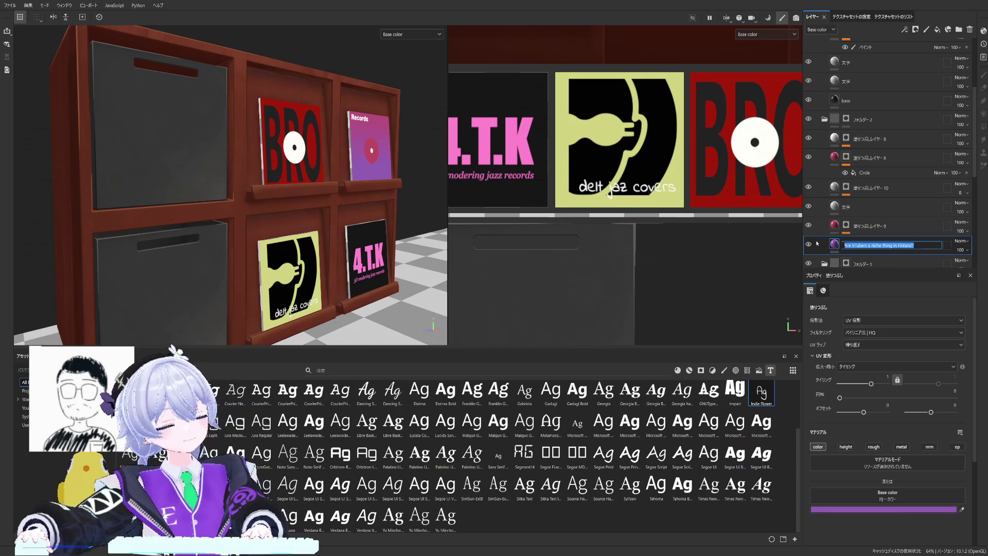
type("base")
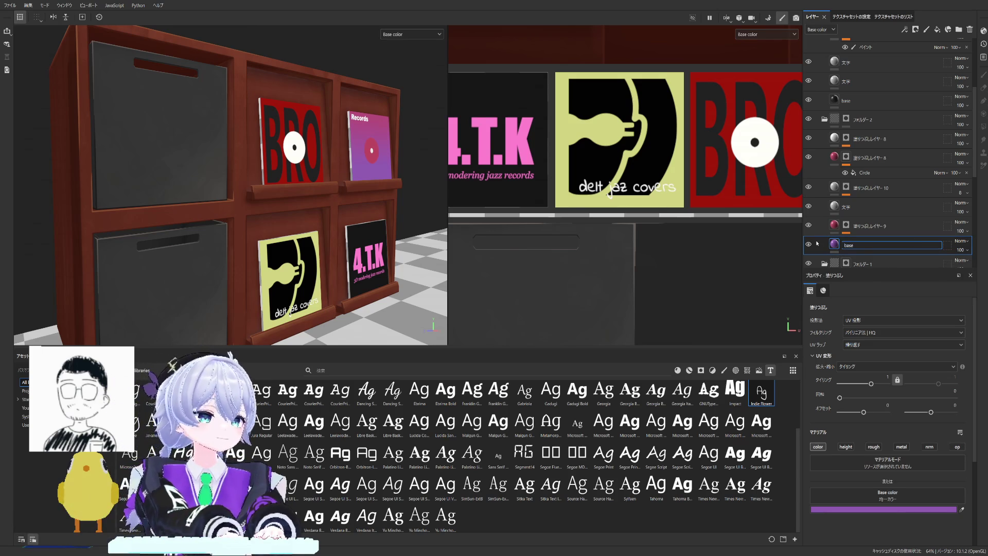
key("Return")
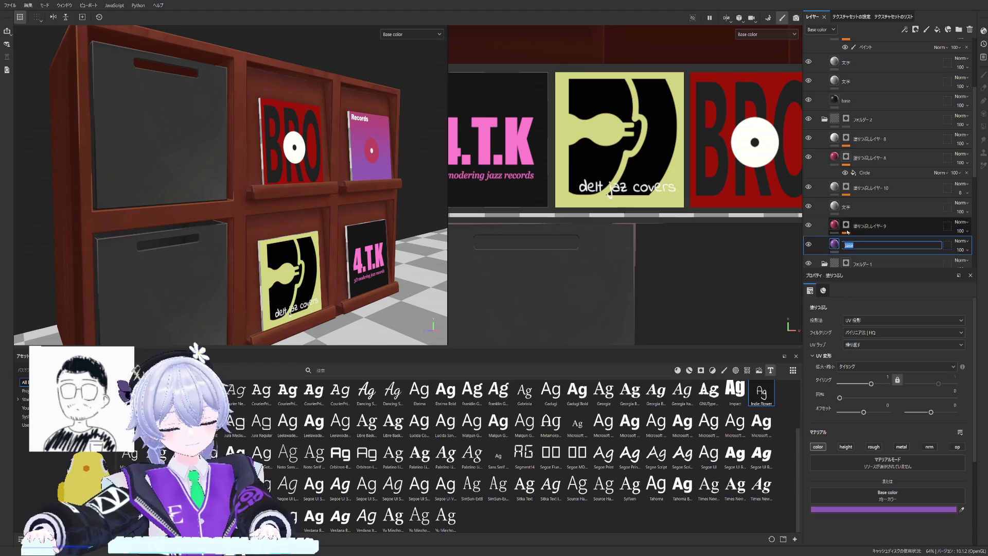
Step: Rename the pink fill layer 9 above it to base
double_click(855, 226)
type("base")
left_click(857, 240)
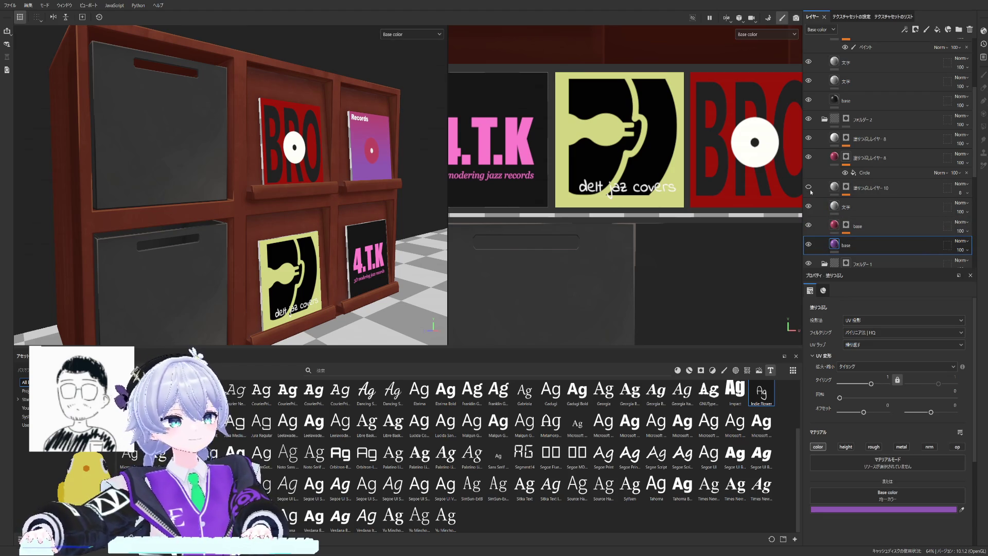
left_click(846, 189)
Step: Check layer 10's mask and rename 塗りつぶしレイヤー 10 to base
left_click(835, 189, "alt")
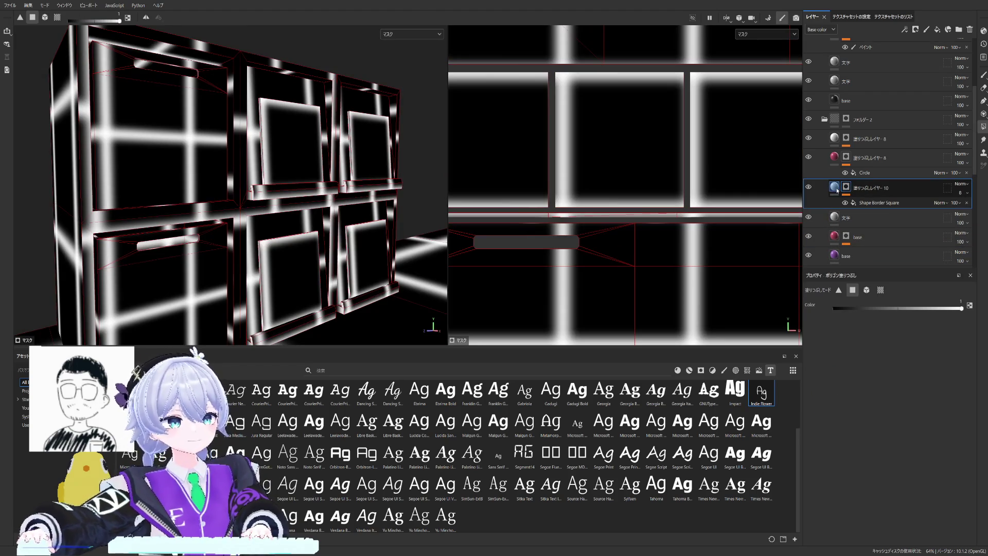
left_click(834, 187)
double_click(870, 188)
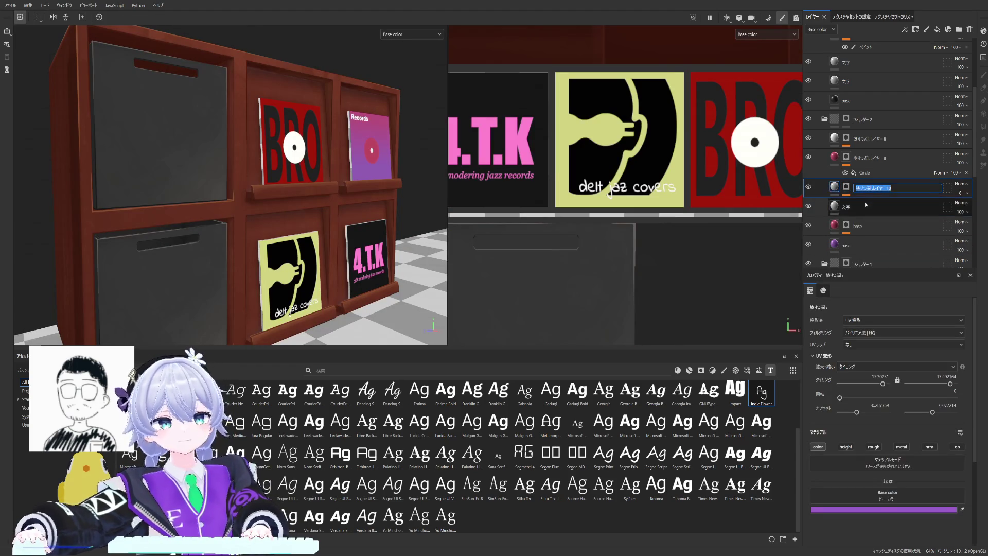
type("base")
left_click(865, 207)
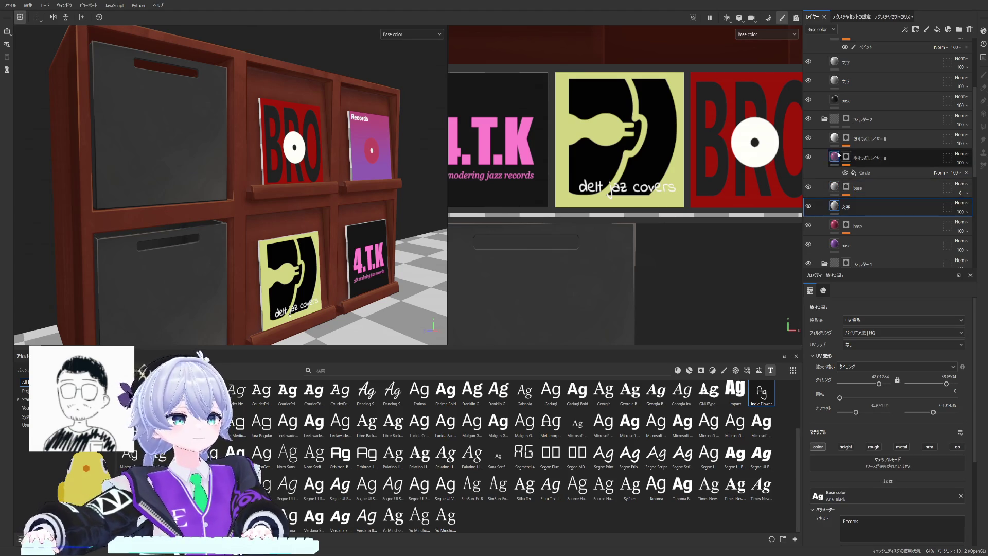
Step: Rename the disc fill layers 8 in フォルダー3 to 円盤
double_click(870, 158)
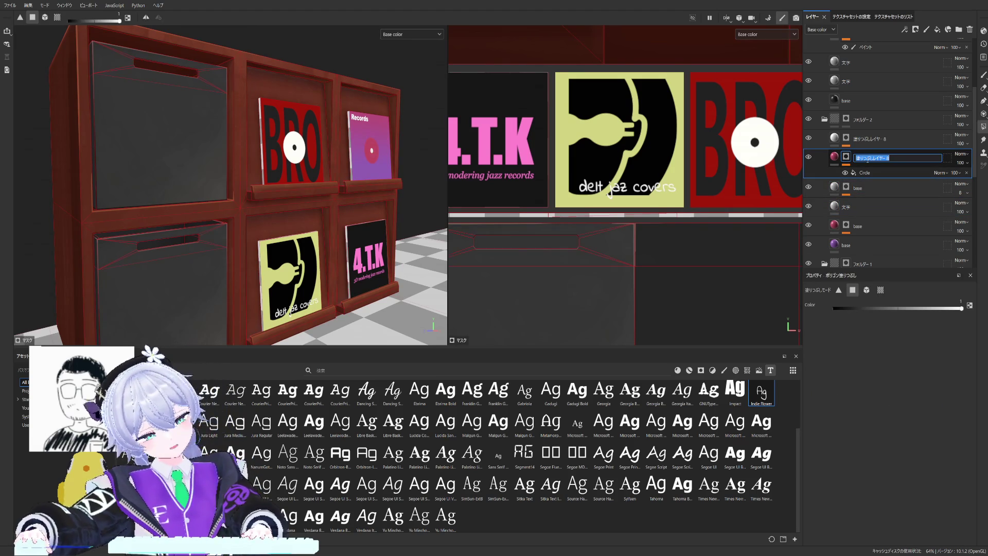
type("きん")
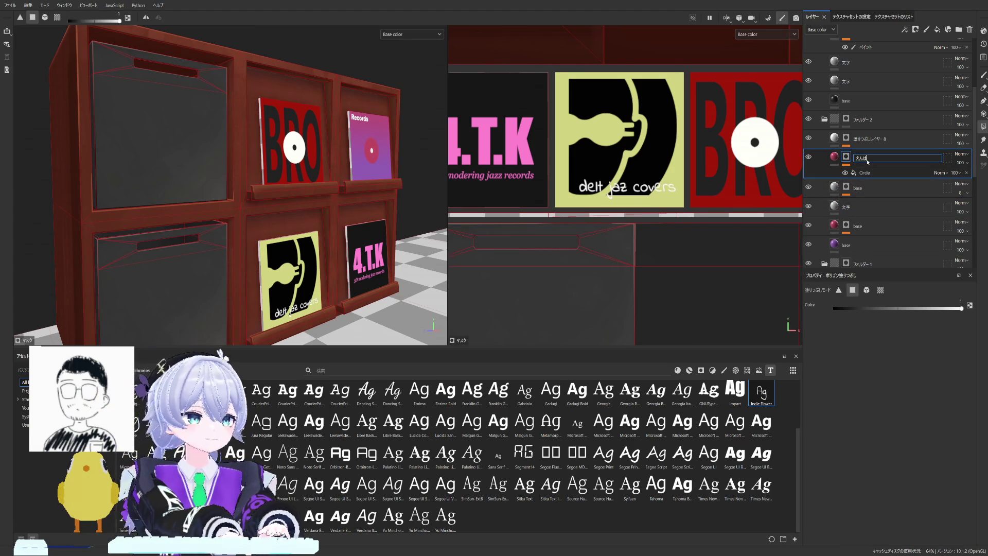
type("ばん")
key("space")
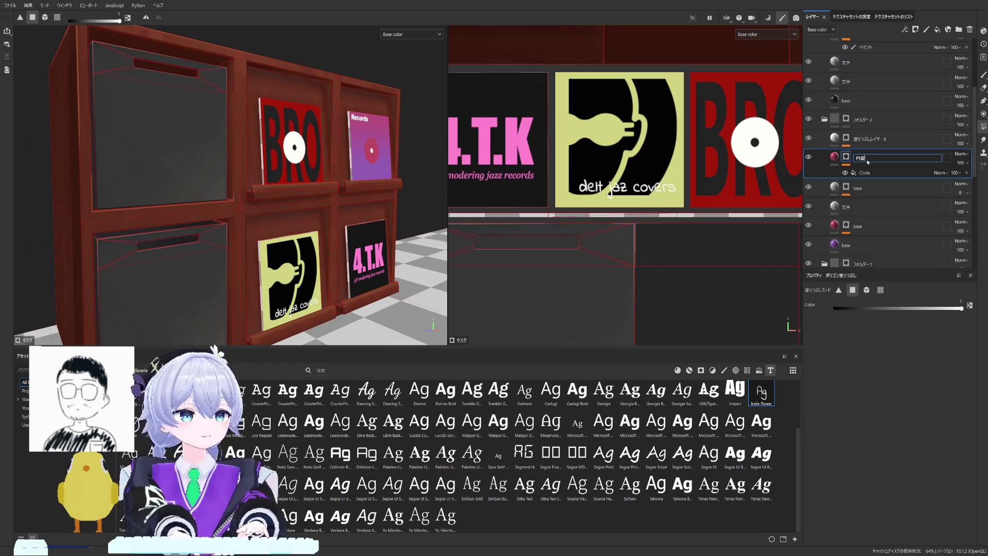
key("Return")
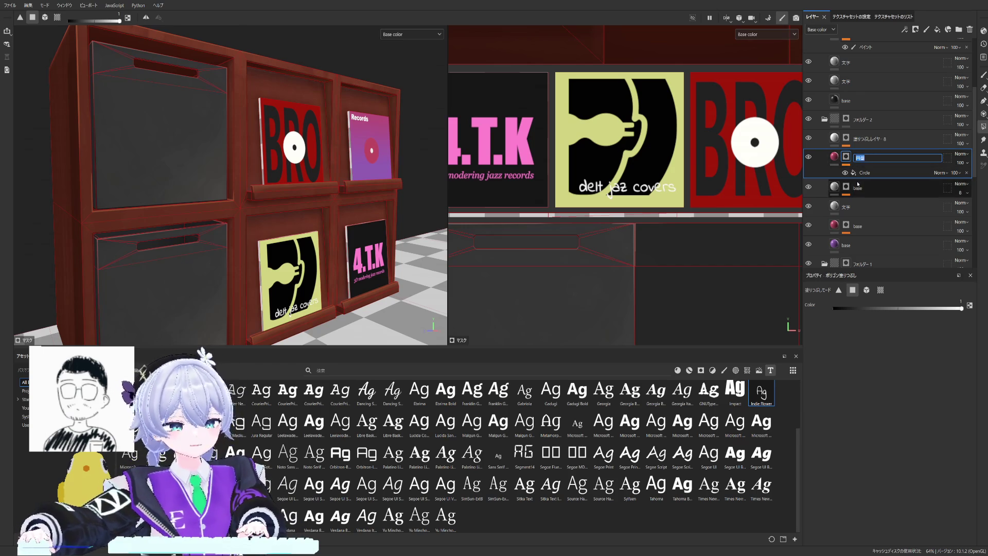
left_click(862, 141)
double_click(863, 141)
type("円盤")
key("Return")
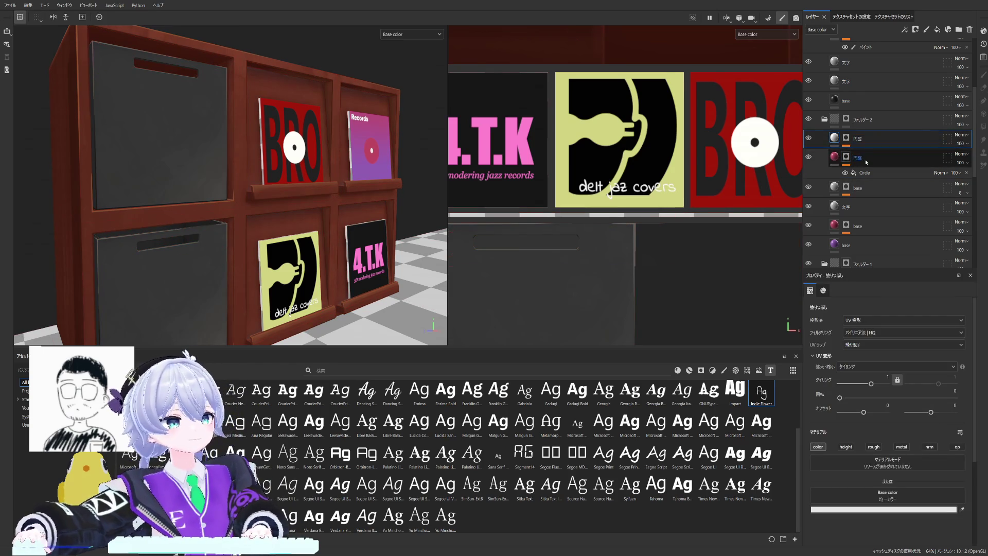
left_click(821, 158)
scroll(849, 147, "up", 3)
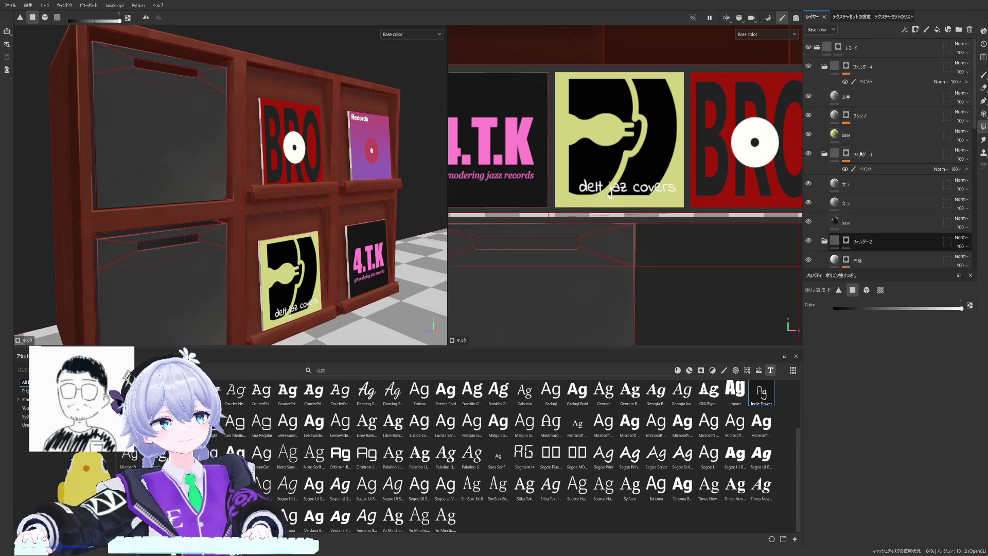
Step: Collapse the finished フォルダー3, フォルダー4 and フォルダー2 groups
left_click(825, 154)
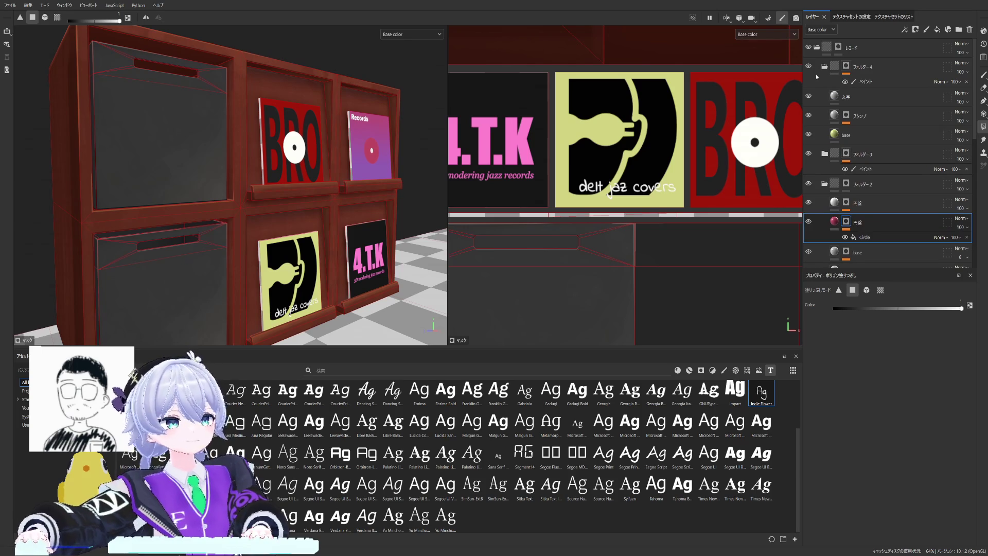
left_click(824, 68)
left_click(823, 126)
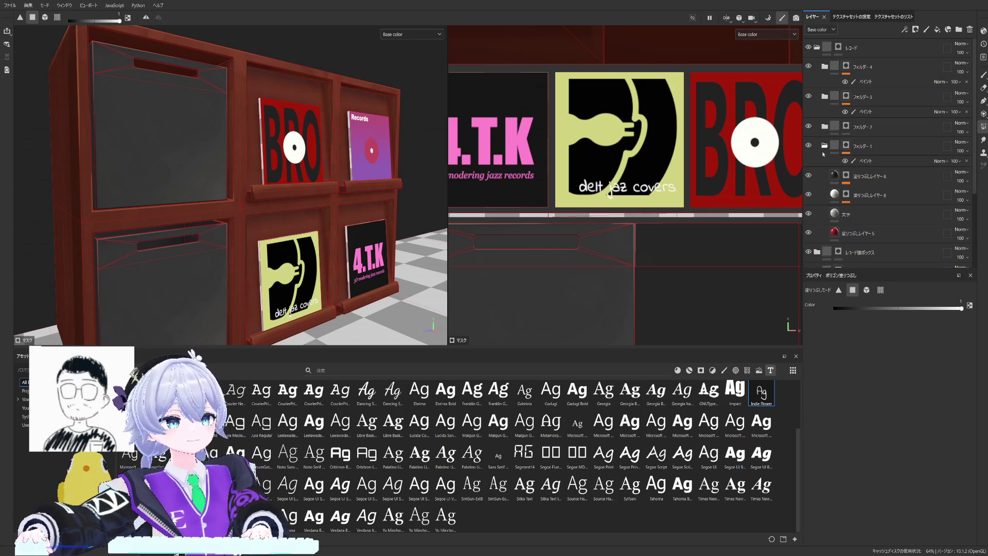
Step: Rename フォルダー1's two disc layers to 円盤 and fill layer 5 to base, keeping 文字
double_click(873, 196)
type("円盤")
key("Return")
double_click(858, 177)
type("円盤")
key("Return")
double_click(850, 214)
key("Return")
double_click(848, 228)
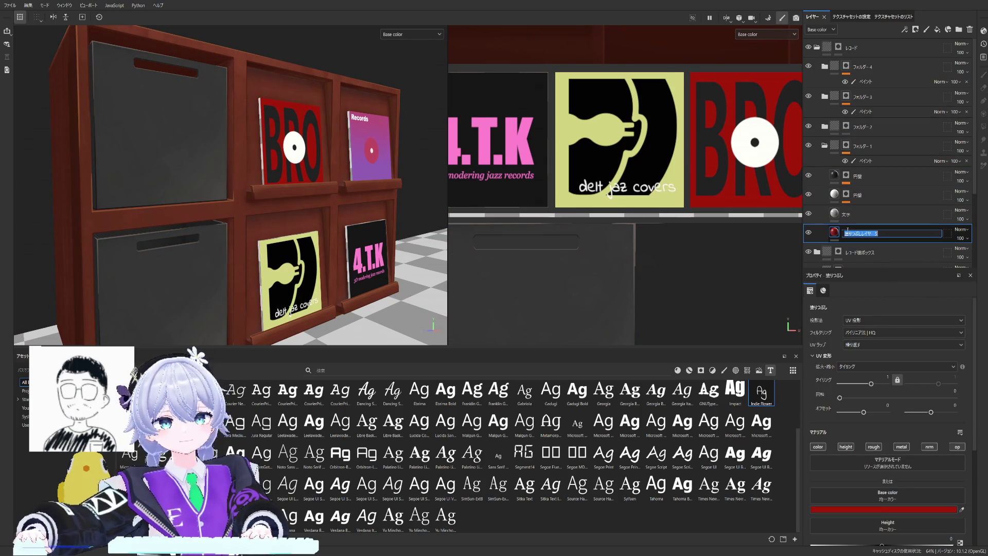
key("BackSpace")
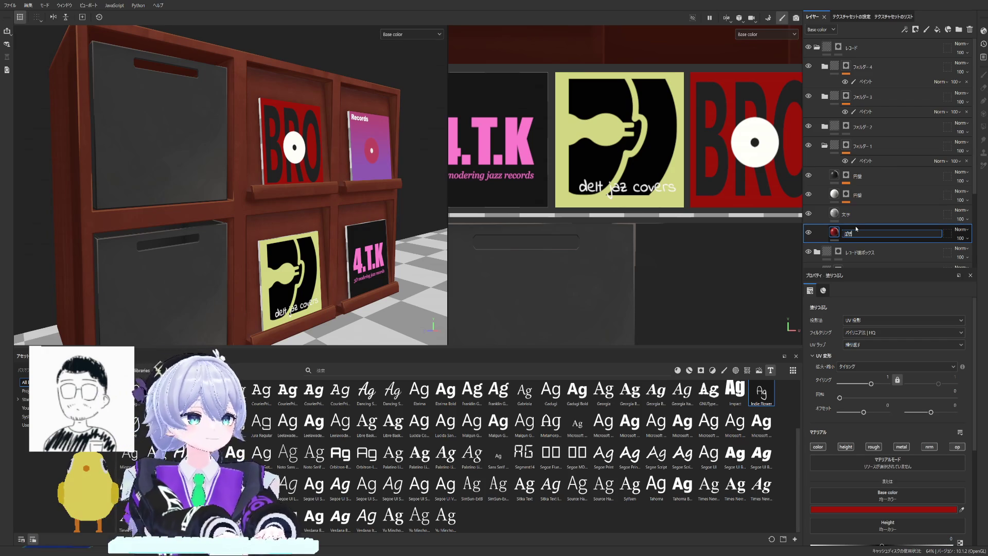
type("base")
key("Return")
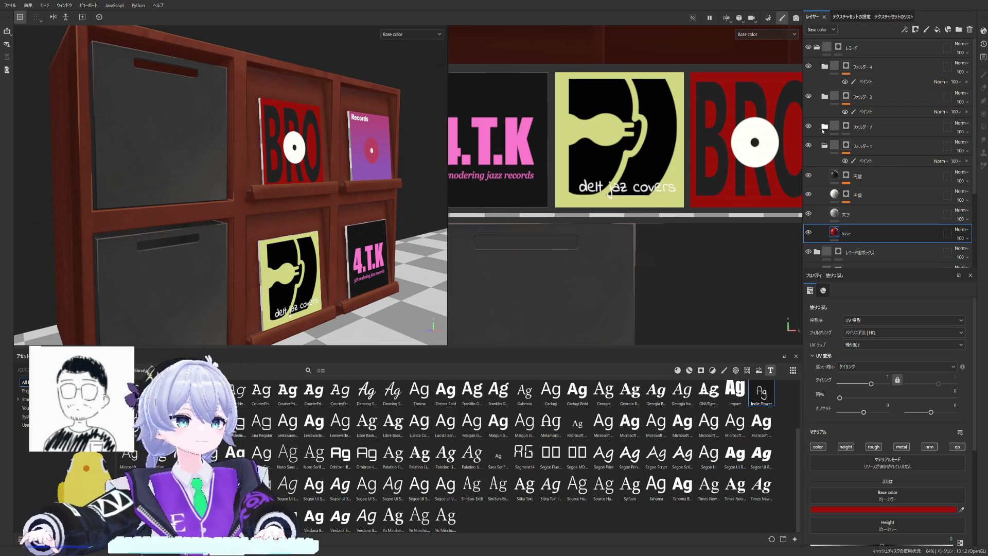
left_click(825, 145)
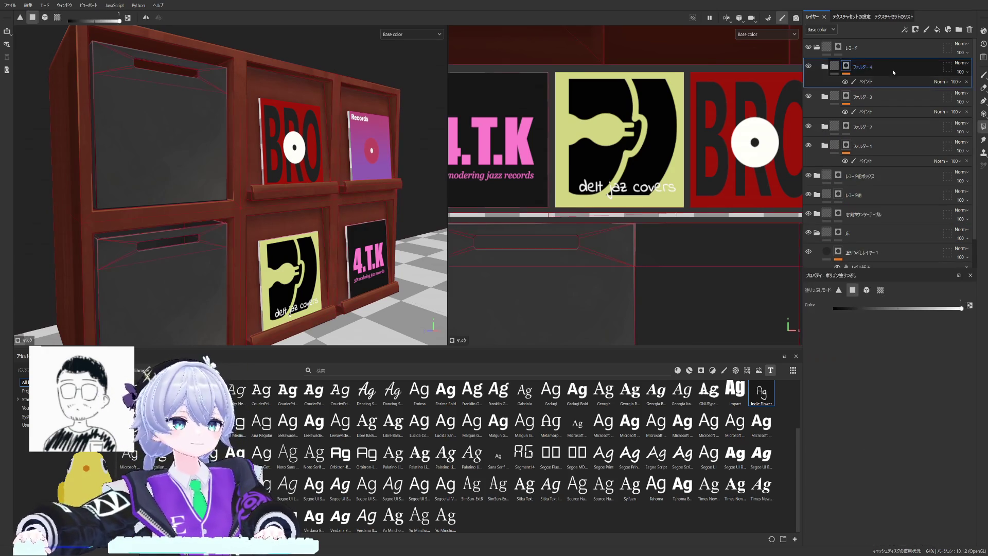
Step: Add a new fill layer above フォルダー4, turning all four covers plain light grey
left_click(866, 81)
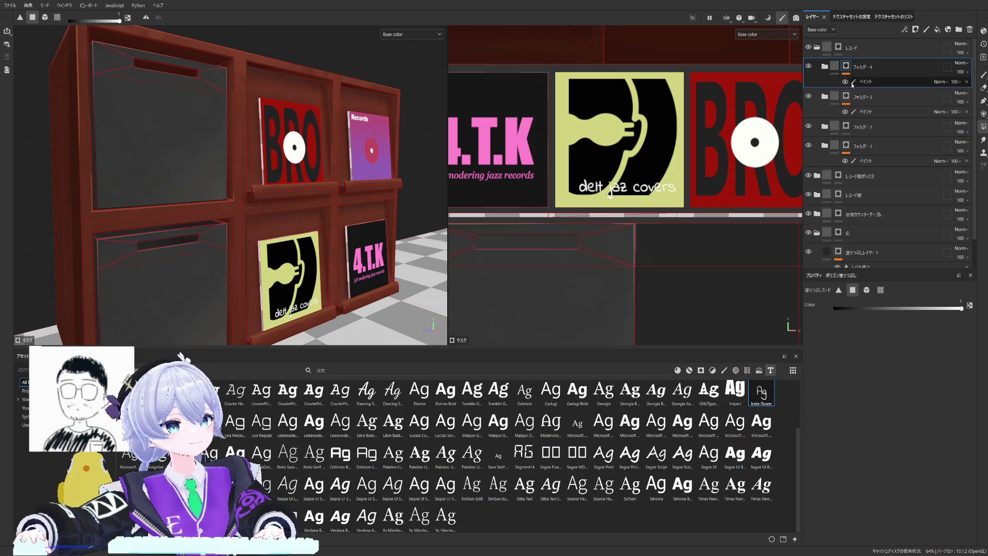
left_click(891, 66)
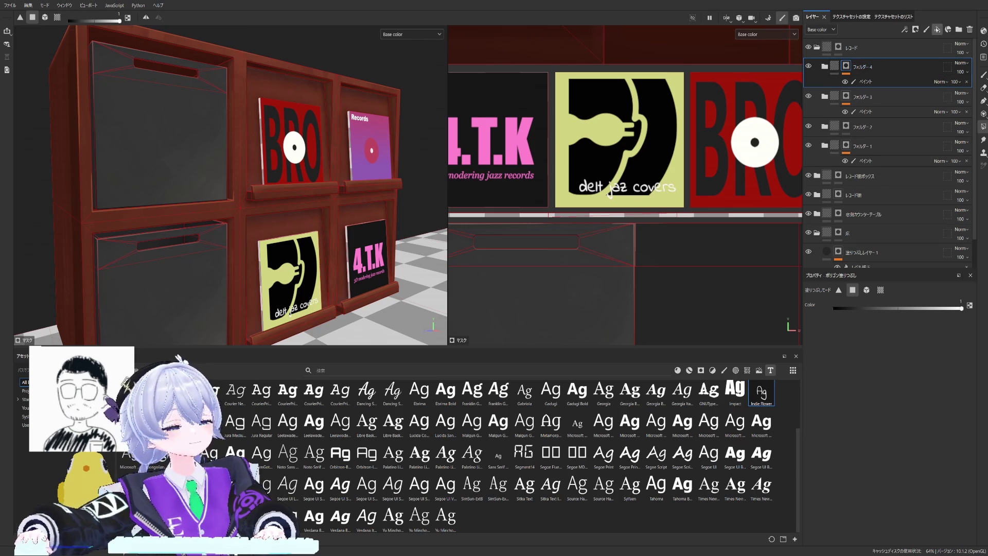
left_click(937, 30)
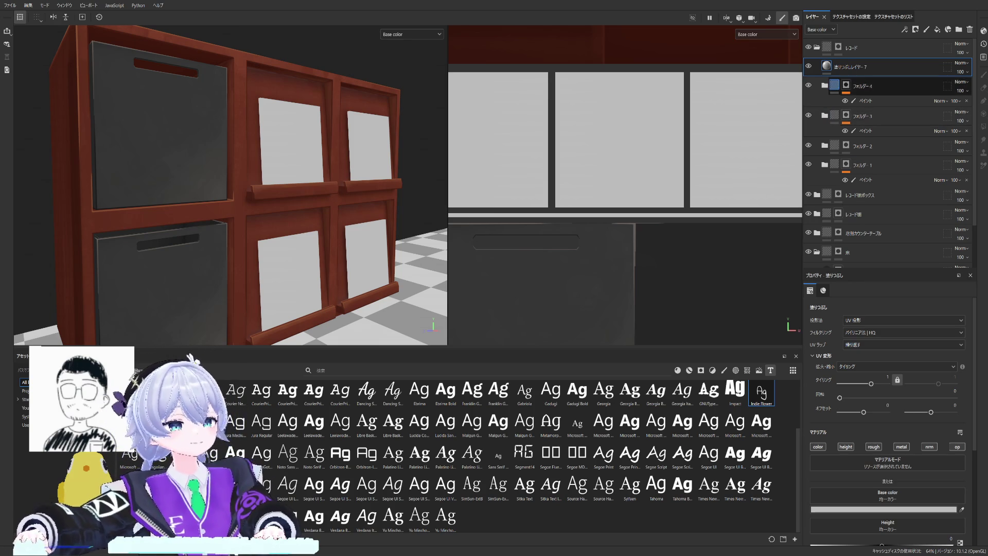
left_click(836, 87)
left_click(849, 67)
left_click(808, 66)
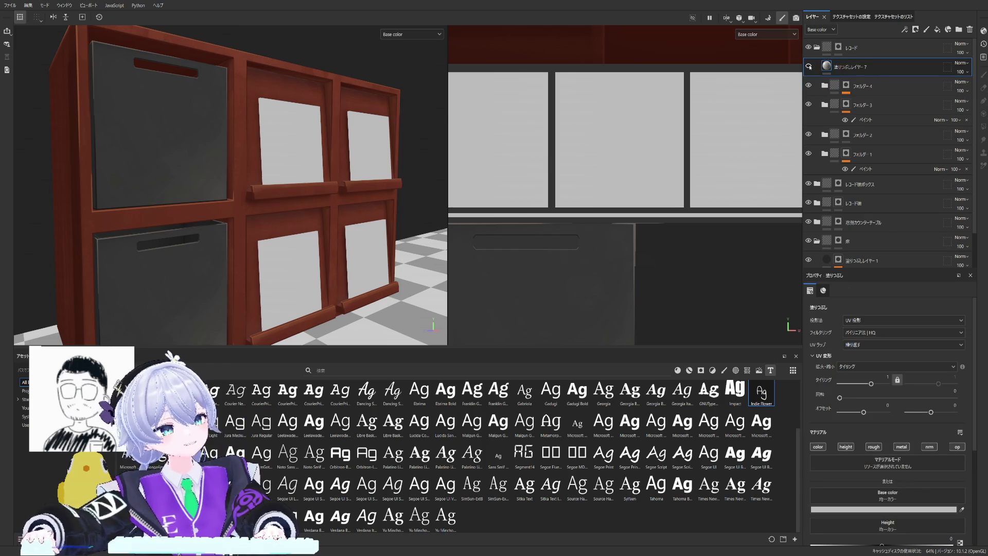
scroll(528, 133, "up", 2)
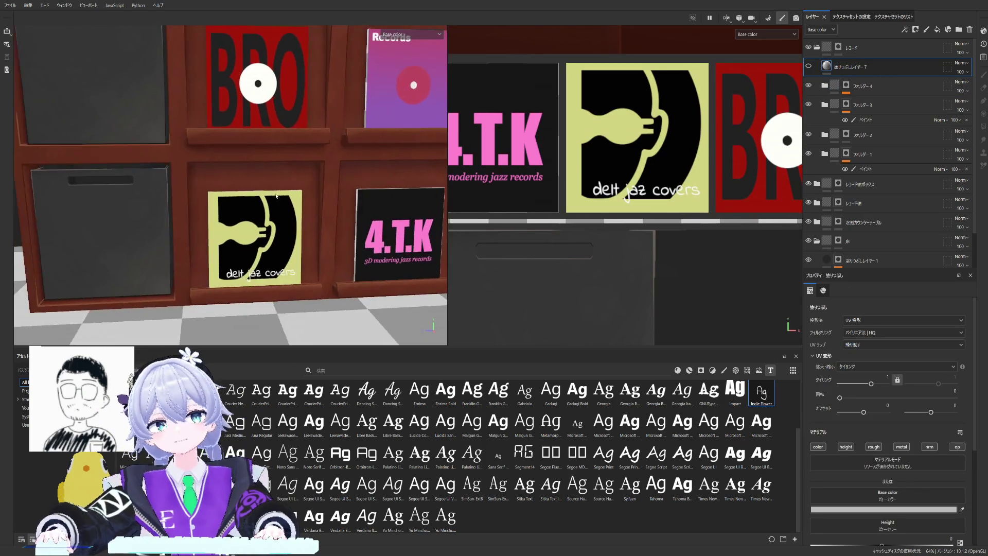
left_click_drag(294, 193, 331, 229, "alt")
right_click_drag(330, 229, 288, 257, "alt")
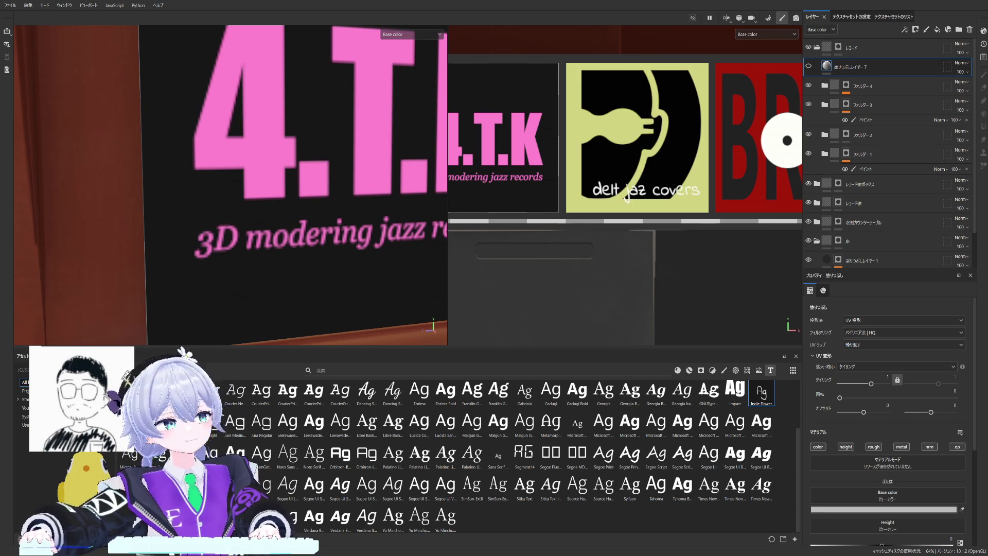
Step: Correct the 4.T.K subtitle from 'modering' to 'modeling' and collapse its folder
left_click(808, 85)
left_click(808, 104)
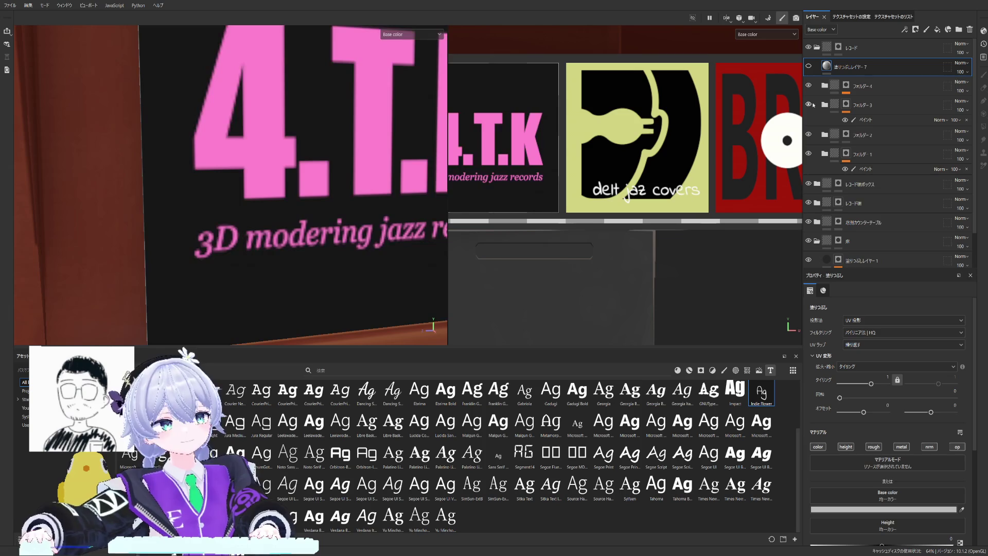
left_click(824, 105)
left_click(835, 154)
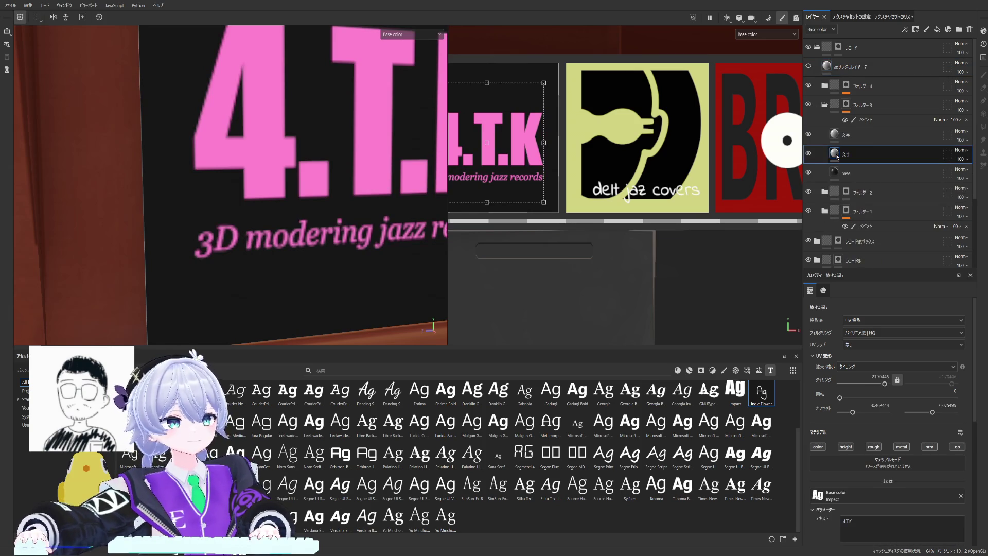
left_click(836, 135)
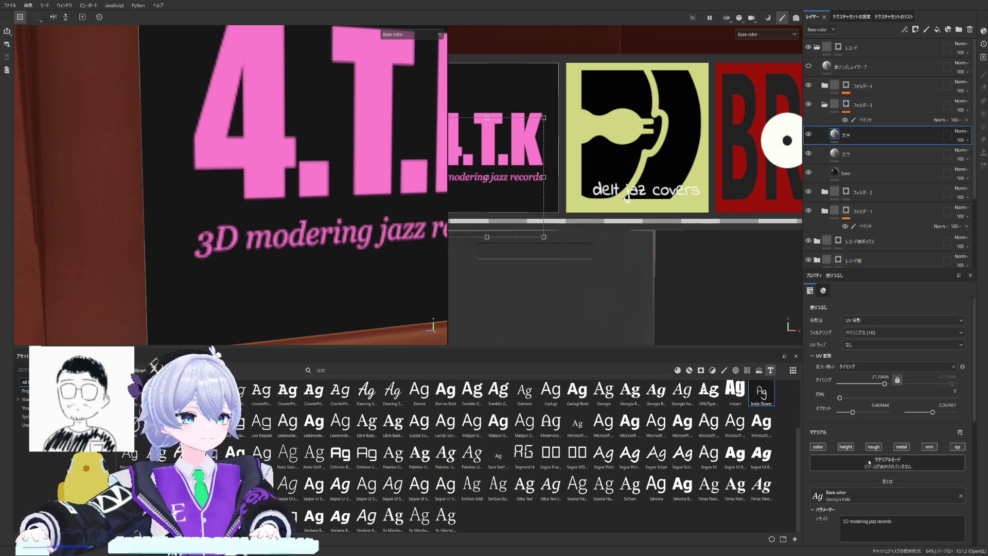
left_click_drag(893, 521, 869, 522)
left_click(860, 521)
key("BackSpace")
type("l")
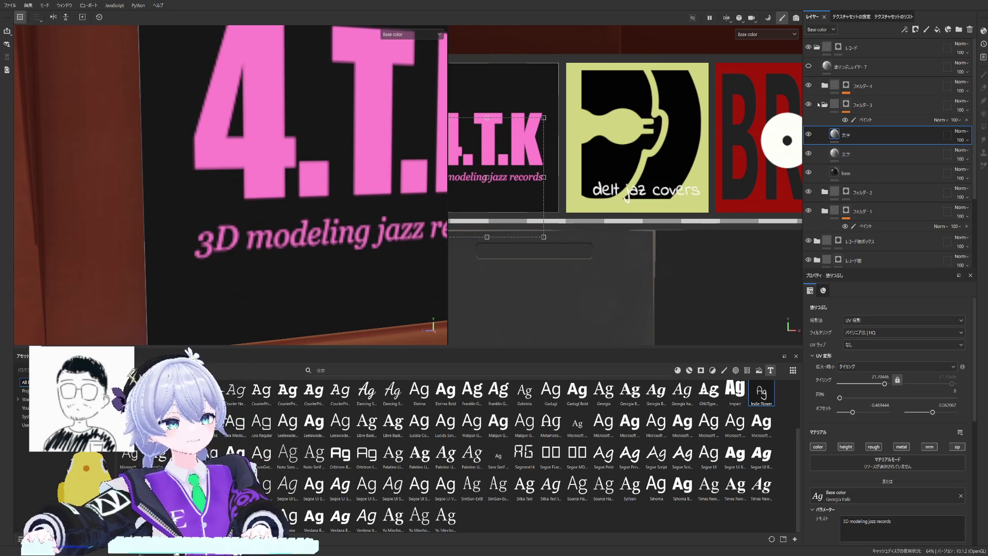
left_click(835, 100)
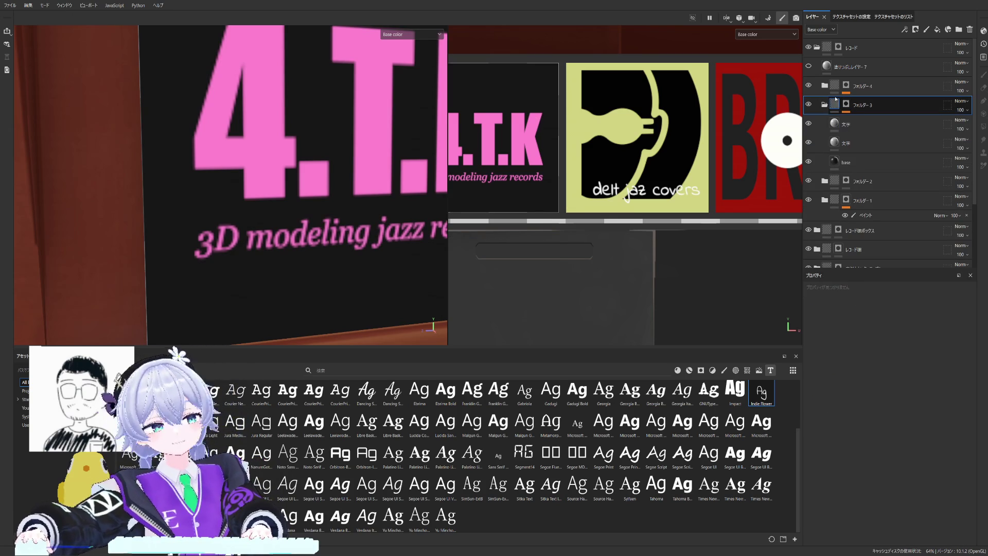
left_click(834, 66)
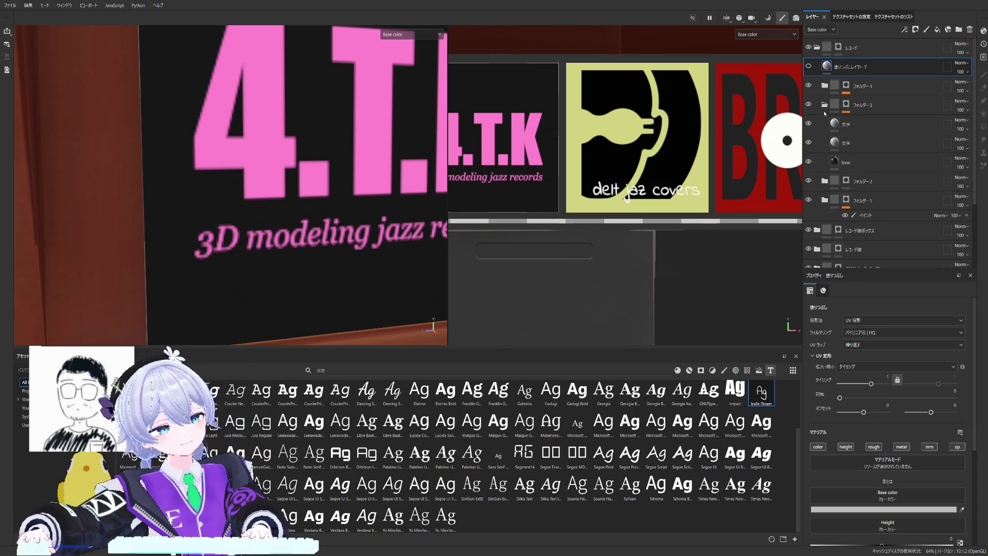
left_click(825, 104)
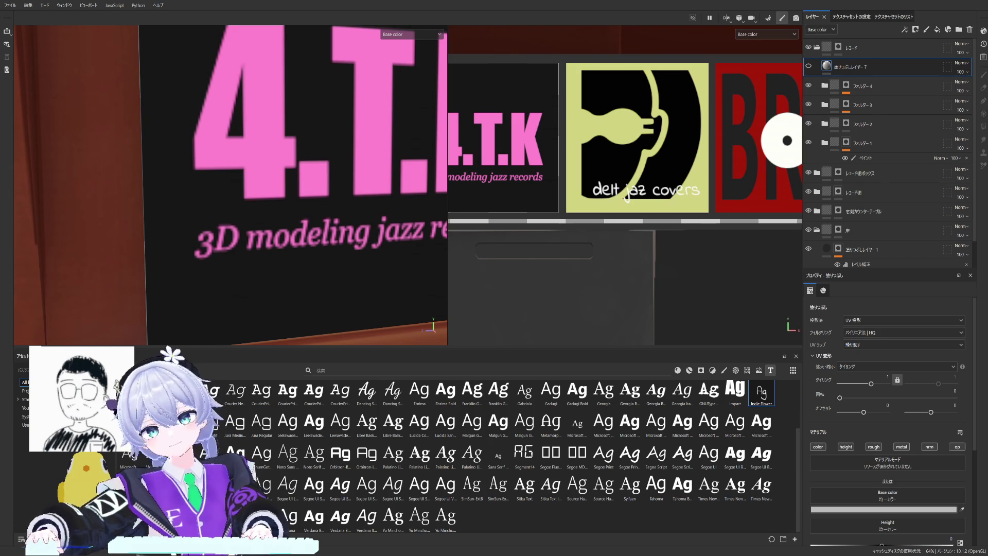
Step: Group fill layer 7 into folder 5 with Ctrl+G and add a black mask to the folder
key("f")
left_click_drag(231, 185, 228, 156, "alt")
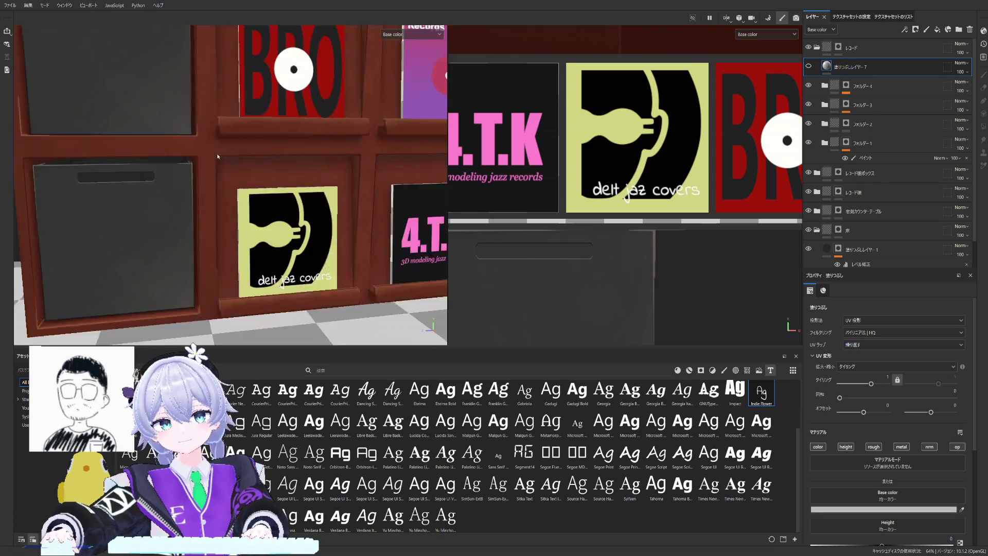
scroll(228, 156, "up", 5)
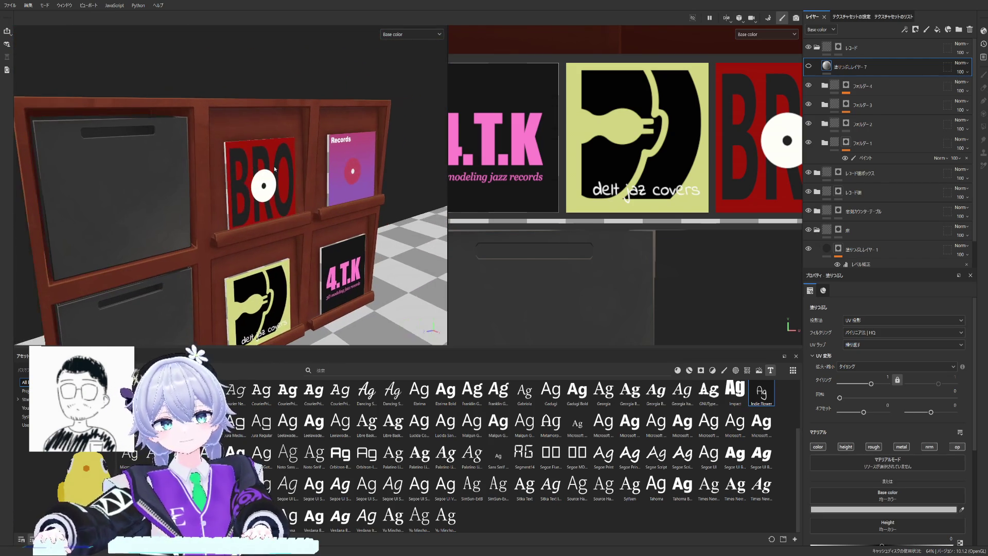
key("ctrl+g")
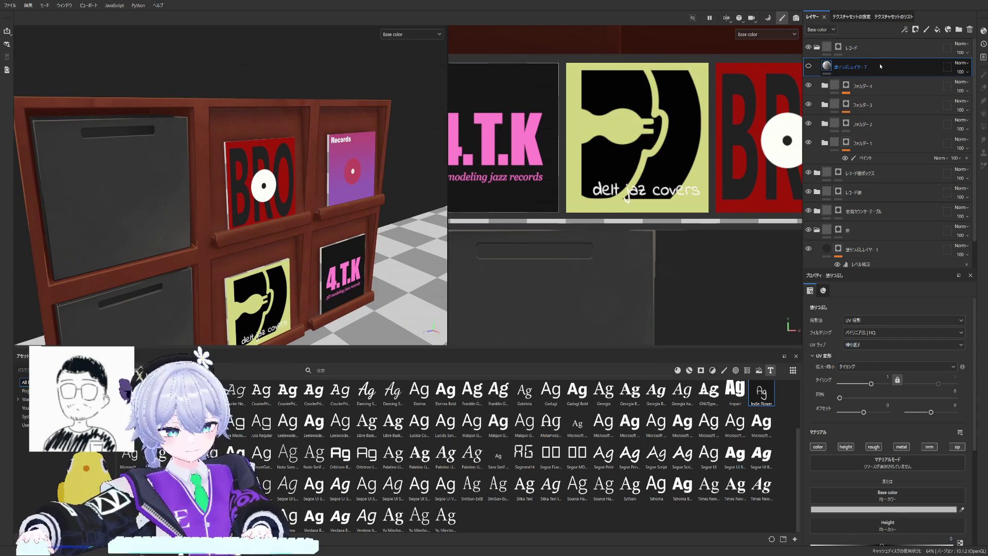
left_click(915, 28)
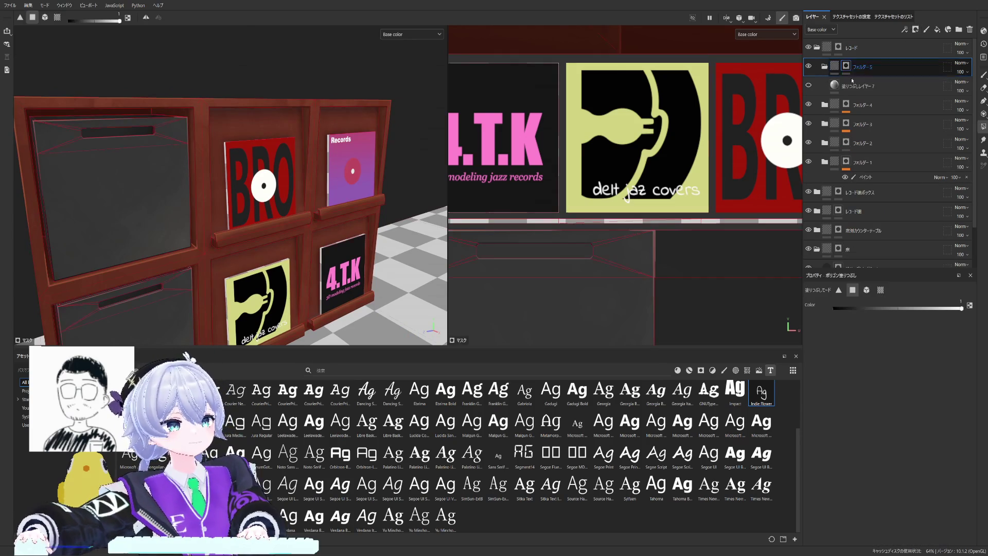
scroll(619, 170, "down", 1)
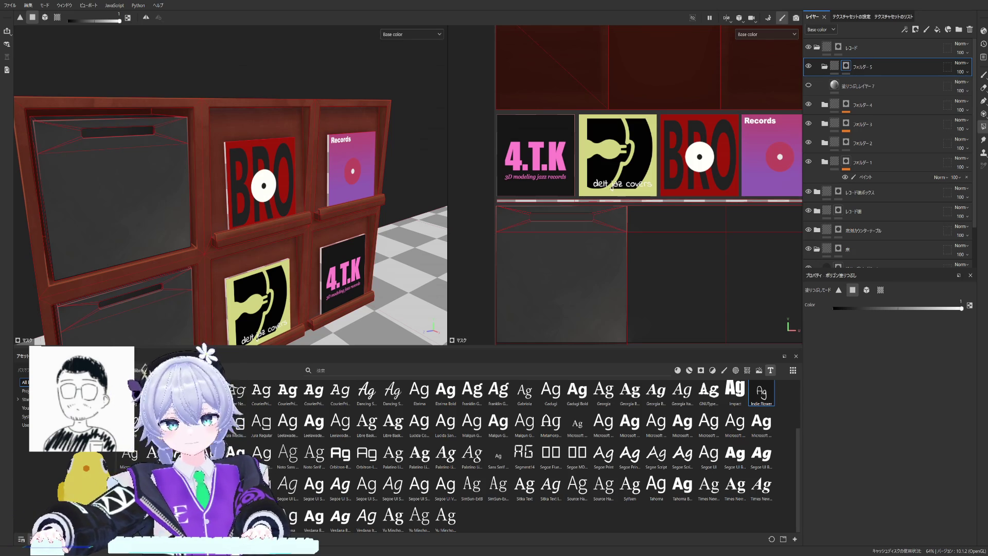
Step: Fill folder 5's mask white on the thin shelf-edge faces using polygon fill in the UV view
left_click_drag(329, 240, 311, 255, "alt")
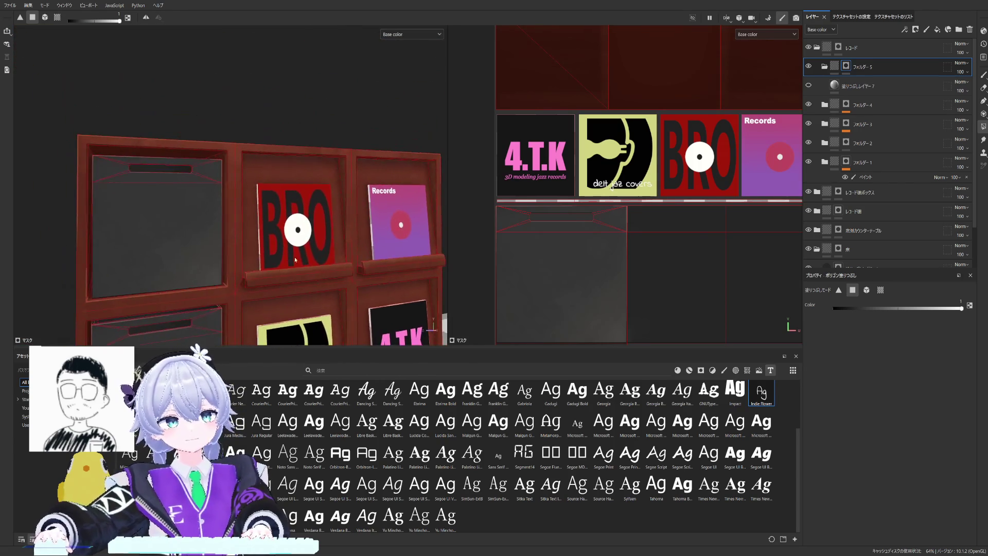
left_click_drag(311, 255, 343, 241, "alt")
left_click(893, 85)
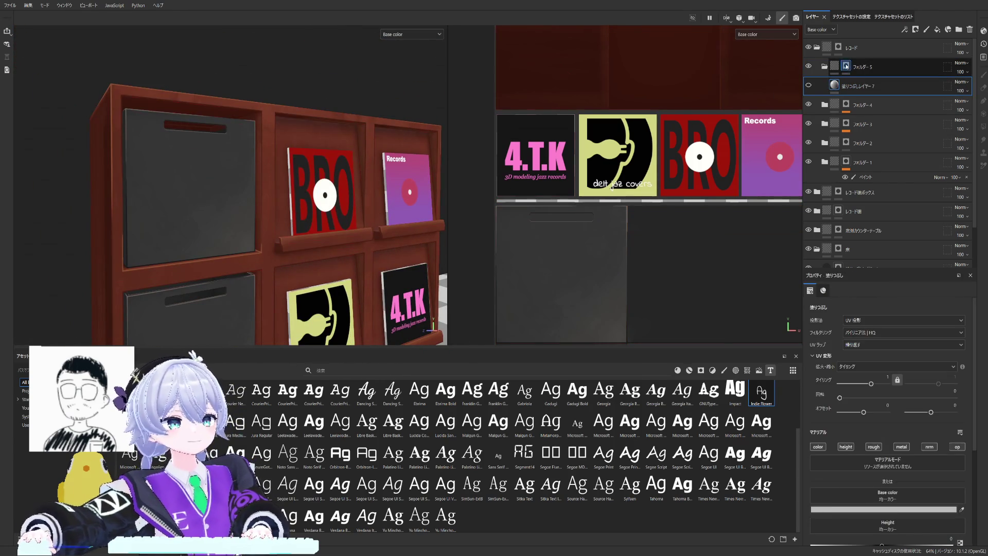
left_click(846, 67)
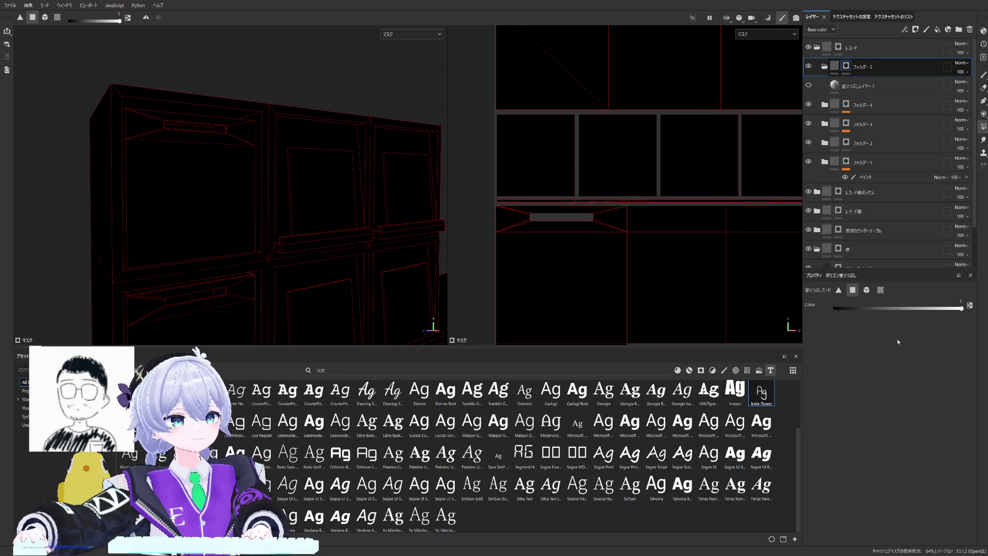
scroll(736, 198, "down", 3)
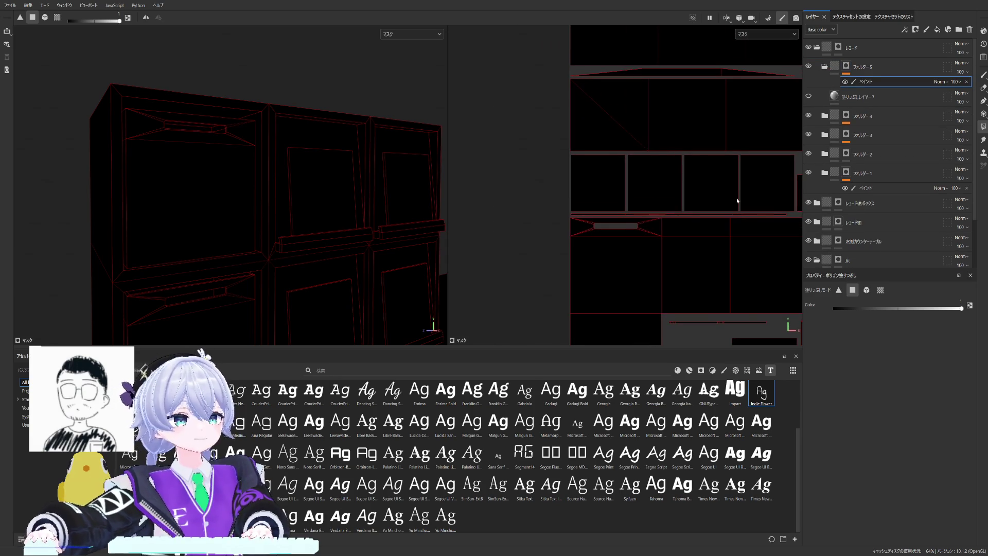
left_click(620, 217)
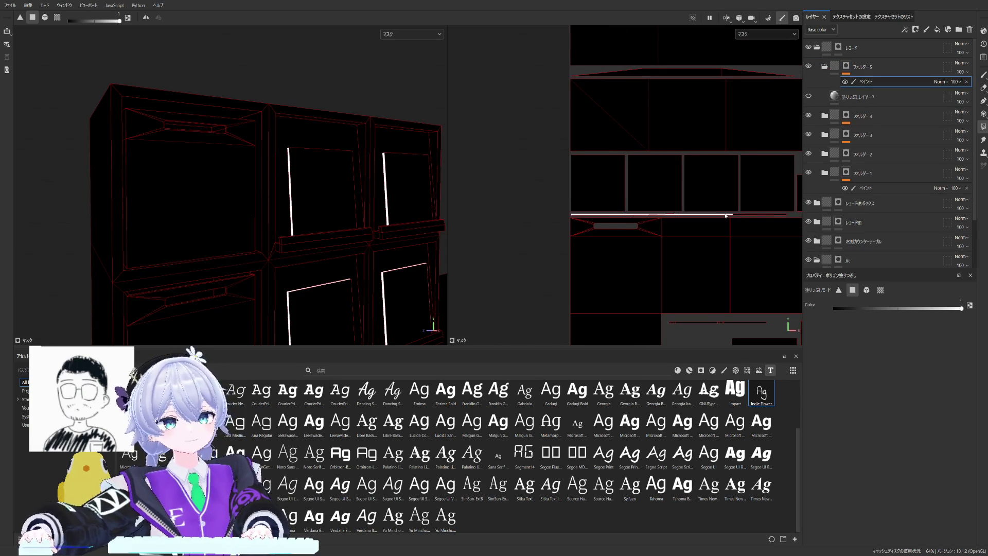
left_click(861, 96)
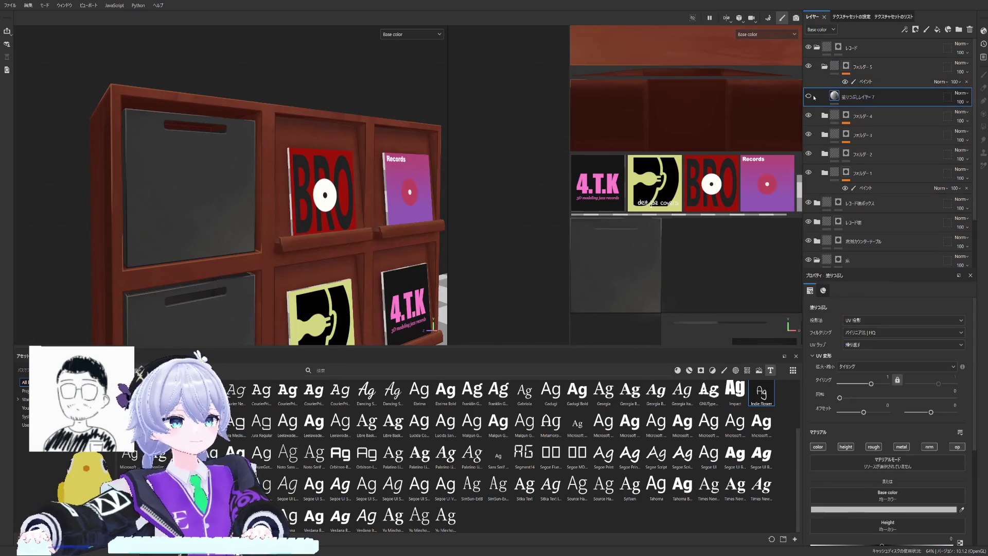
scroll(393, 252, "up", 3)
scroll(342, 232, "up", 3)
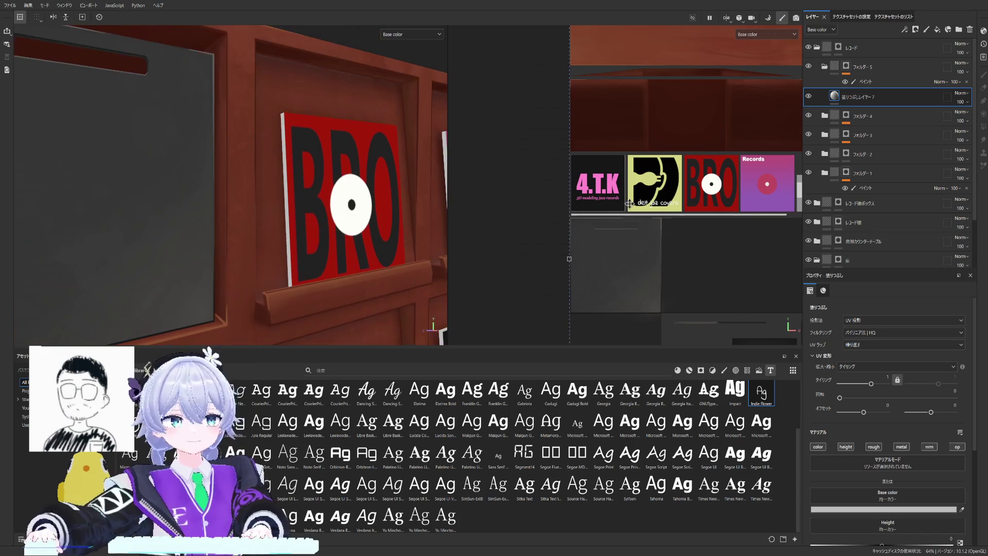
Step: Limit fill layer 7 to the colour channel and set its Base color to a dark swatch
left_click(846, 447)
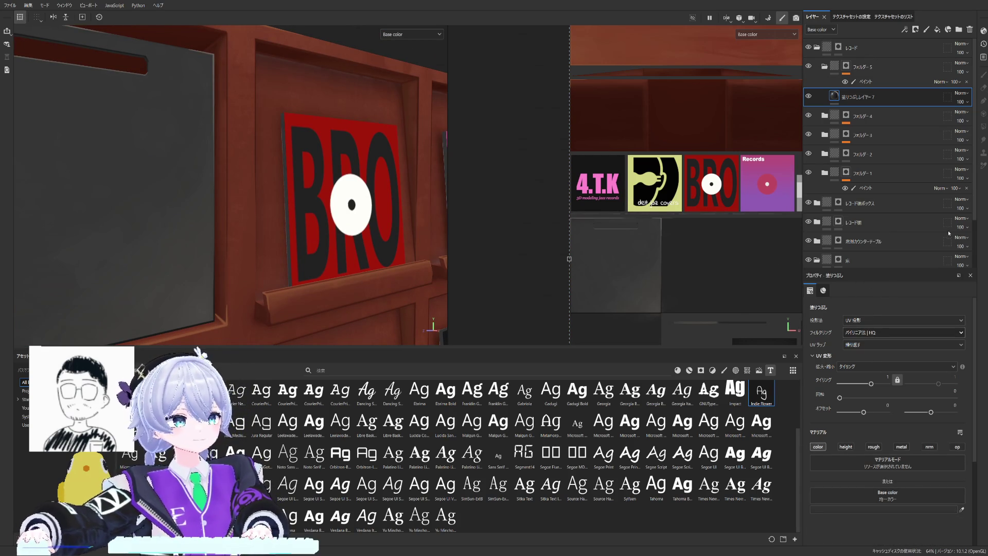
scroll(345, 131, "down", 3)
left_click_drag(308, 155, 344, 131, "alt")
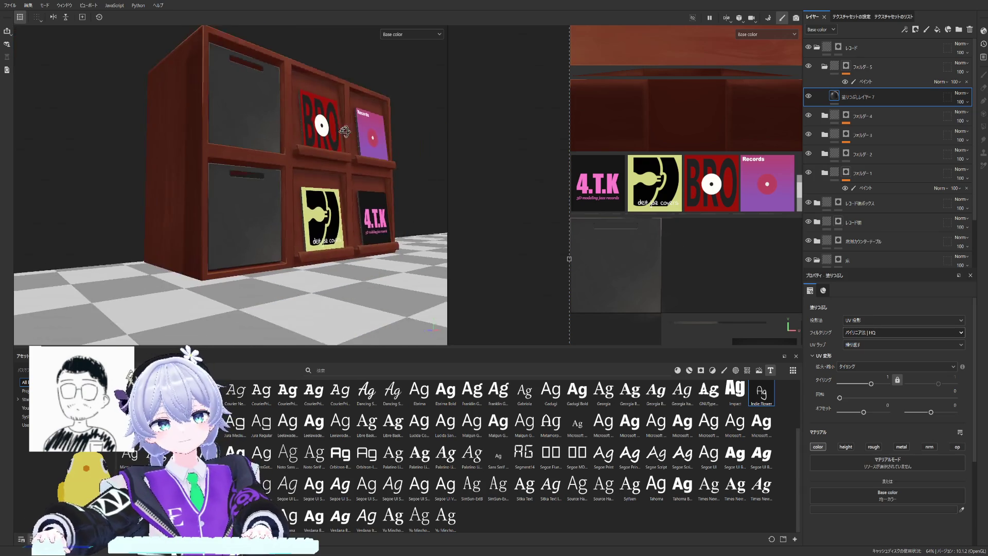
scroll(345, 132, "up", 2)
scroll(356, 140, "up", 3)
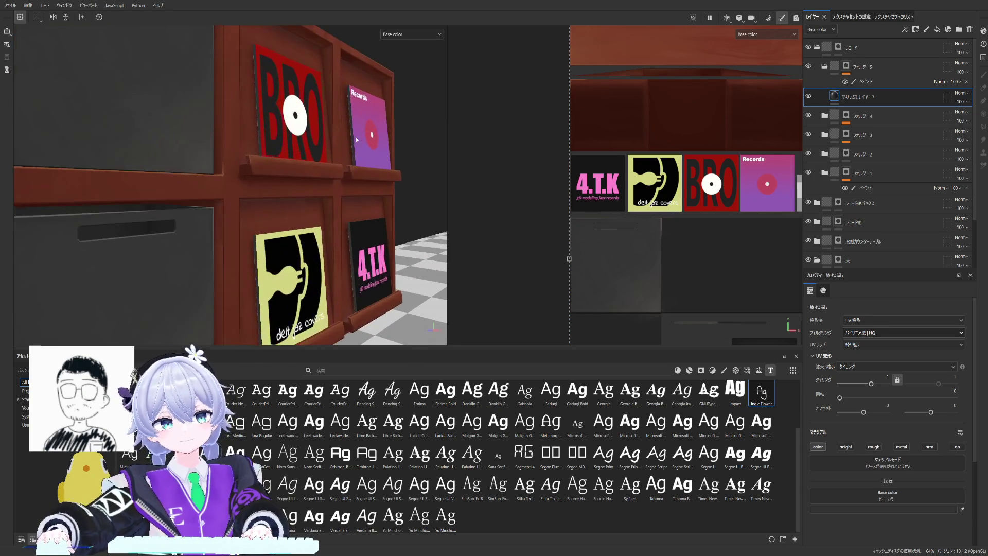
left_click_drag(356, 140, 332, 147, "alt")
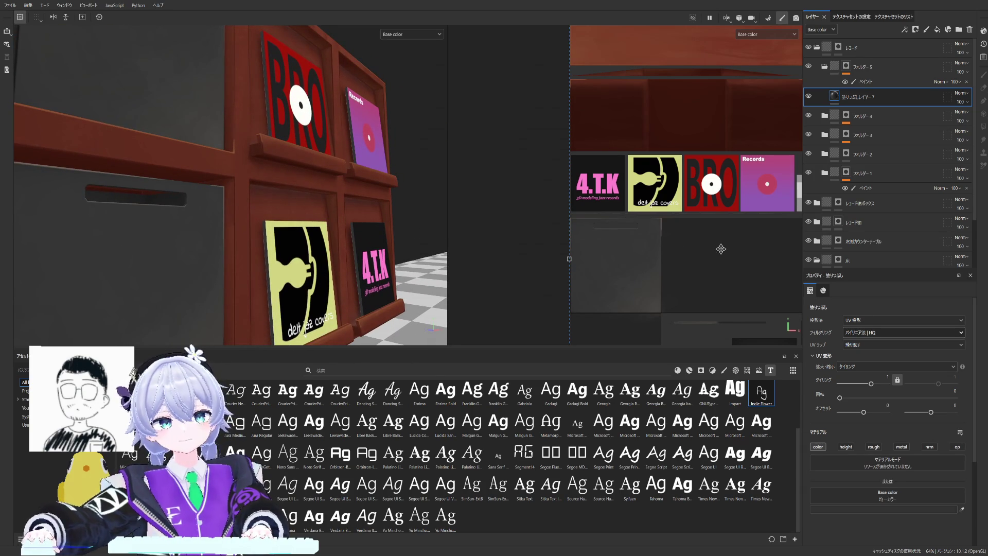
scroll(864, 504, "down", 2)
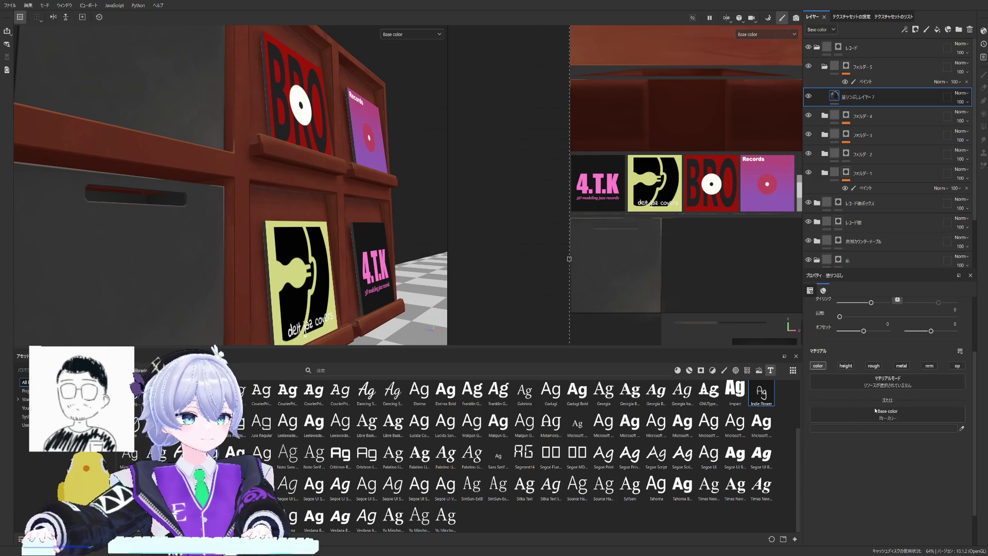
left_click(859, 417)
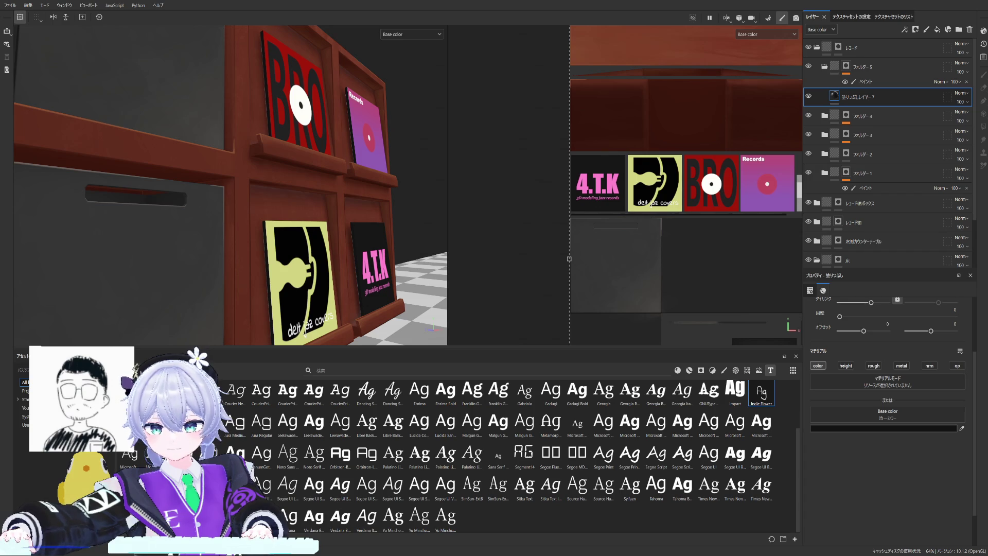
mouse_move(340, 166)
left_mouse_down("alt")
mouse_move(313, 167)
mouse_move(324, 169)
left_mouse_up("alt")
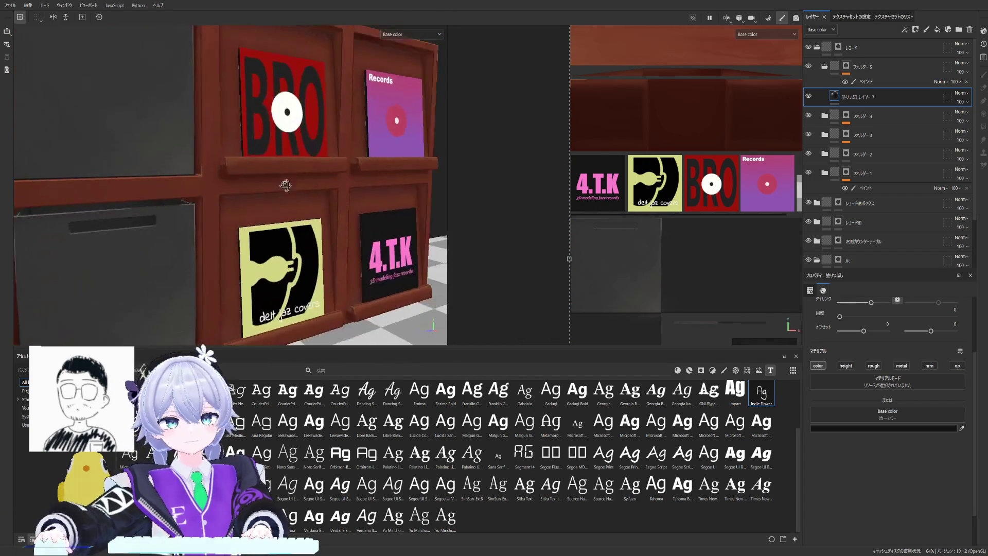
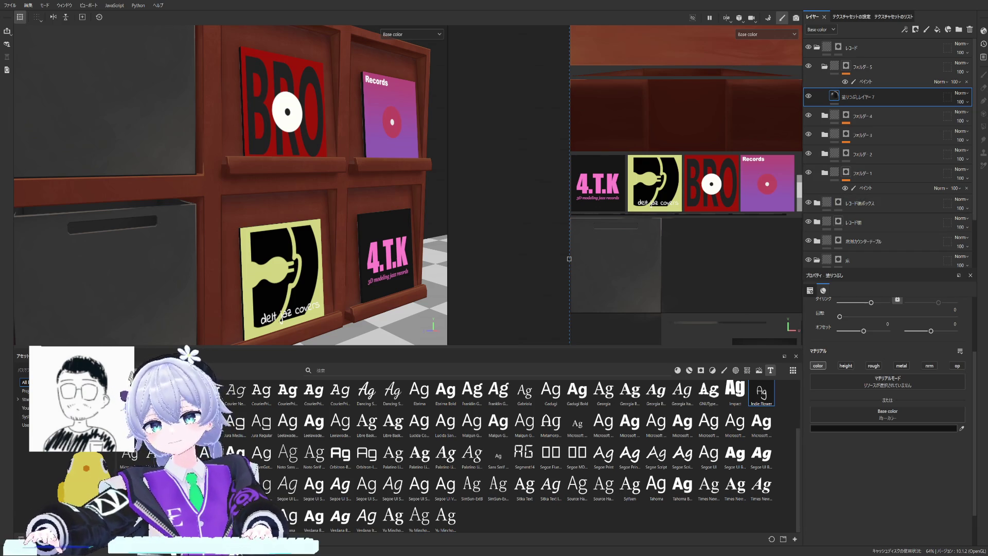
scroll(338, 198, "down", 1)
Step: Orbit the cabinet to inspect the shelf from front and lower-left angles
left_click_drag(232, 193, 332, 198, "alt")
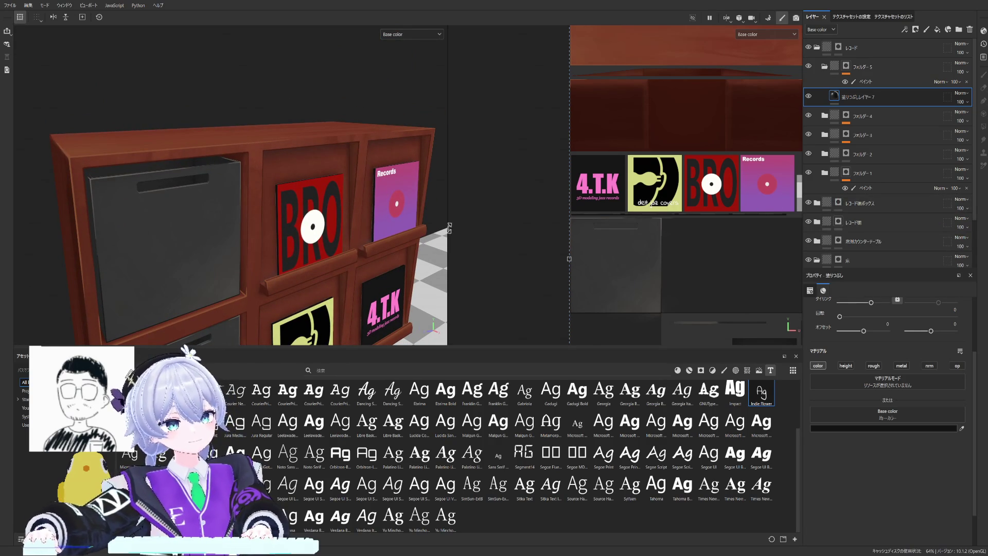
left_click_drag(450, 228, 309, 217, "alt")
scroll(261, 201, "up", 2)
scroll(260, 201, "up", 2)
scroll(260, 202, "up", 2)
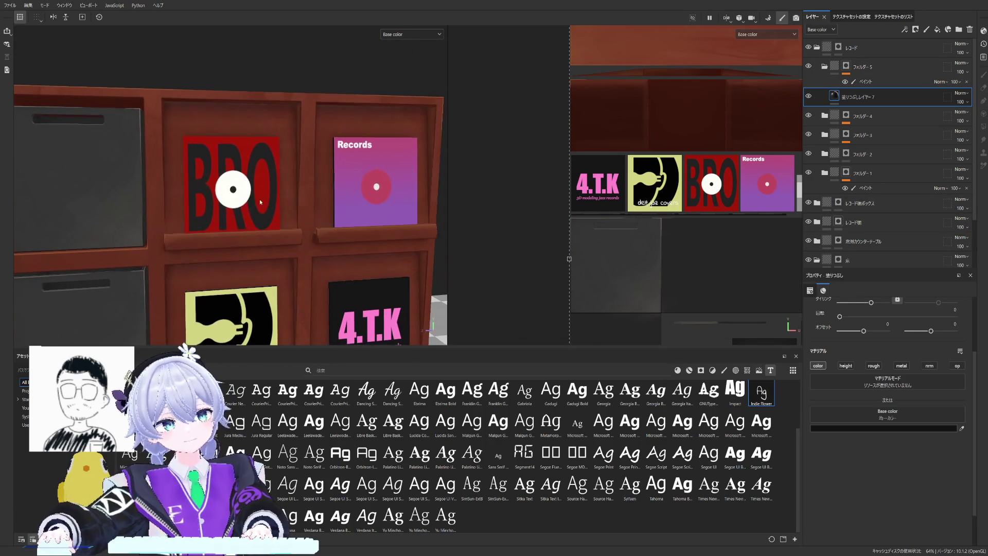
scroll(288, 195, "down", 2)
scroll(289, 194, "down", 2)
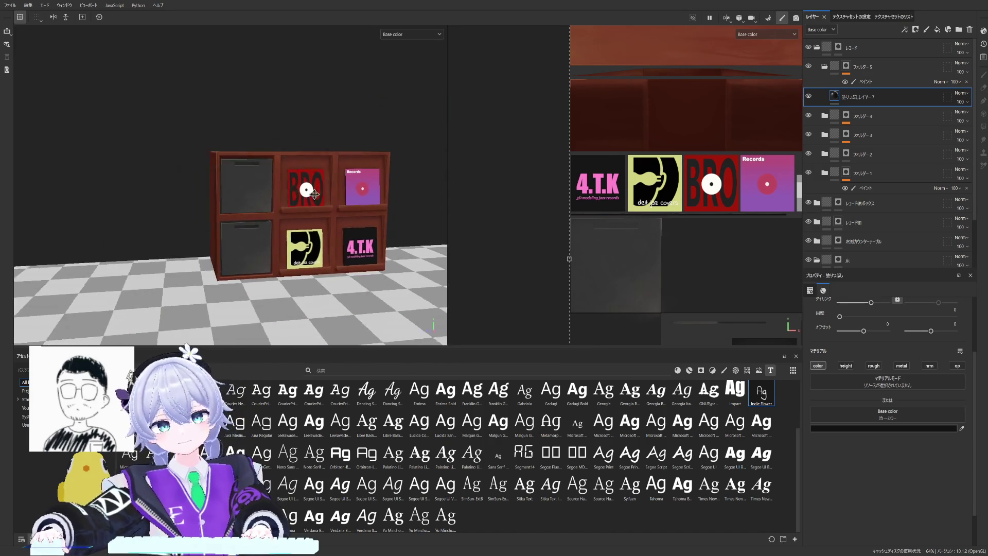
scroll(323, 208, "down", 1)
scroll(324, 208, "up", 2)
scroll(363, 185, "up", 2)
scroll(415, 154, "up", 1)
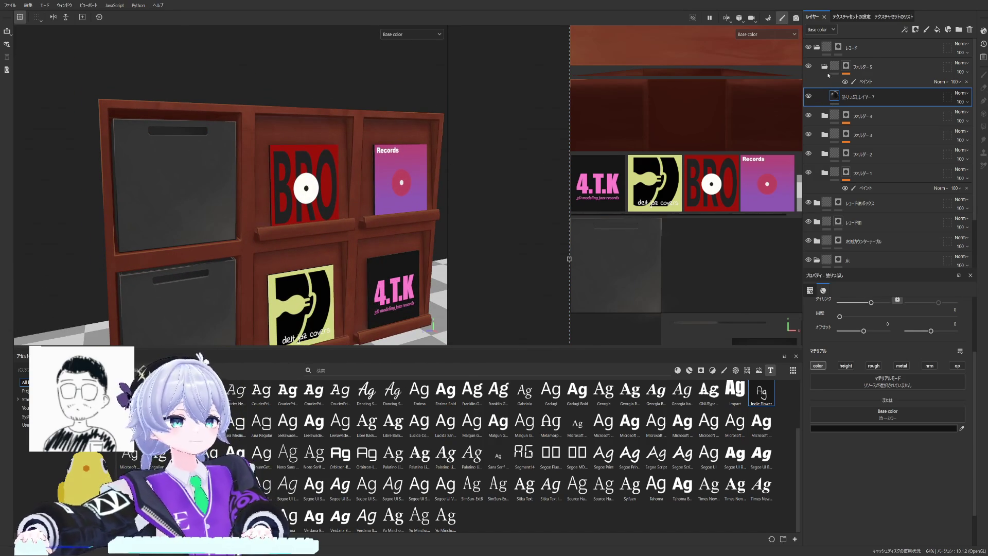
mouse_move(371, 225)
left_mouse_down("alt")
mouse_move(392, 191)
mouse_move(391, 200)
left_mouse_up("alt")
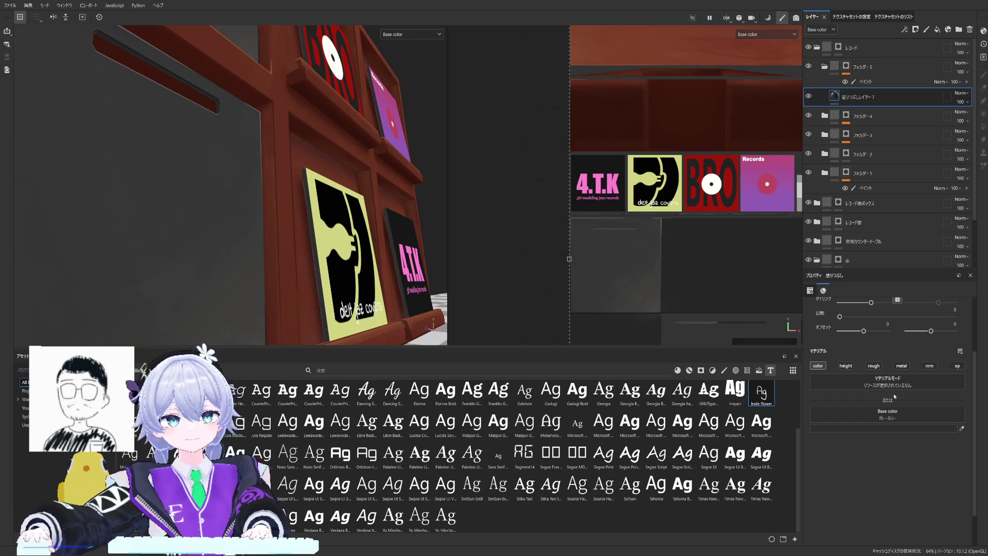
mouse_move(232, 193)
left_mouse_down("alt")
mouse_move(290, 136)
mouse_move(223, 254)
mouse_move(214, 224)
left_mouse_up("alt")
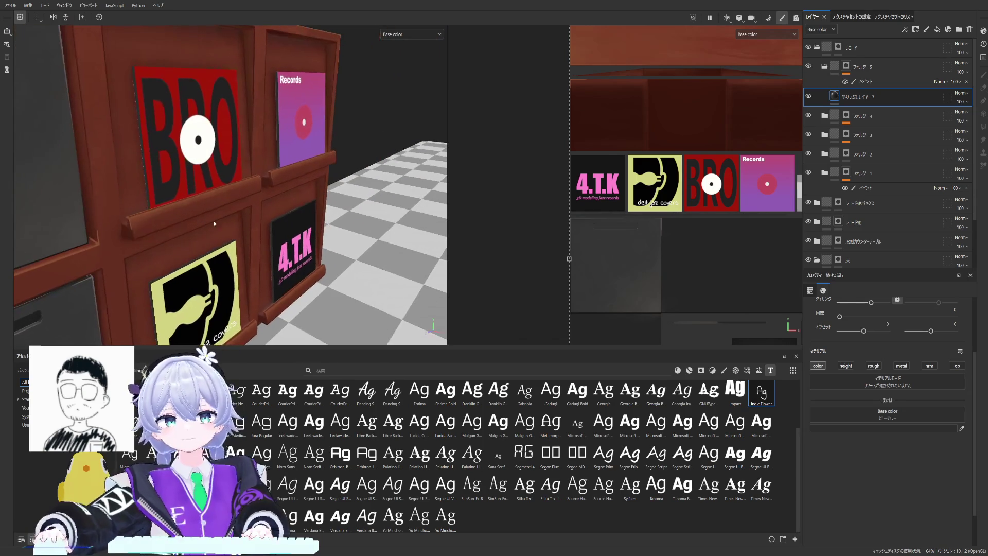
Step: Delete the stray fill layer and the Paint effect under フォルダー 5
double_click(856, 98)
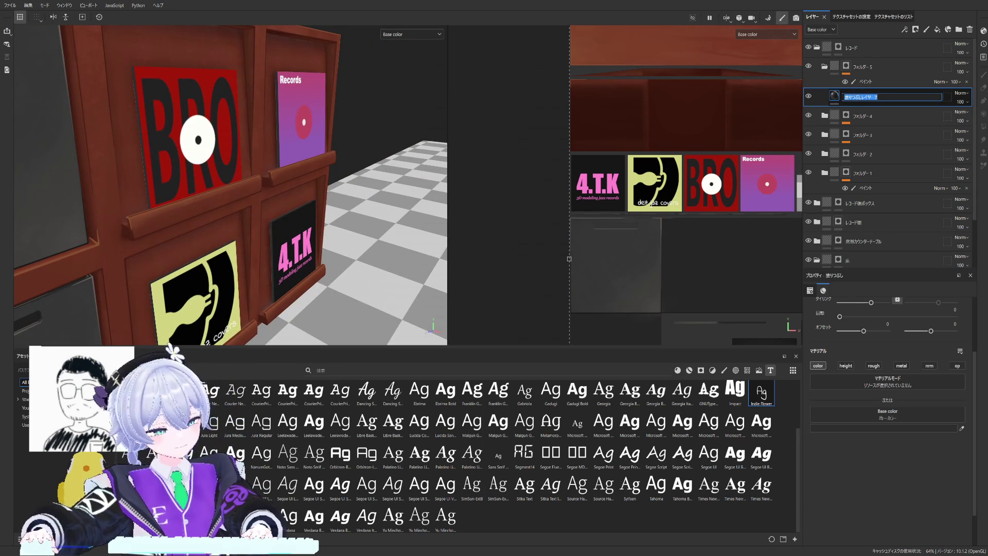
type("bs")
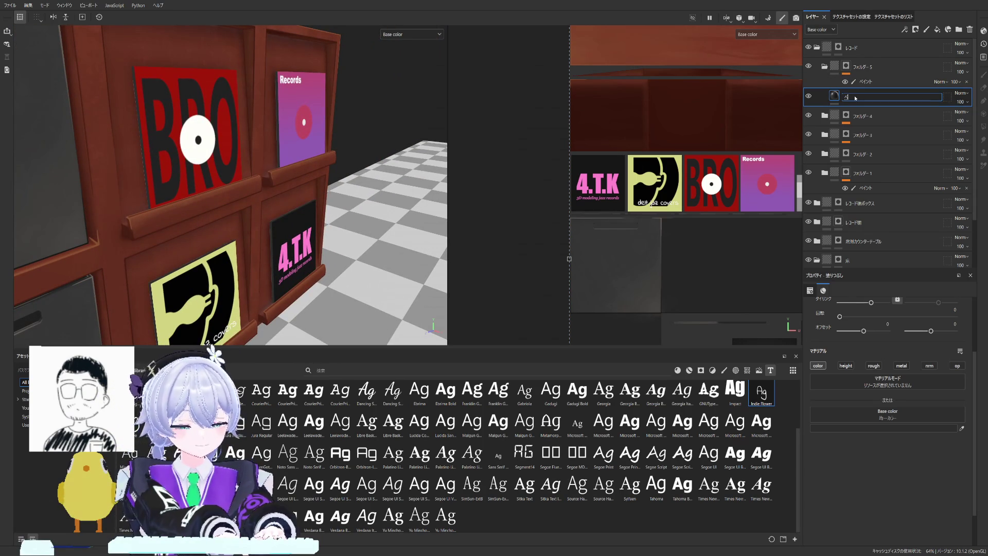
type("ース")
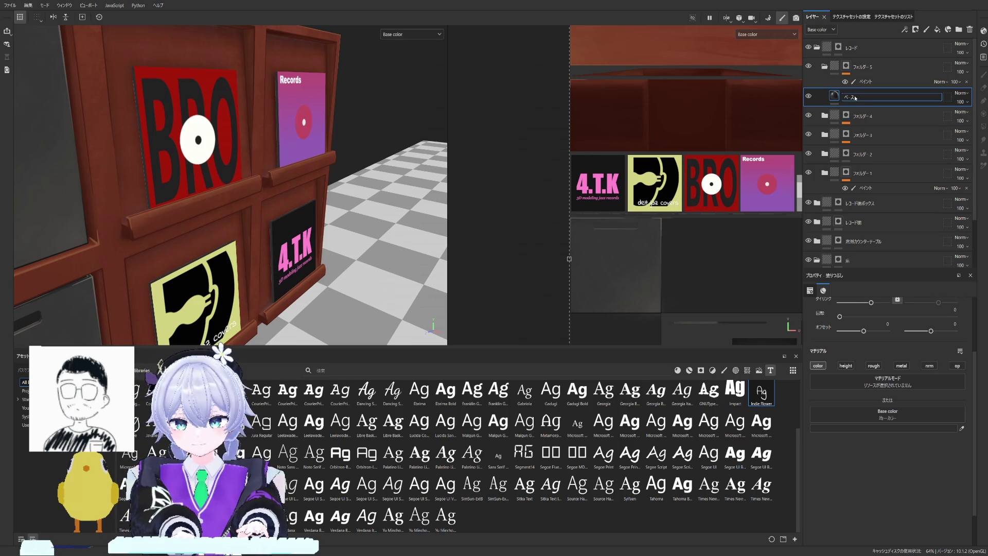
key("Return")
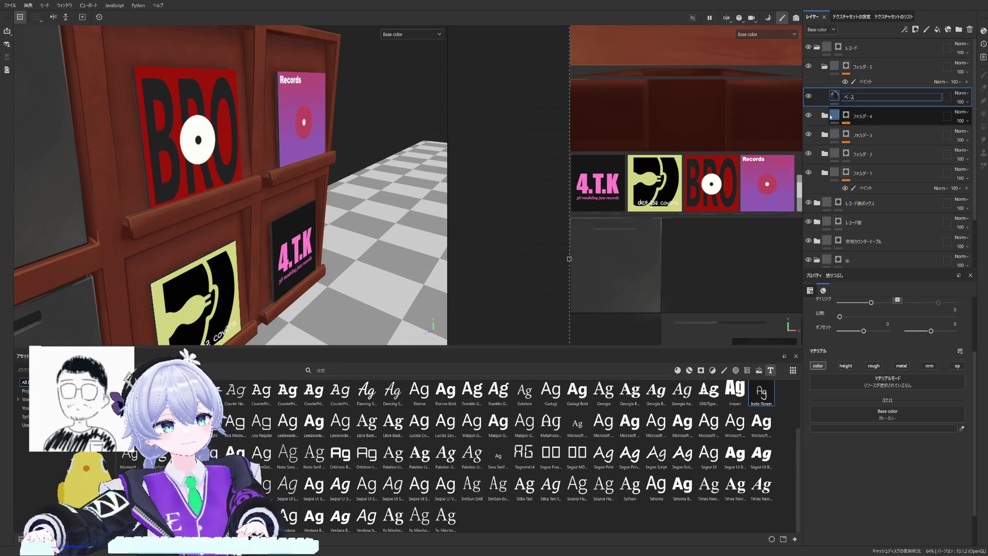
key("ctrl+z")
left_click(852, 67)
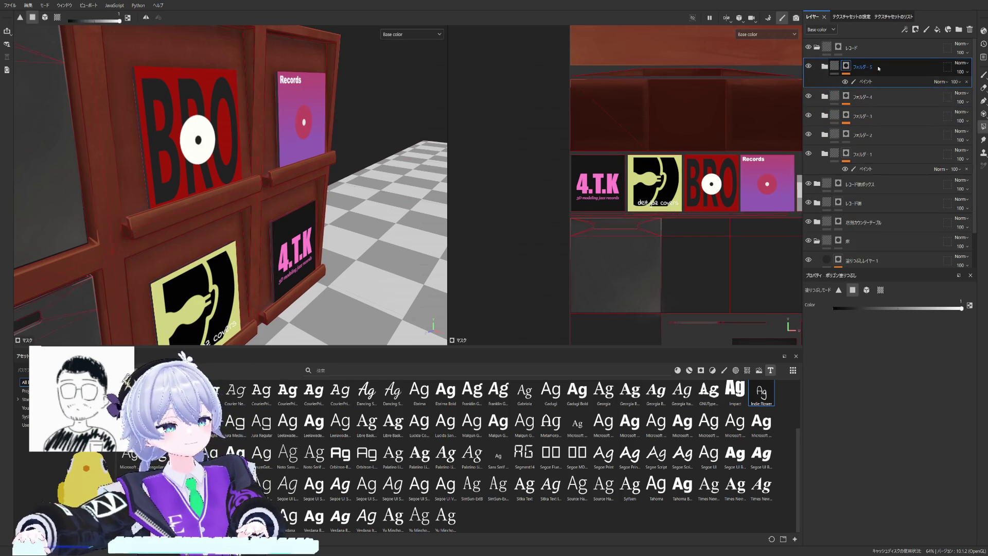
key("ctrl+z")
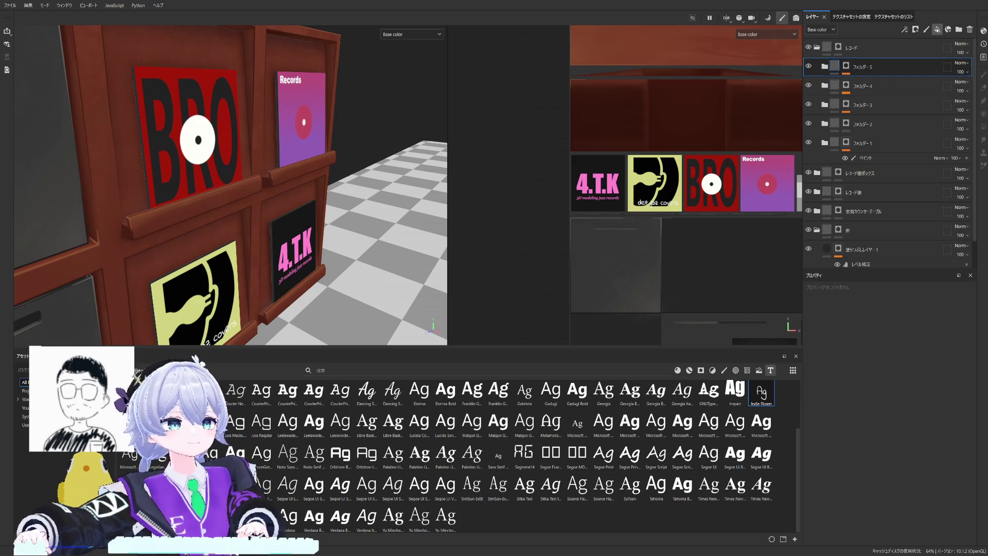
Step: Add a fill layer above フォルダー 5 with a black mask using a Curvature generator
left_click(937, 29)
left_click(931, 51)
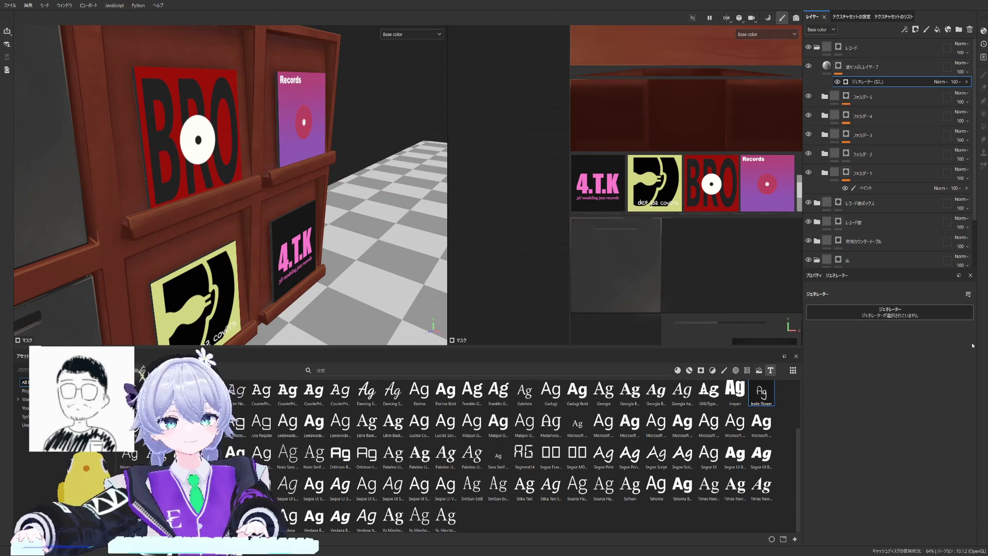
mouse_move(254, 200)
left_mouse_down("alt")
mouse_move(235, 242)
mouse_move(192, 221)
left_mouse_up("alt")
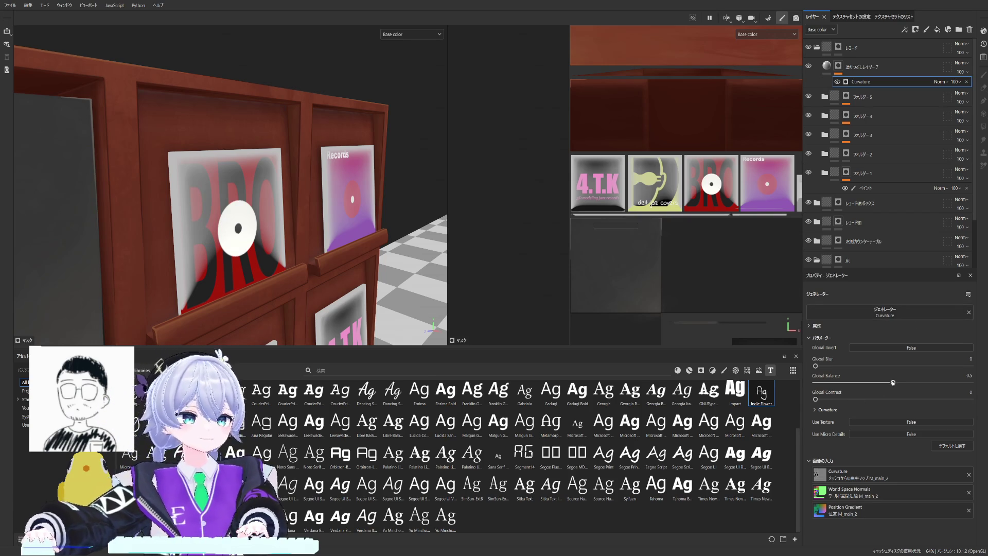
Step: Lower the Curvature generator's Global Balance to 0.01, checking the BRO cover from the side
left_click_drag(892, 382, 801, 383)
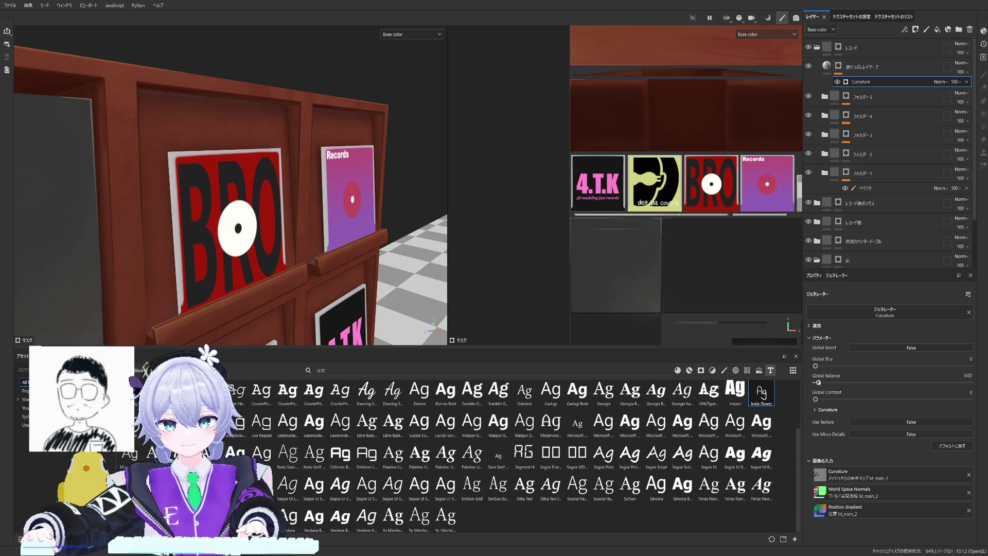
left_click_drag(819, 381, 817, 382)
mouse_move(289, 247)
left_mouse_down("alt")
mouse_move(239, 234)
mouse_move(304, 194)
mouse_move(208, 222)
mouse_move(190, 255)
left_mouse_up("alt")
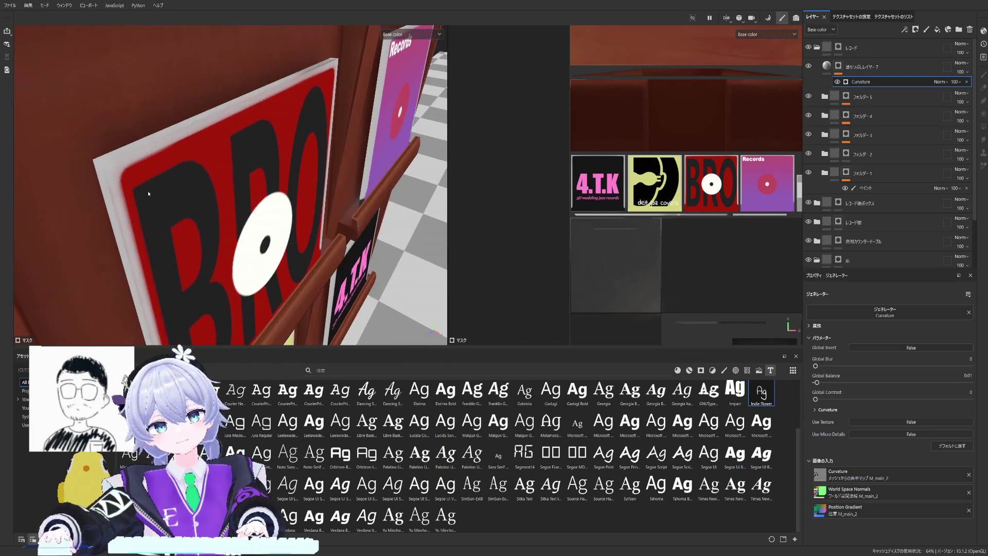
left_click_drag(190, 256, 292, 224, "alt")
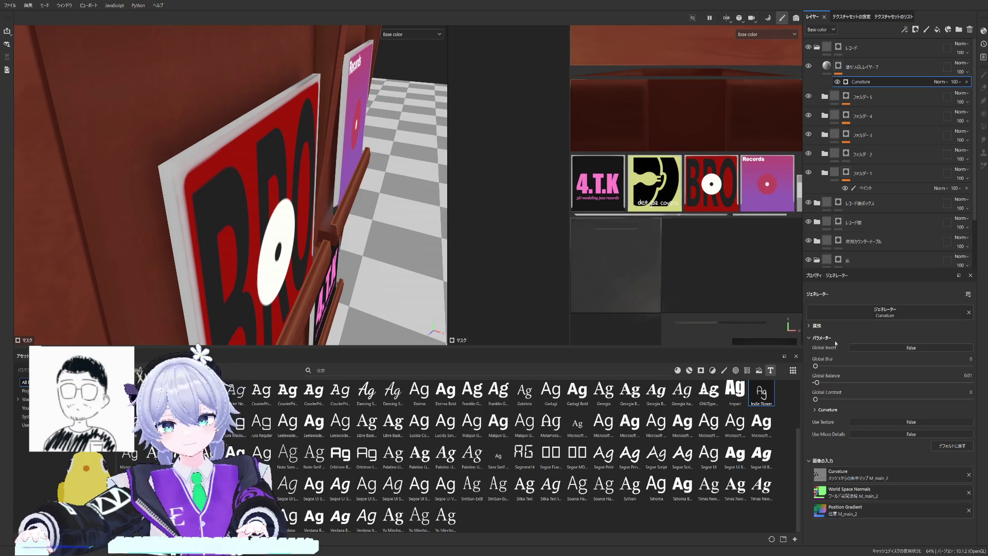
left_click_drag(816, 383, 817, 383)
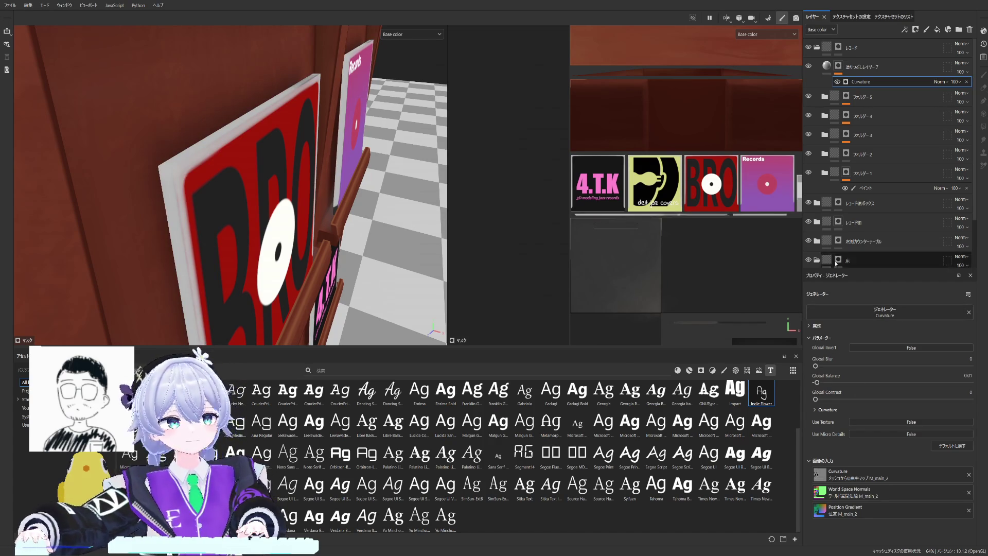
left_click(838, 66)
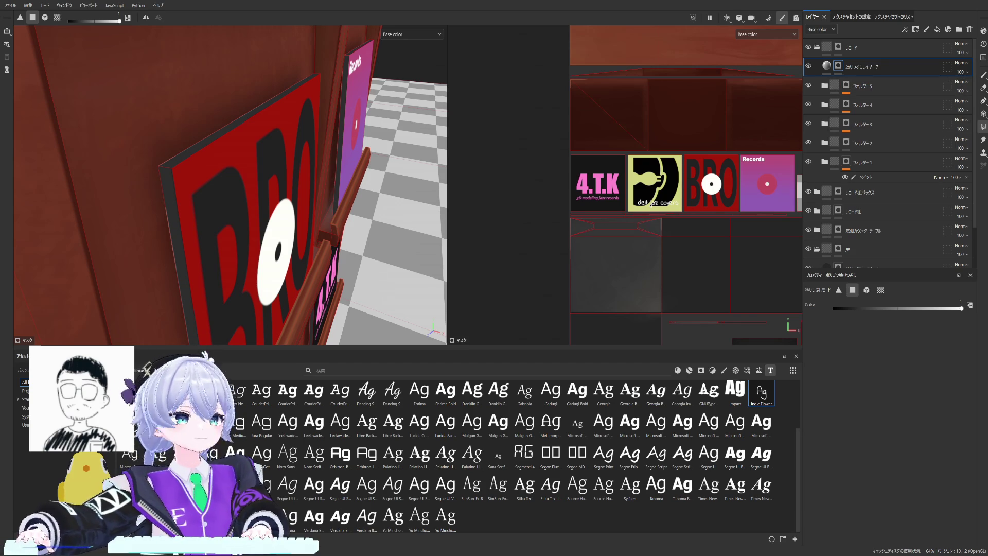
scroll(647, 231, "down", 2)
scroll(693, 212, "up", 1)
scroll(693, 212, "up", 1)
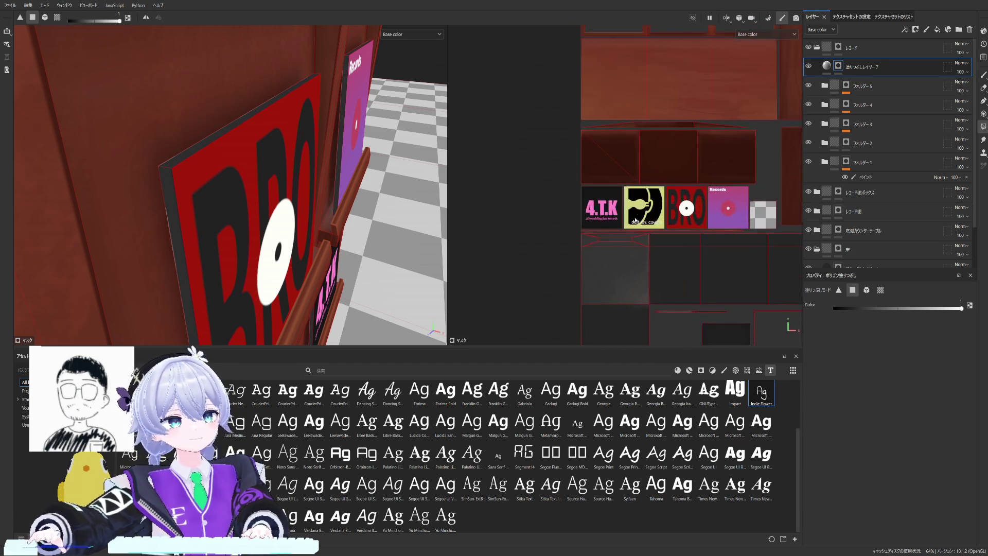
scroll(693, 212, "up", 1)
scroll(694, 213, "up", 2)
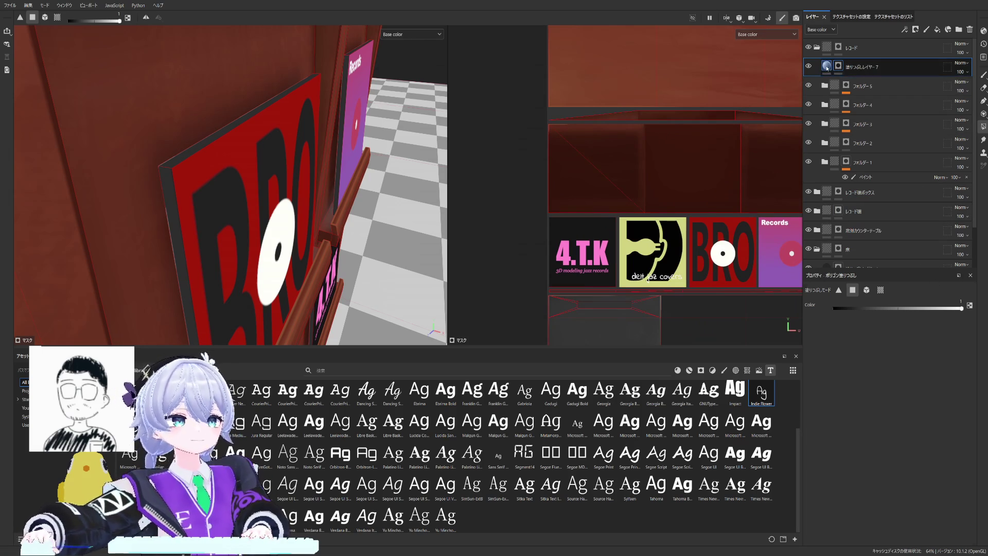
Step: Add an empty Paint effect to the fill layer's mask and widen the 2D texture view
left_click(827, 67)
left_click(838, 67, "alt")
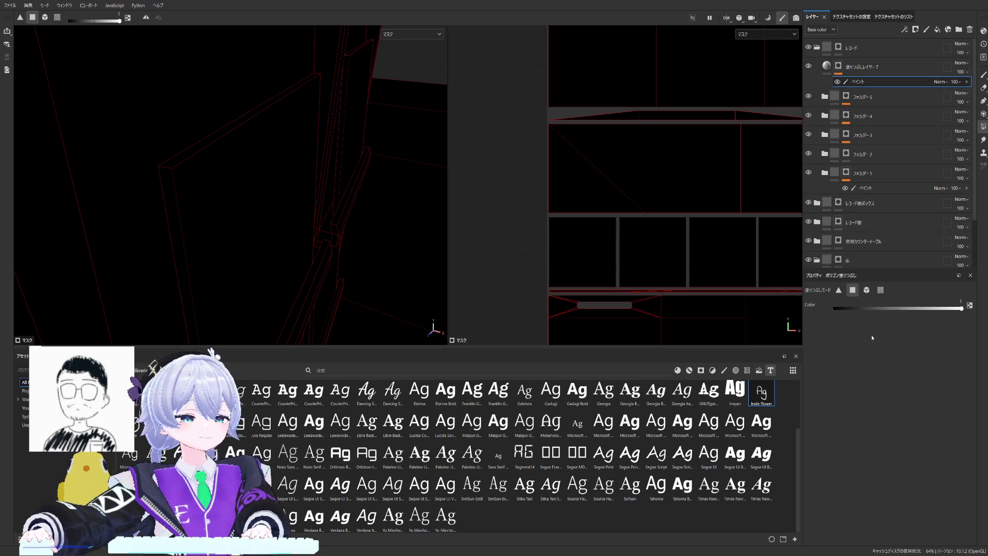
left_click(827, 67)
key("4")
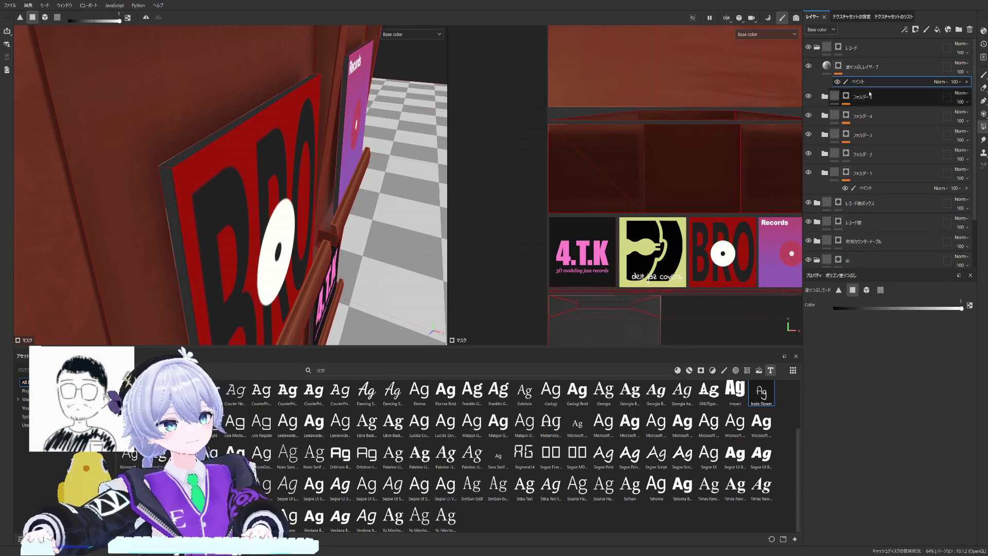
scroll(555, 183, "down", 2)
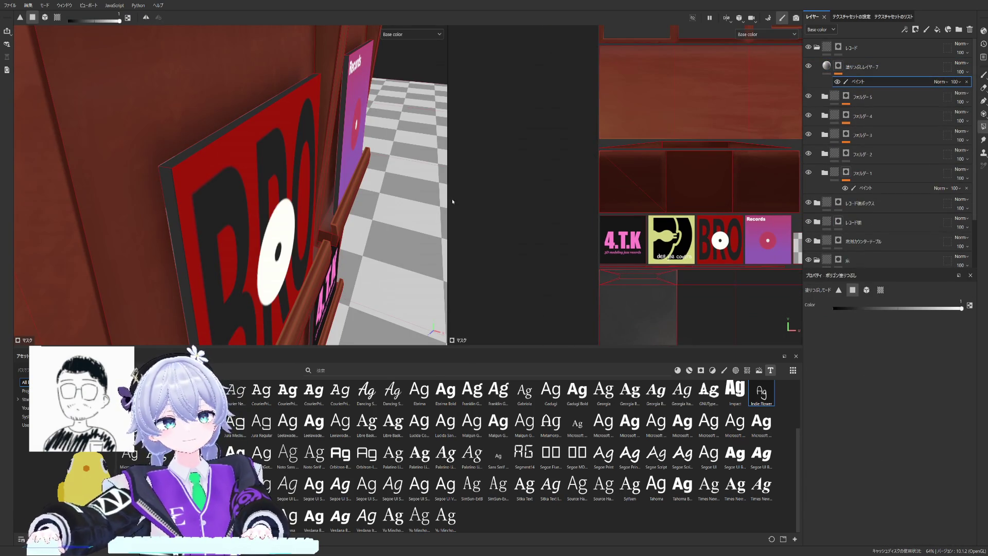
left_click_drag(447, 203, 373, 202)
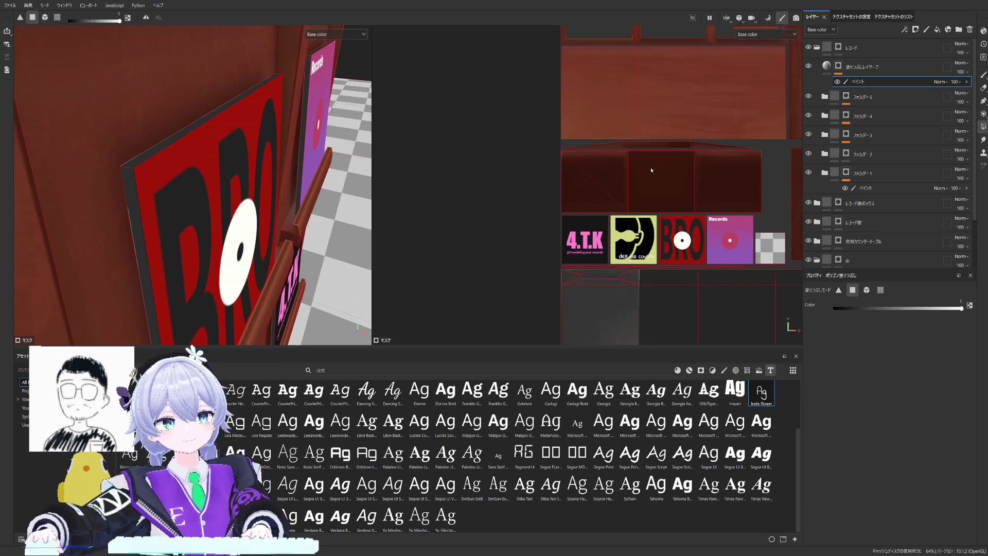
scroll(651, 170, "up", 2)
scroll(649, 155, "up", 1)
scroll(647, 140, "up", 2)
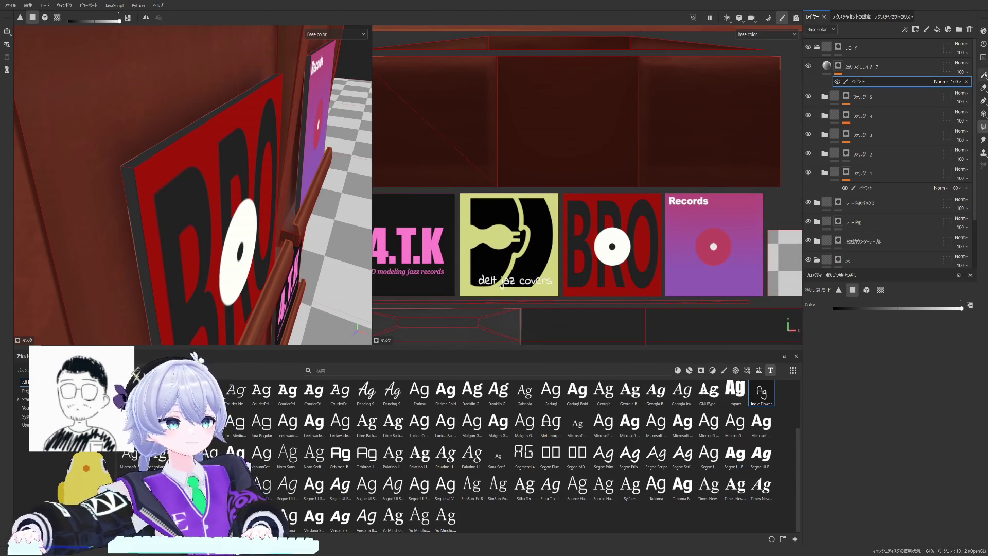
Step: Switch to the brush at size 0.1 and display the layer mask in both viewports
key("1")
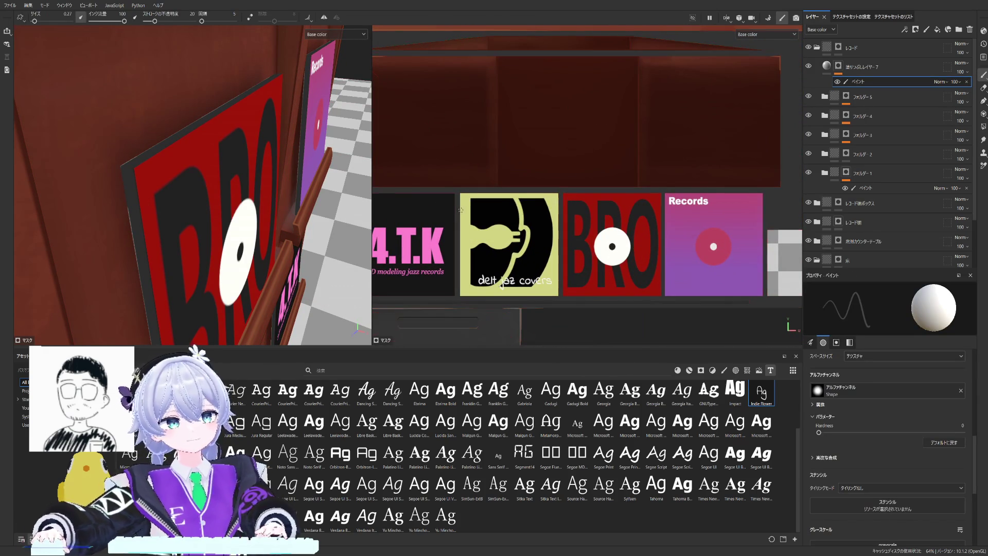
middle_click_drag(459, 209, 546, 202)
key("bracketleft")
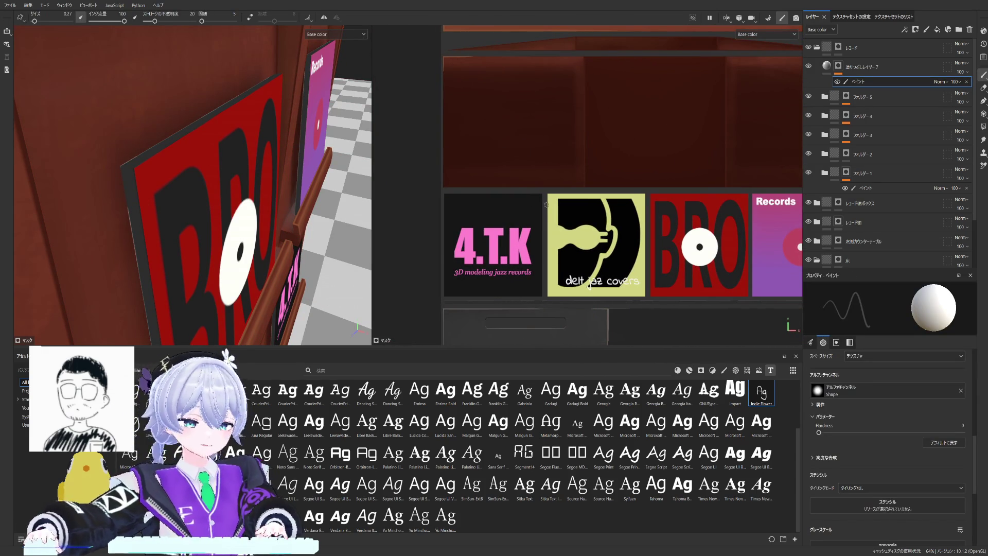
middle_click_drag(530, 196, 463, 188)
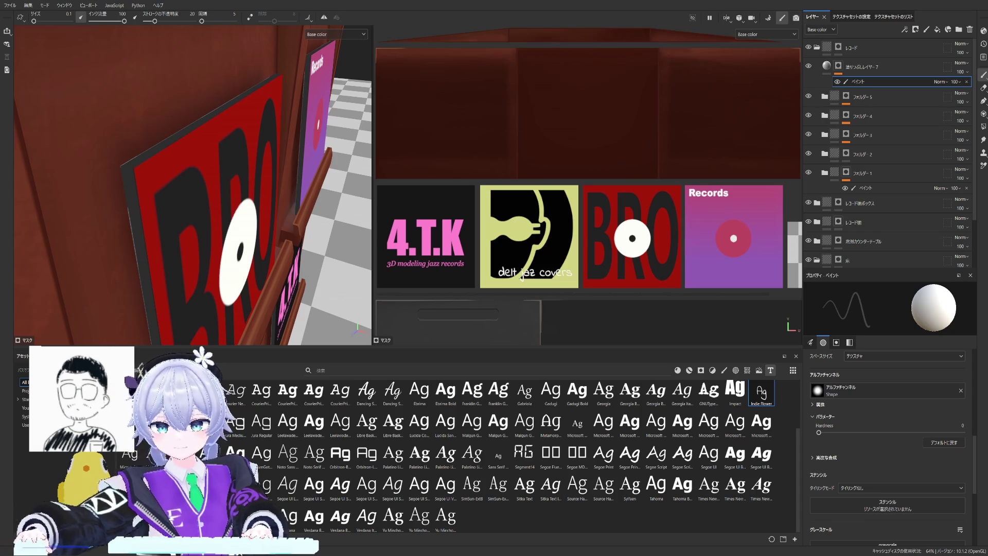
scroll(729, 123, "down", 1)
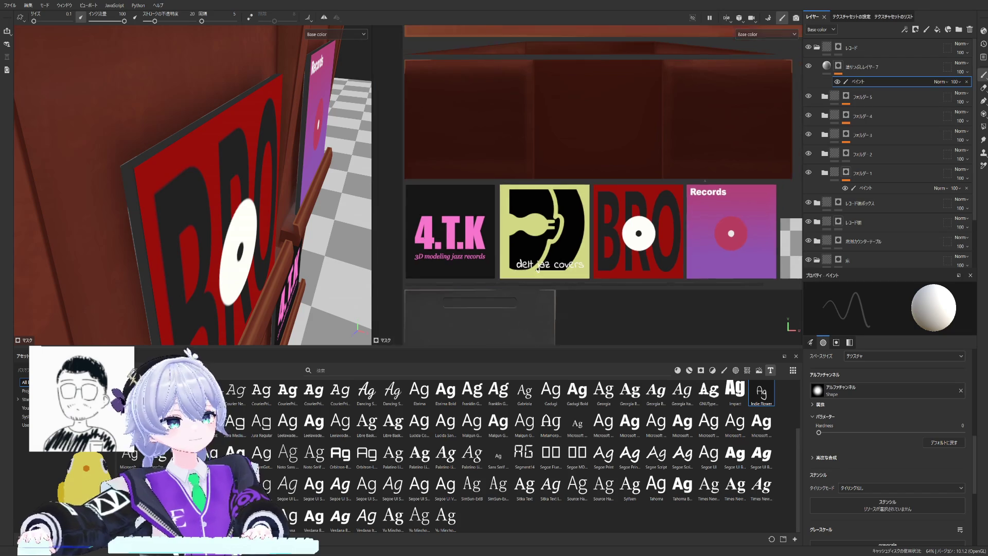
scroll(722, 155, "down", 1)
scroll(710, 207, "down", 1)
scroll(722, 220, "up", 1)
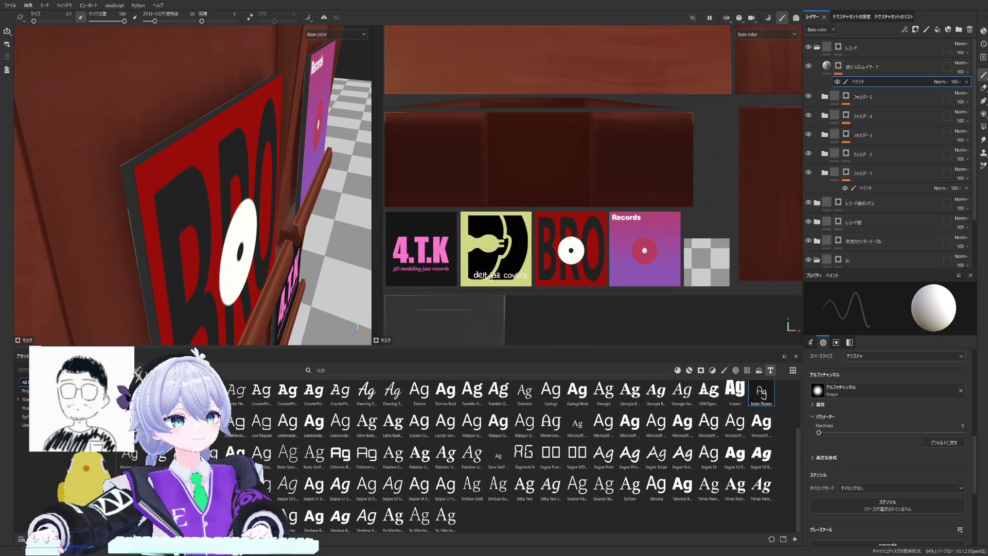
scroll(722, 220, "up", 1)
left_click(837, 68, "alt")
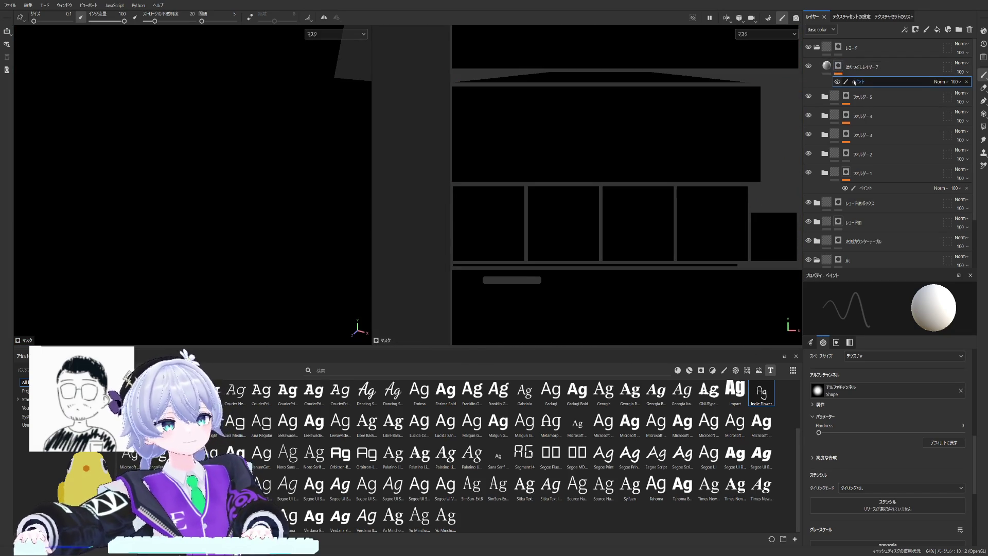
Step: Select the paint sub-layer with stroke opacity 100 and frame the album covers in the 2D view
left_click(826, 66)
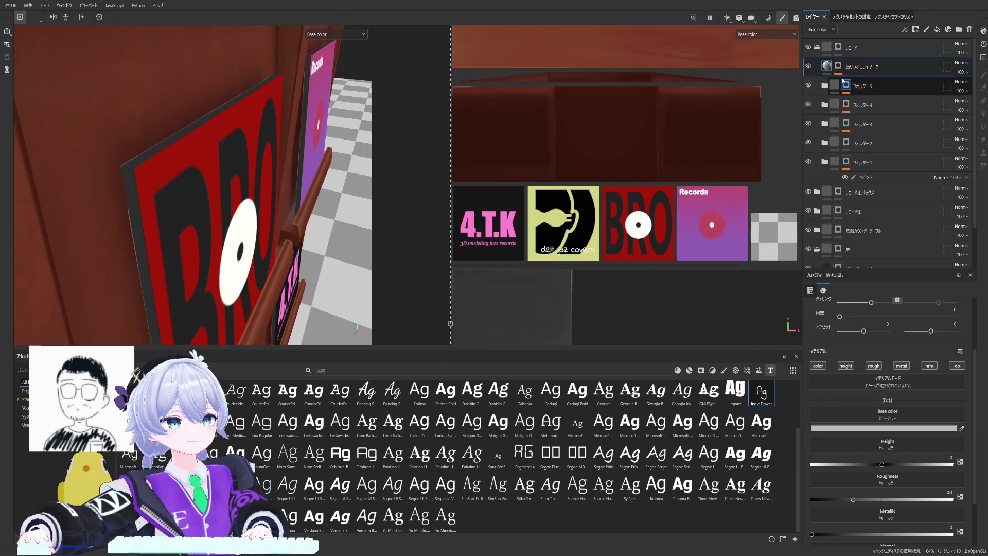
left_click(838, 67)
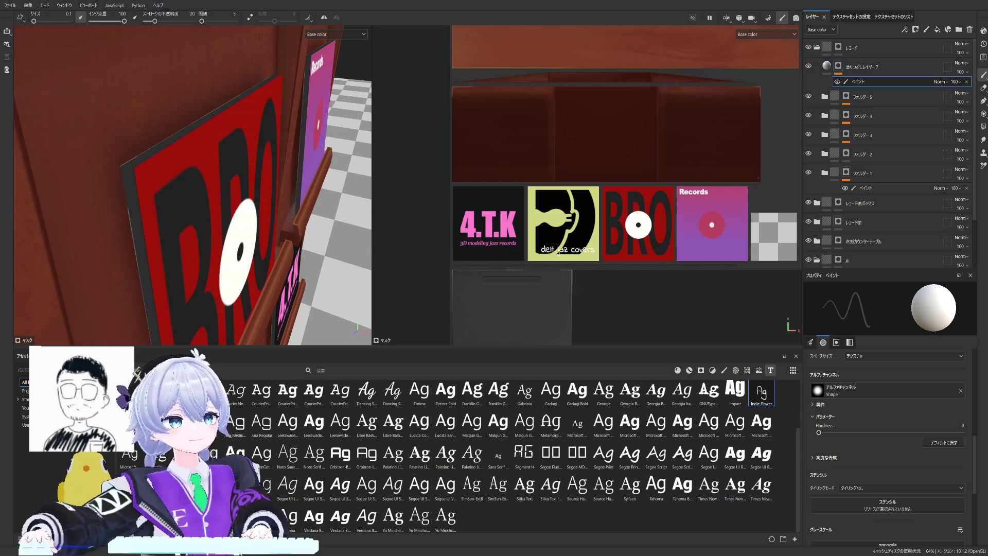
left_click_drag(195, 23, 220, 20)
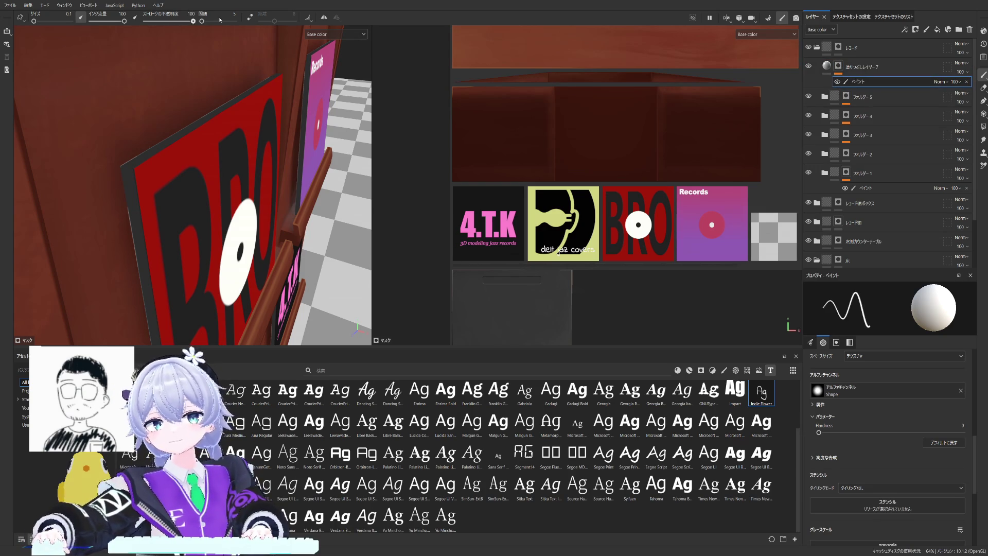
scroll(409, 121, "up", 2)
scroll(526, 139, "up", 2)
scroll(528, 139, "up", 2)
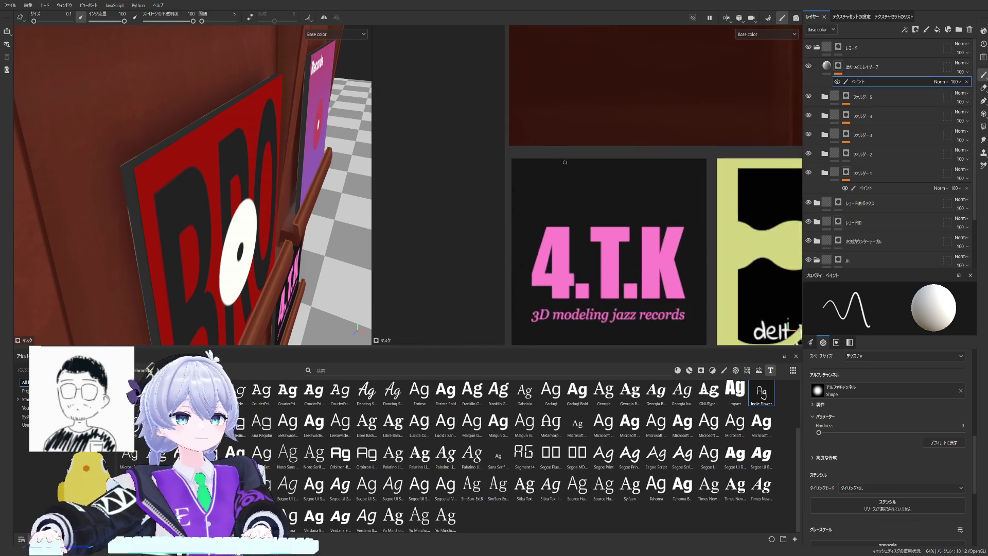
scroll(499, 144, "up", 2)
scroll(500, 144, "down", 3)
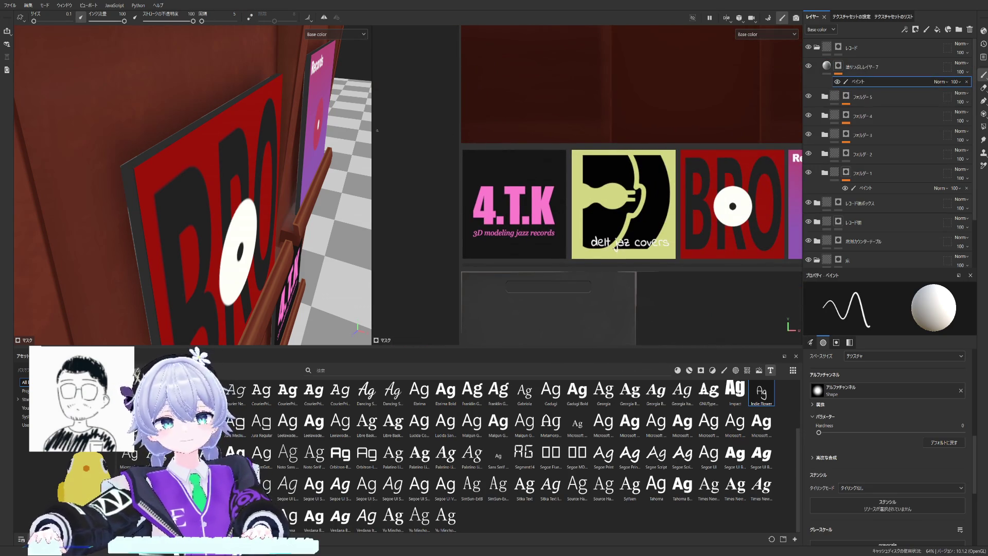
left_click_drag(372, 132, 285, 133)
scroll(521, 129, "down", 1)
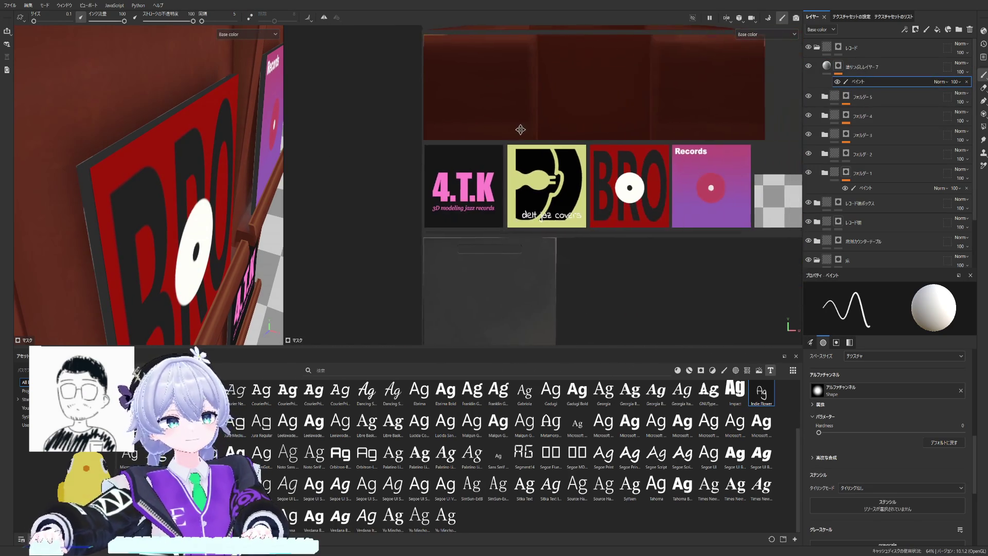
scroll(473, 137, "up", 1)
middle_click_drag(473, 137, 340, 134)
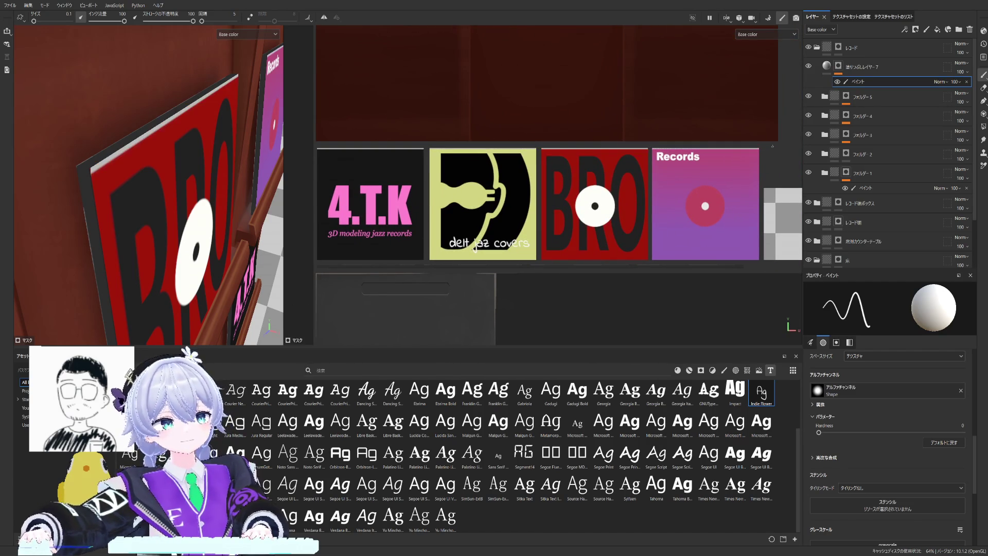
middle_click_drag(433, 219, 432, 203)
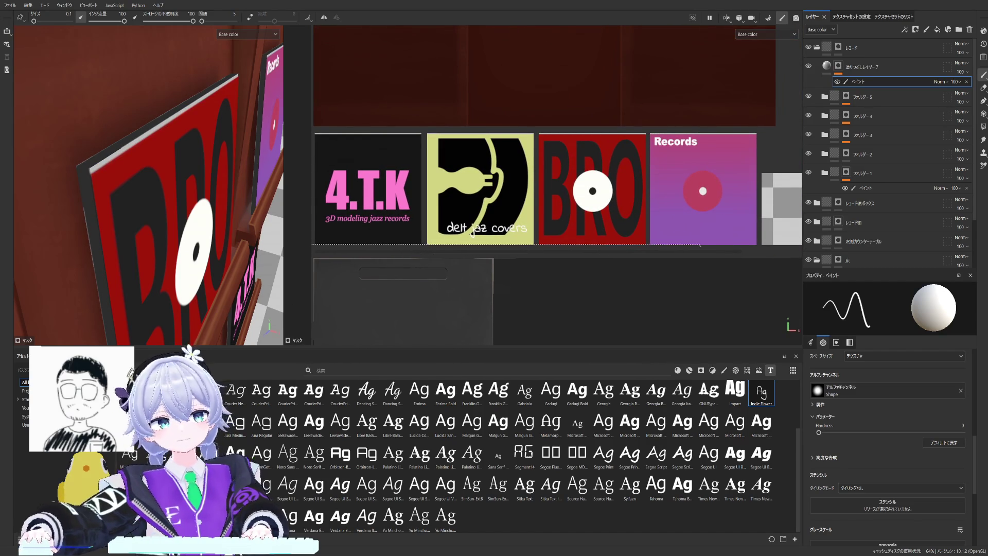
mouse_move(586, 193)
middle_mouse_down()
mouse_move(494, 173)
mouse_move(499, 185)
middle_mouse_up()
scroll(540, 170, "up", 2)
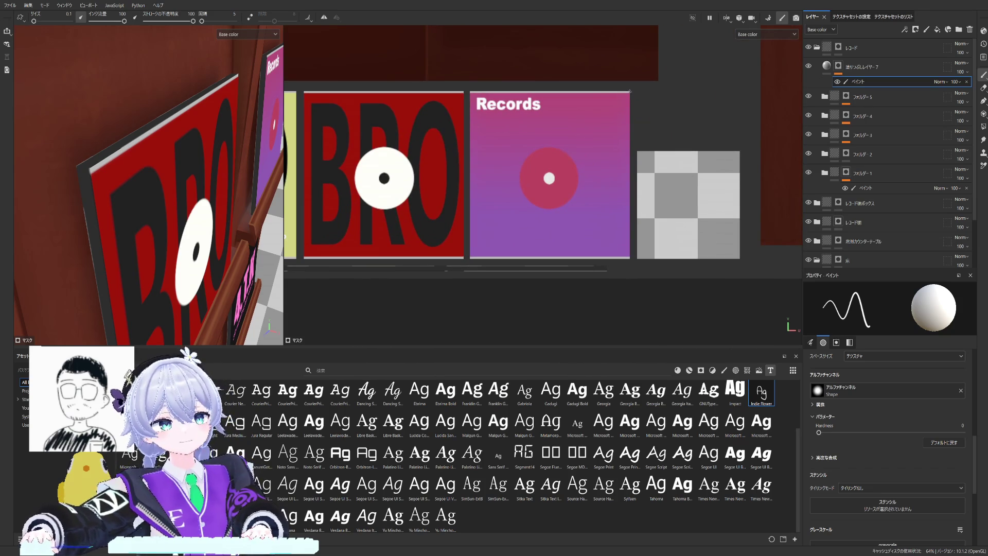
scroll(633, 252, "up", 2)
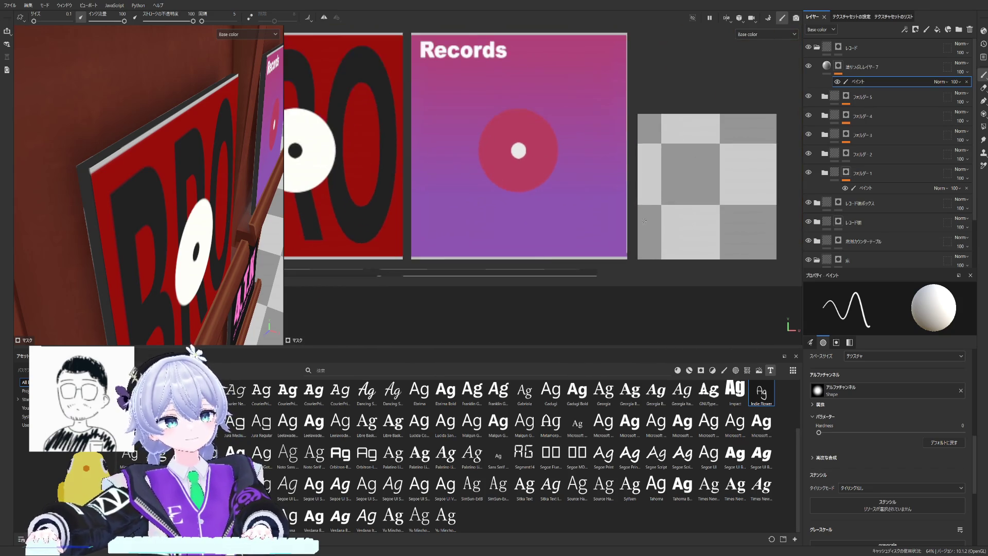
middle_click_drag(633, 252, 637, 288)
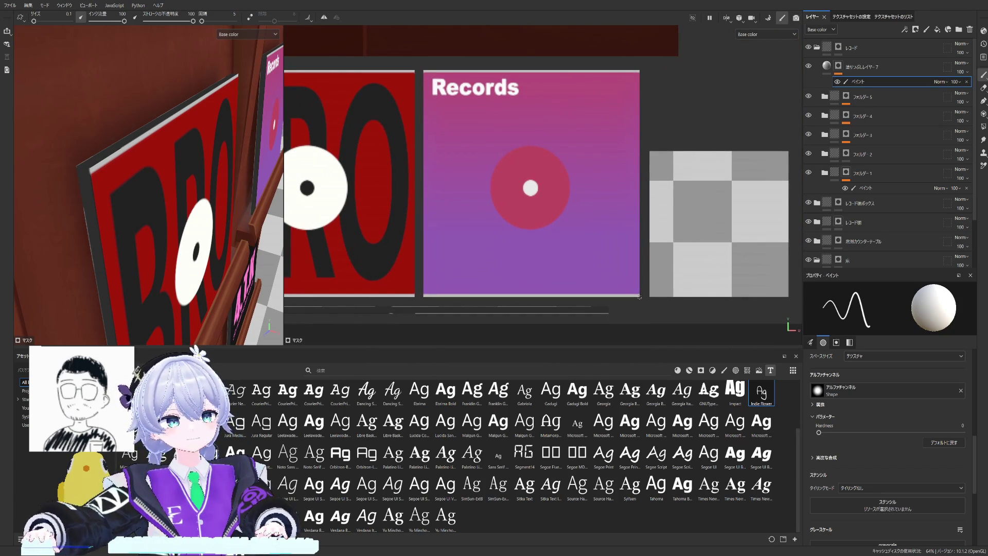
middle_click_drag(630, 158, 663, 74)
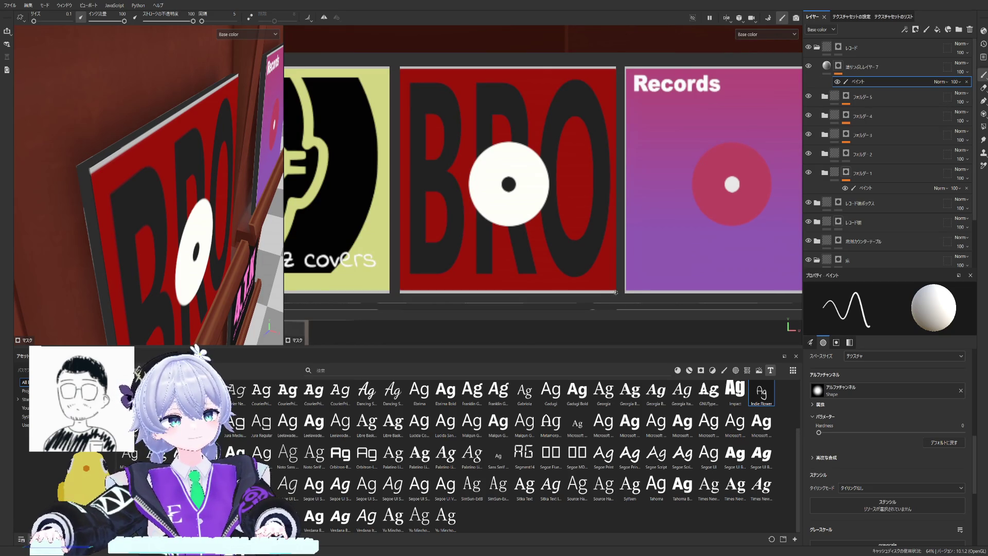
middle_click_drag(592, 64, 605, 47)
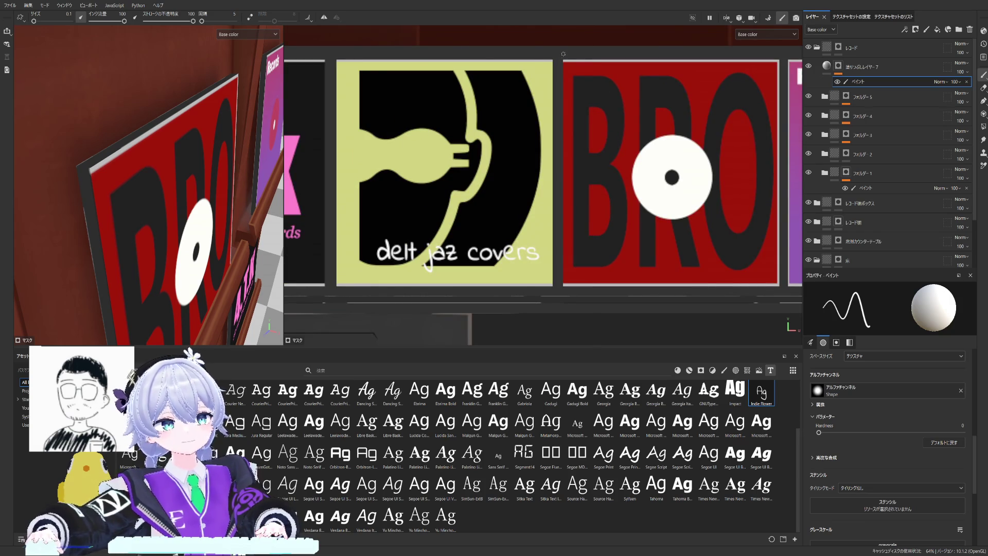
Step: Paint a straight white highlight down the BRO cover's left edge, then frame the 4.T.K cover
key("ctrl+shift")
left_click(561, 280, "ctrl+shift")
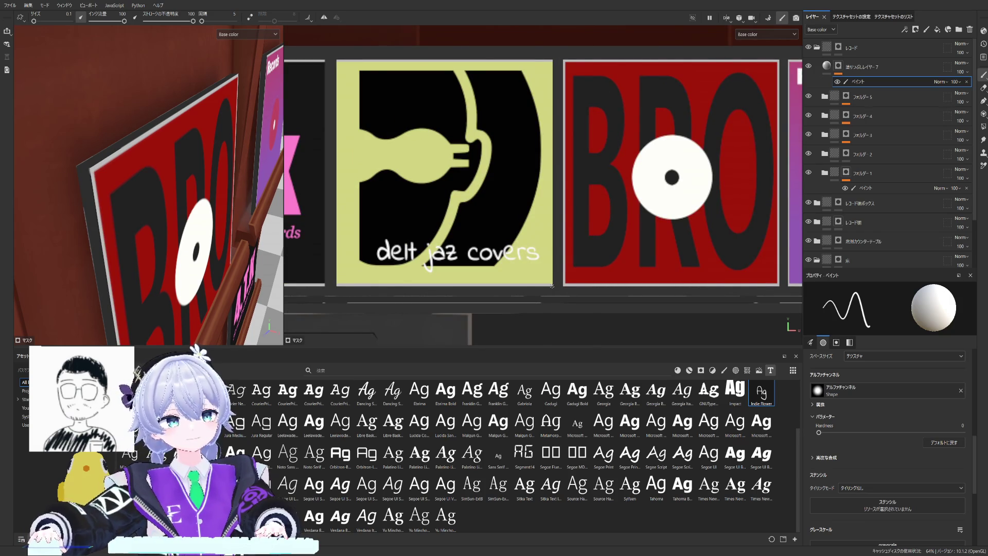
key("ctrl+shift")
middle_click_drag(546, 55, 677, 91)
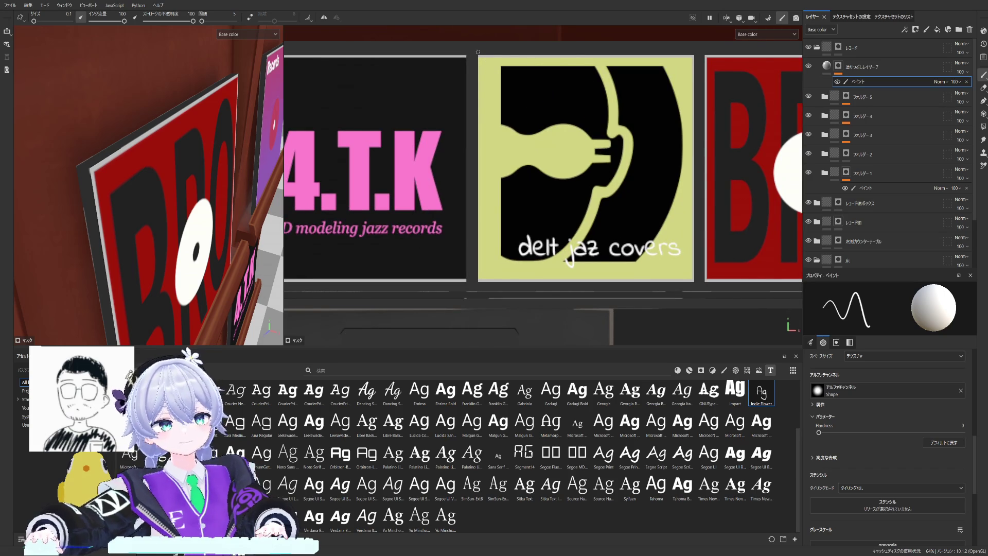
key("ctrl+shift")
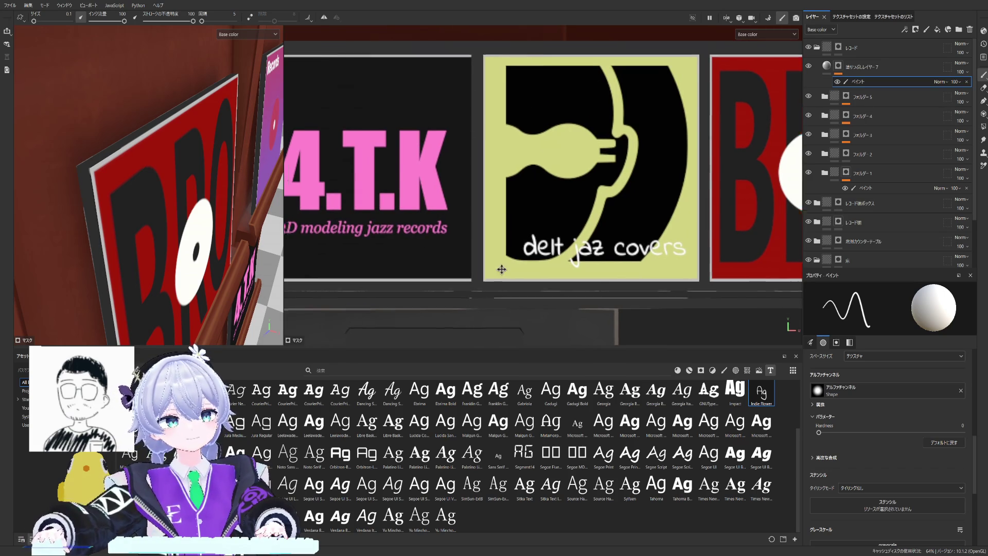
middle_click_drag(480, 284, 552, 292)
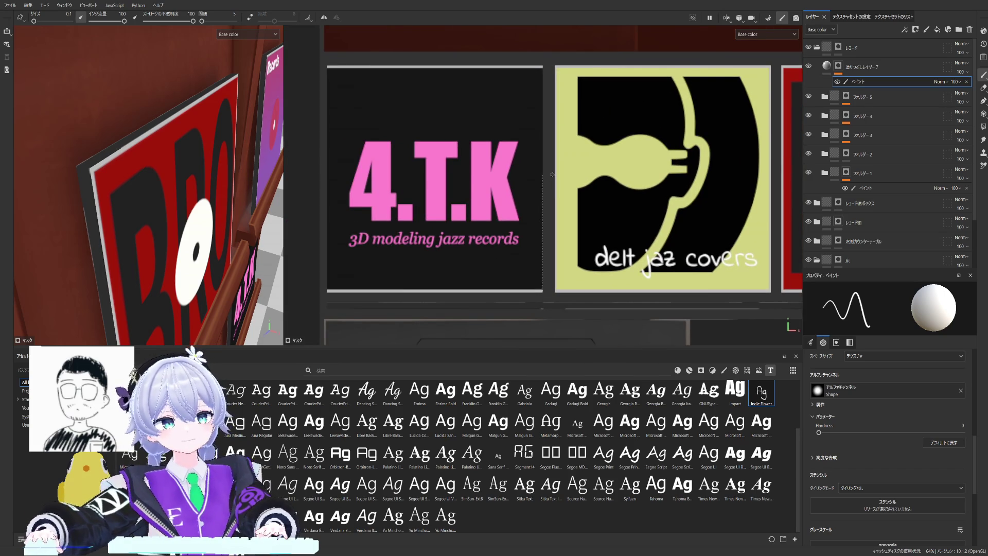
middle_click_drag(352, 56, 554, 57)
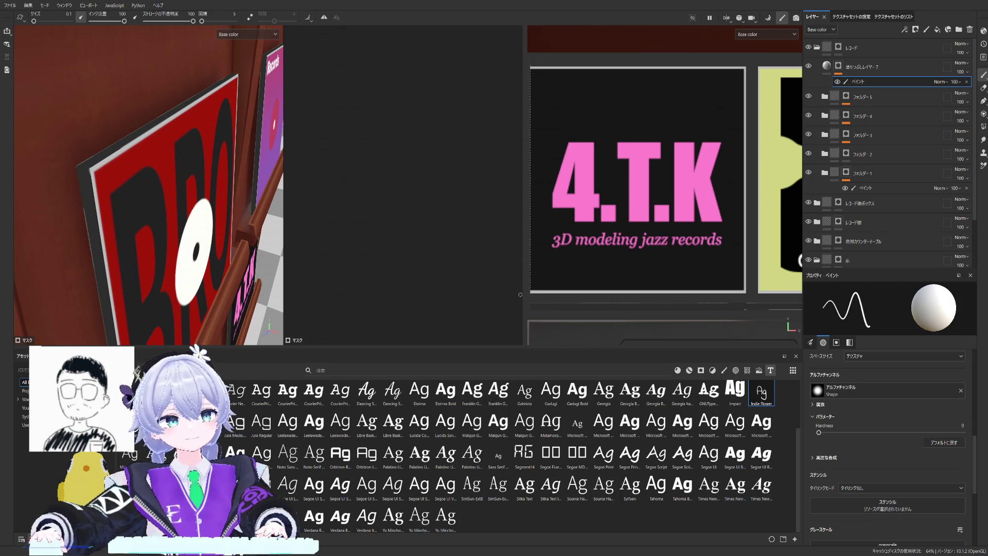
mouse_move(255, 202)
left_mouse_down("alt")
mouse_move(156, 165)
mouse_move(177, 170)
left_mouse_up("alt")
scroll(641, 133, "down", 3)
scroll(641, 132, "up", 2)
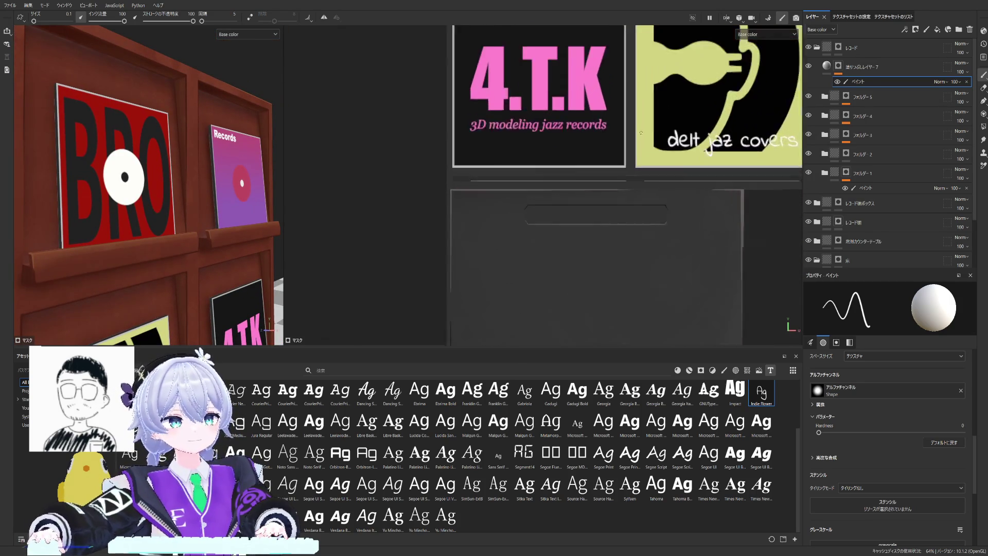
scroll(561, 146, "up", 2)
scroll(418, 194, "up", 2)
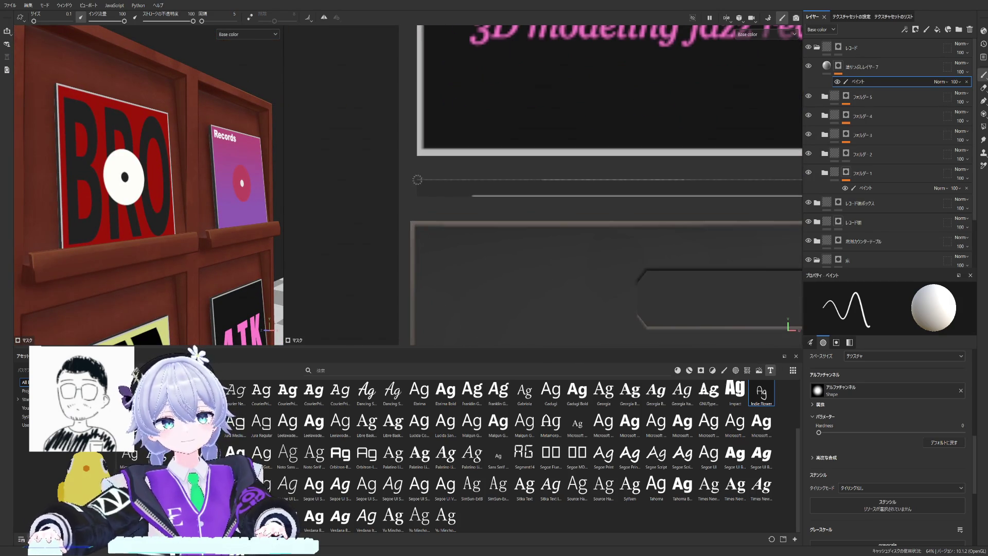
scroll(486, 183, "down", 2)
scroll(487, 182, "down", 2)
scroll(486, 182, "down", 2)
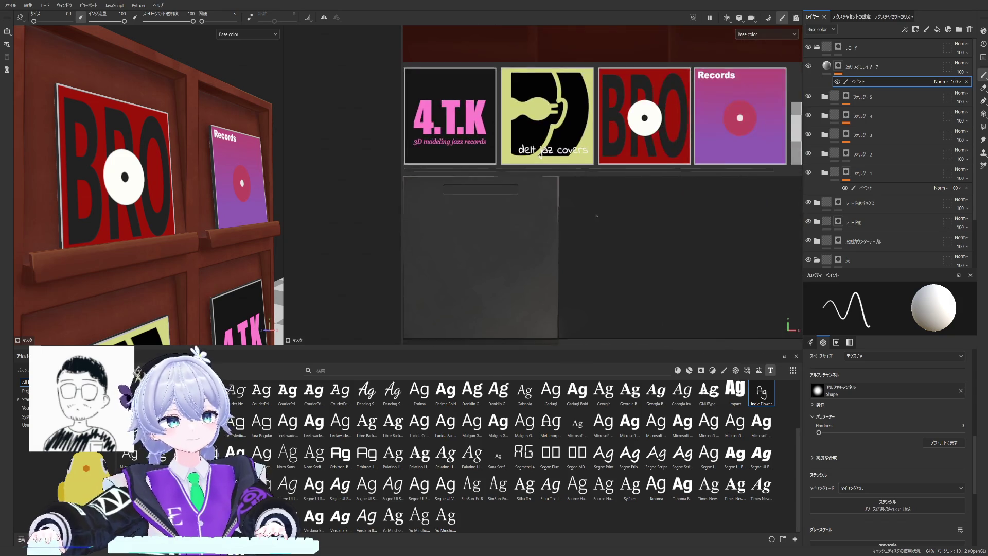
Step: Paint highlights along the top and right end of the trim bar under the purple cover
middle_click_drag(751, 179, 632, 231)
scroll(631, 231, "up", 2)
scroll(625, 232, "up", 2)
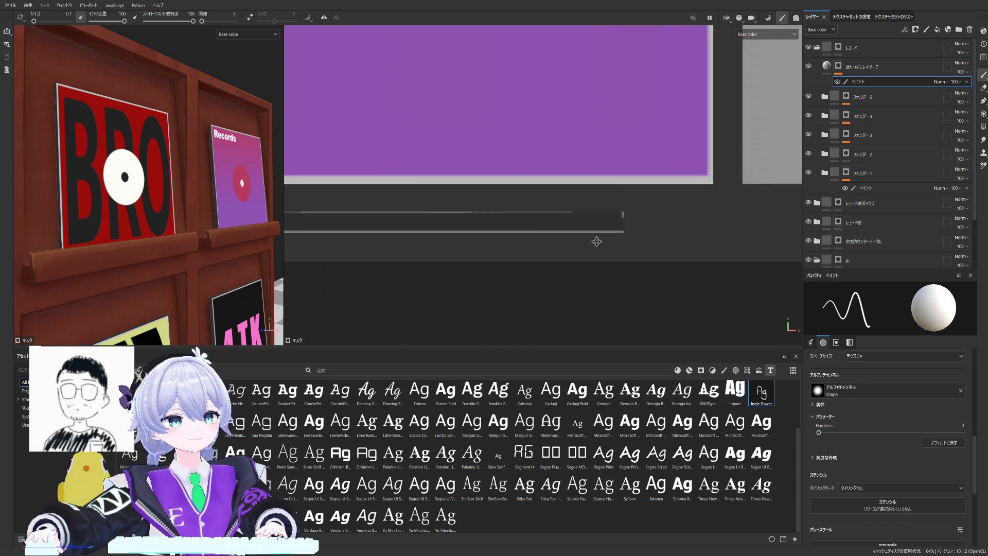
scroll(620, 232, "up", 1)
left_click(611, 214, "shift")
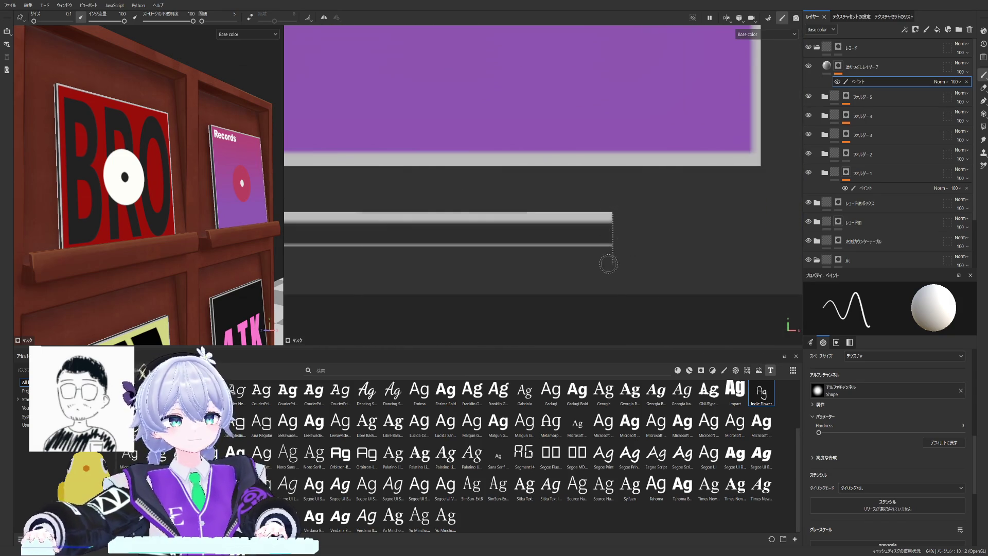
left_click(609, 241, "shift")
scroll(608, 242, "up", 2)
scroll(633, 232, "up", 1)
scroll(670, 220, "up", 1)
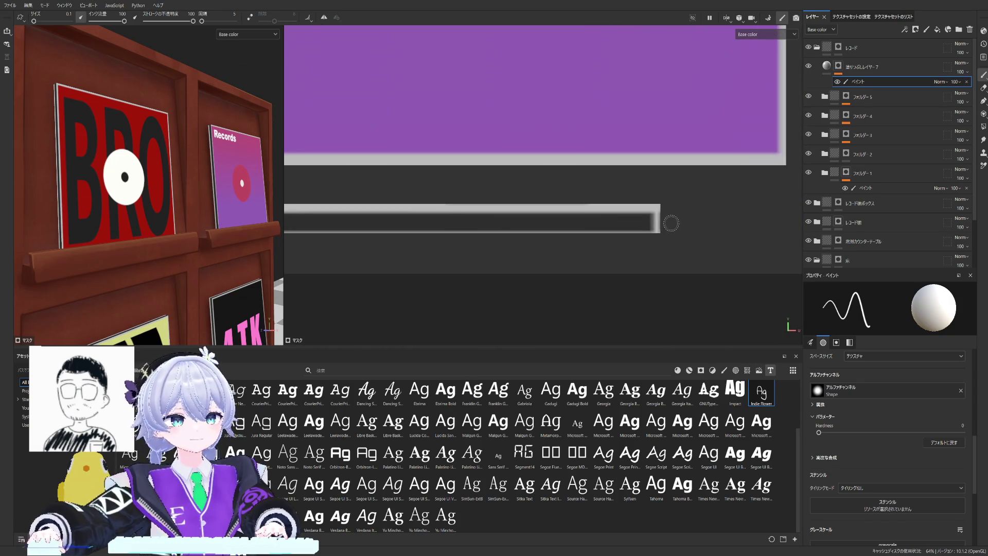
scroll(657, 214, "up", 1)
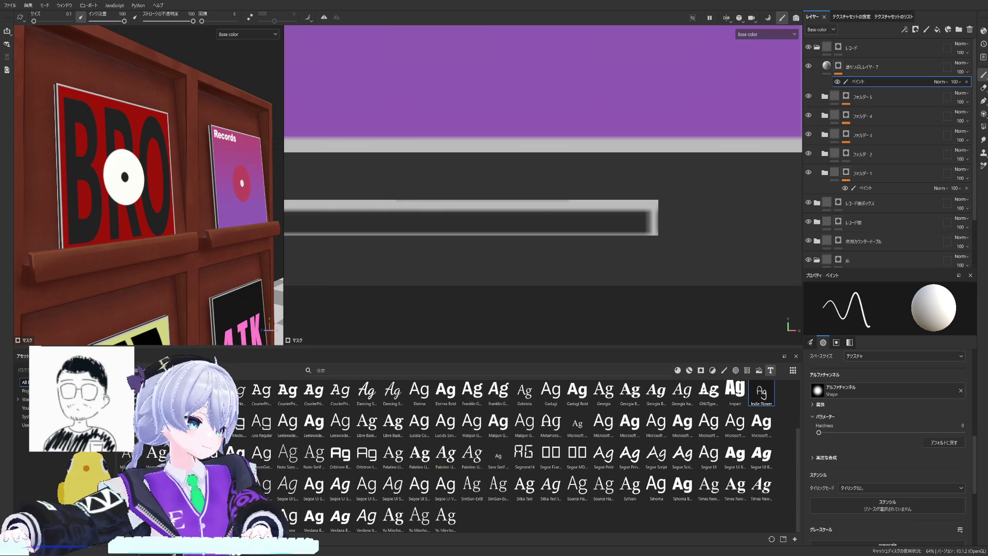
scroll(506, 196, "down", 2)
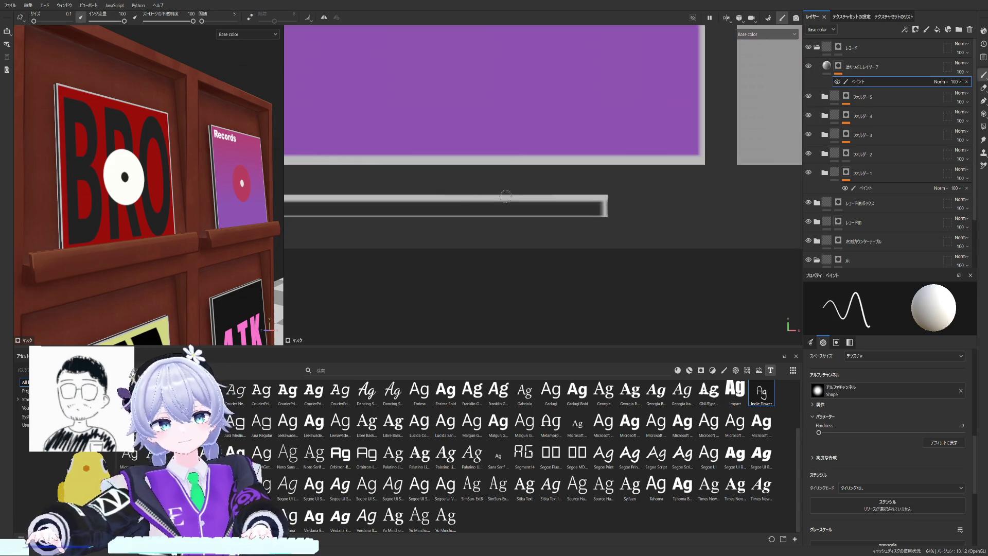
scroll(506, 196, "down", 3)
scroll(677, 209, "up", 3)
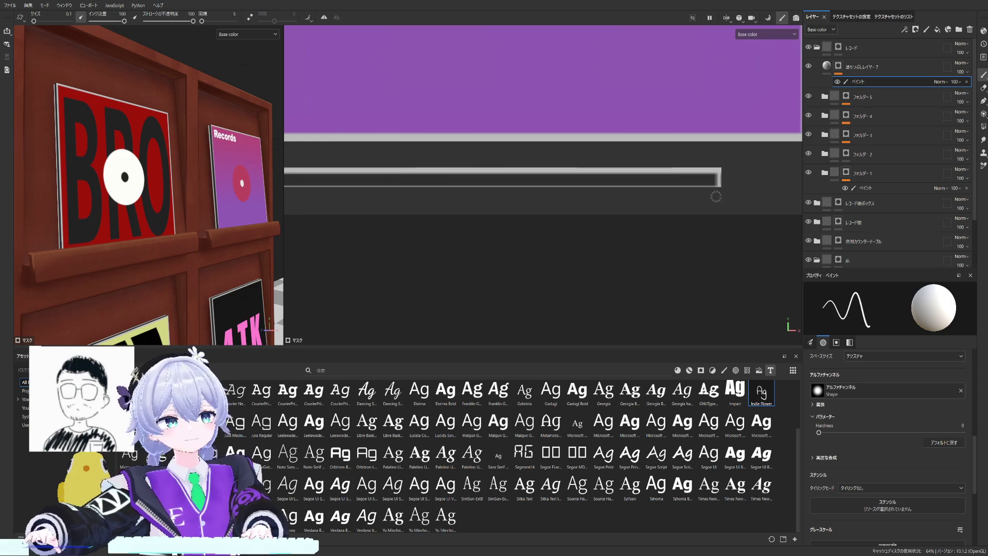
scroll(495, 192, "down", 3)
scroll(493, 199, "up", 3)
scroll(510, 209, "up", 5)
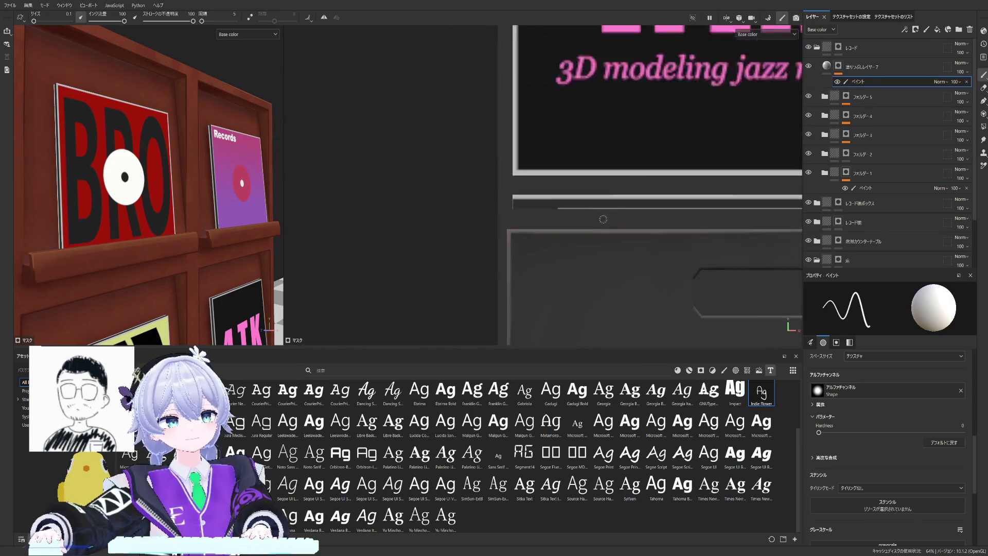
Step: Paint a highlight along the grey trim bar and paint out the white highlight around the seam
left_click(475, 199, "shift")
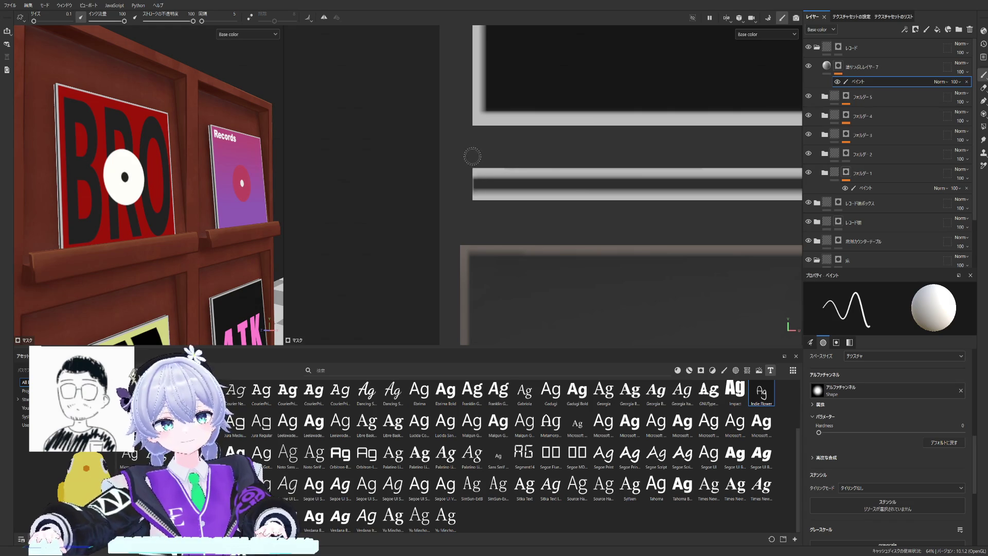
scroll(472, 208, "down", 2)
mouse_move(473, 208)
middle_mouse_down()
mouse_move(527, 121)
mouse_move(472, 174)
mouse_move(607, 114)
middle_mouse_up()
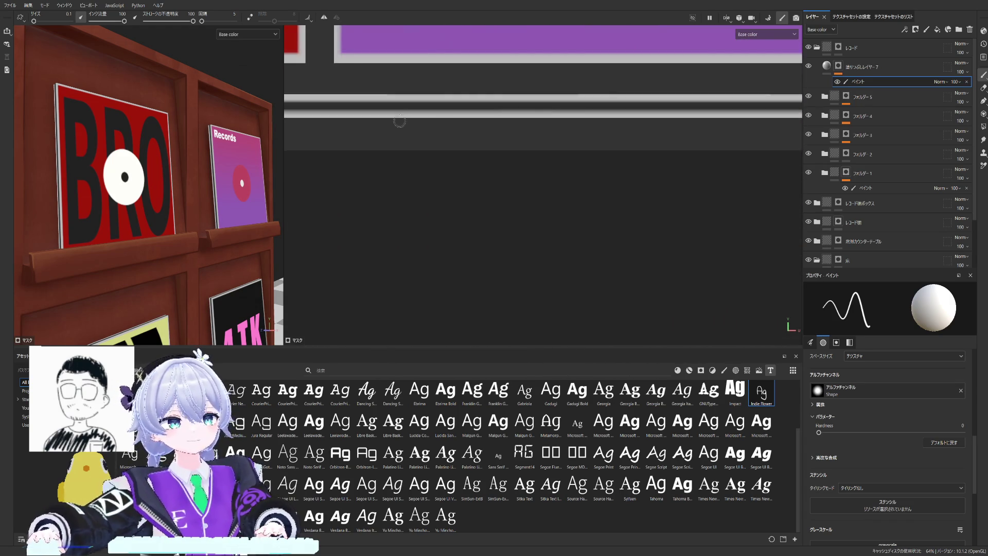
scroll(608, 113, "up", 1)
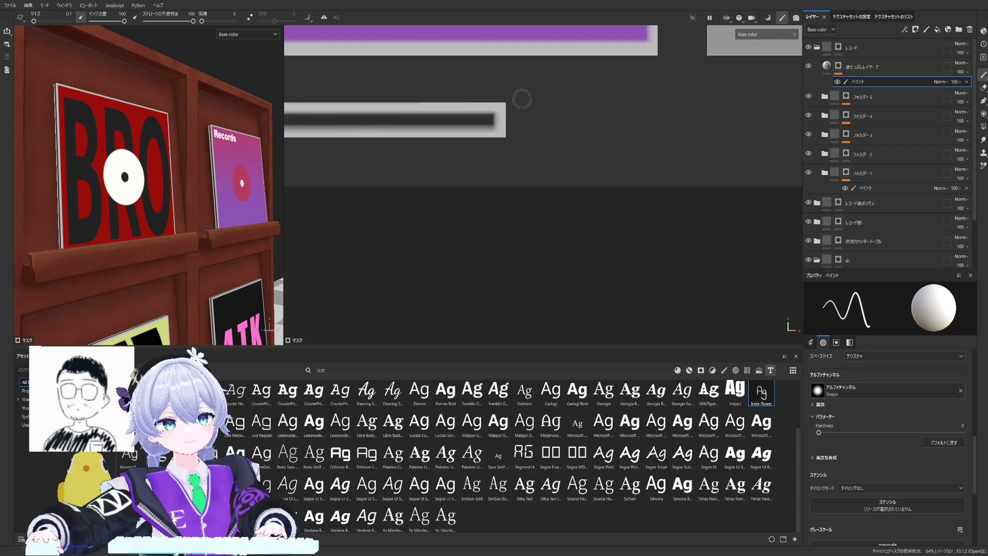
scroll(505, 159, "up", 1)
scroll(541, 163, "up", 1)
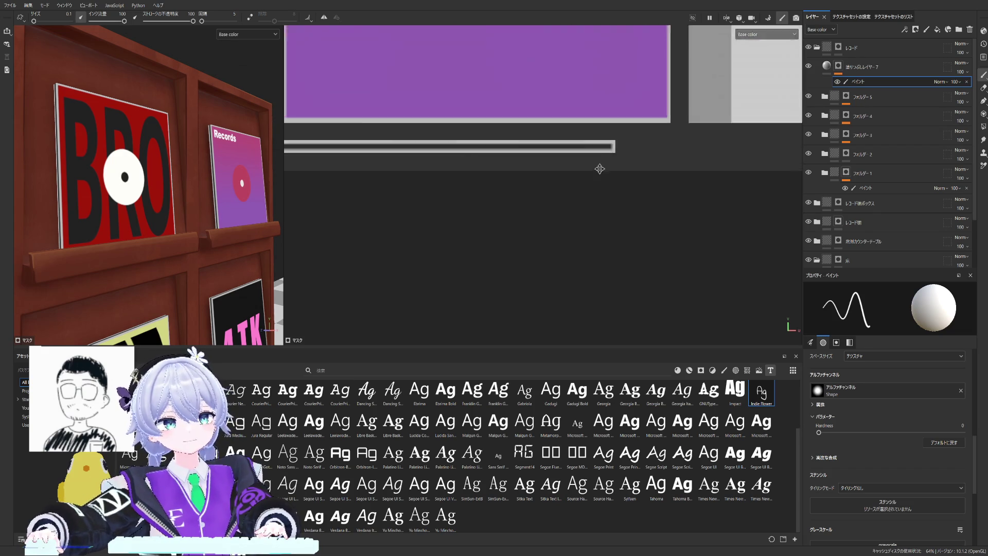
scroll(651, 169, "up", 1)
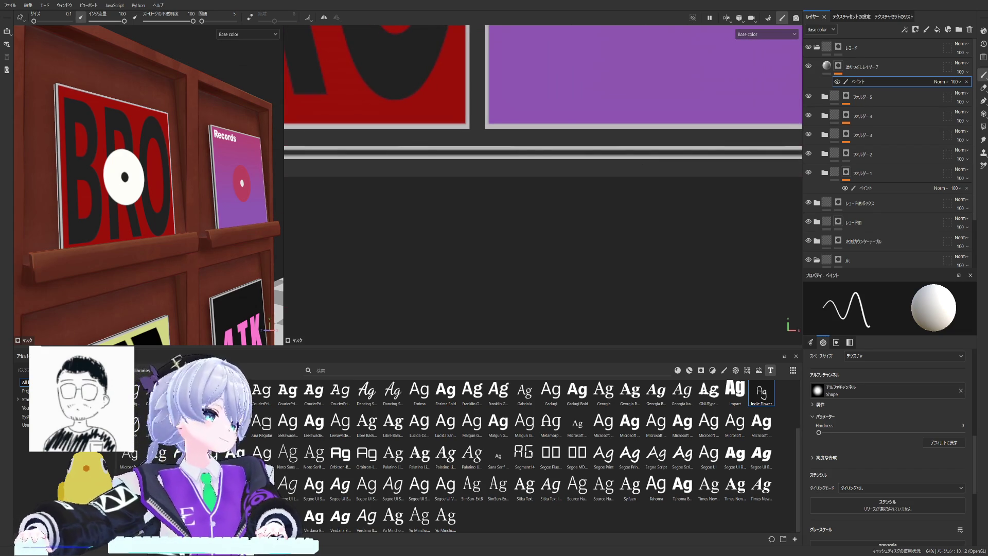
scroll(541, 151, "up", 2)
scroll(482, 121, "up", 1)
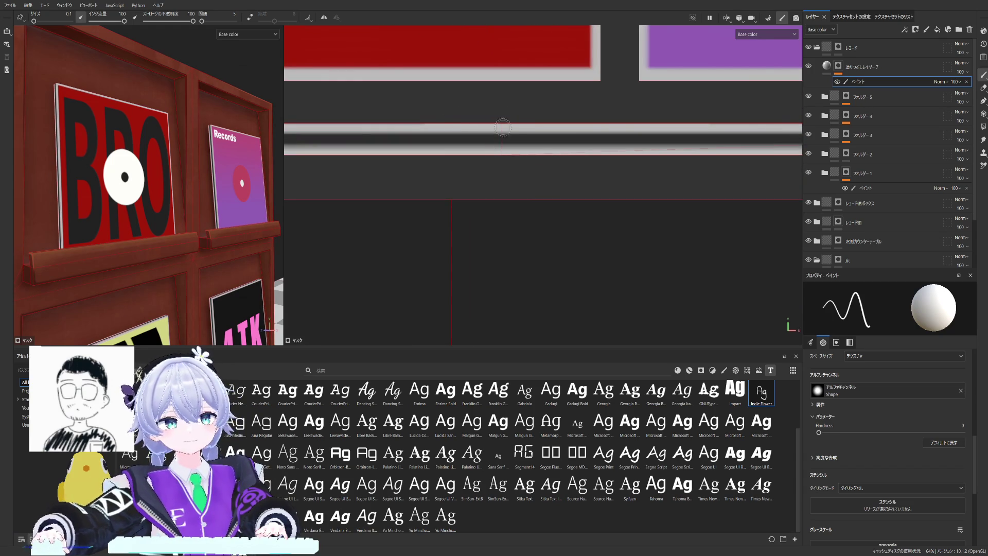
scroll(498, 176, "down", 1)
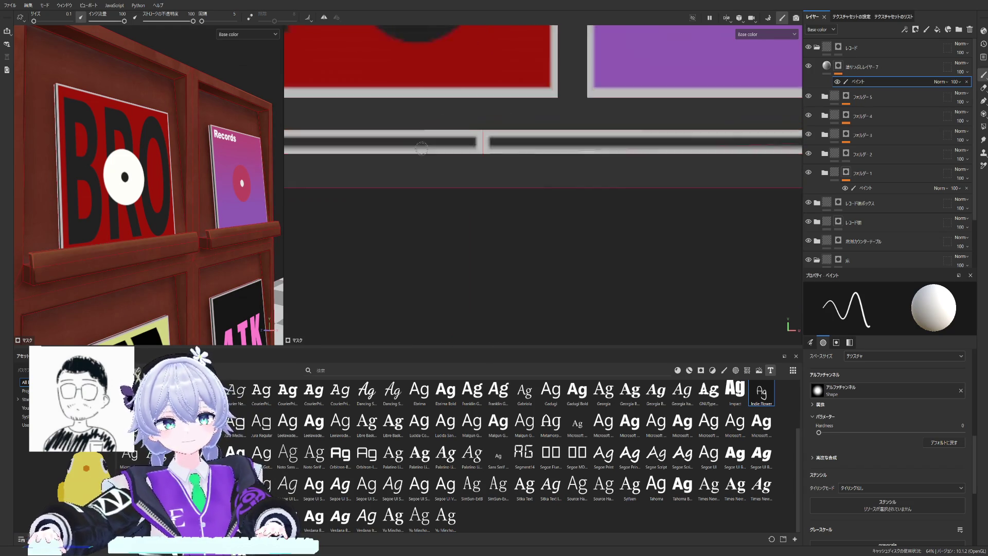
middle_click_drag(498, 175, 610, 121)
scroll(498, 103, "up", 2)
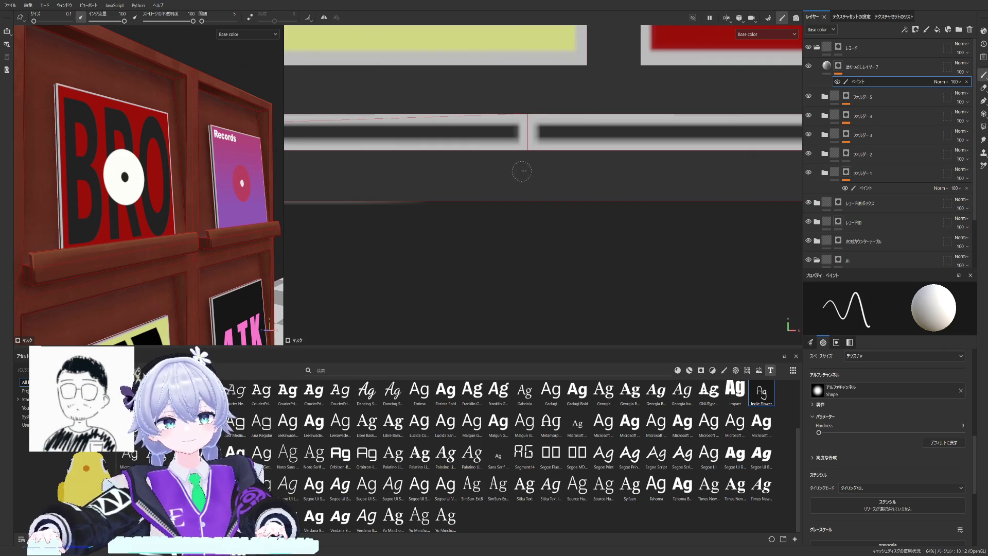
scroll(398, 183, "down", 1)
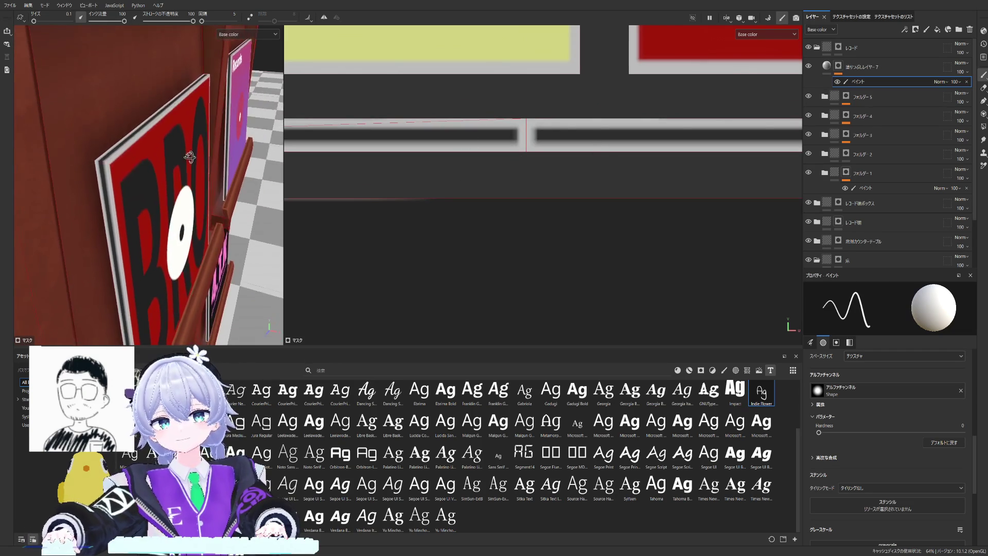
scroll(548, 78, "down", 5)
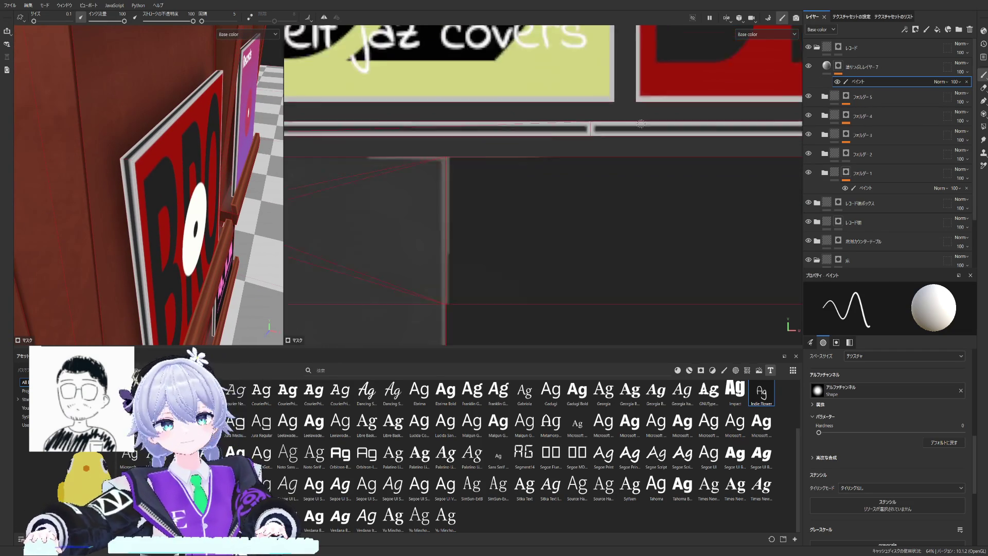
scroll(591, 162, "up", 3)
scroll(479, 136, "up", 3)
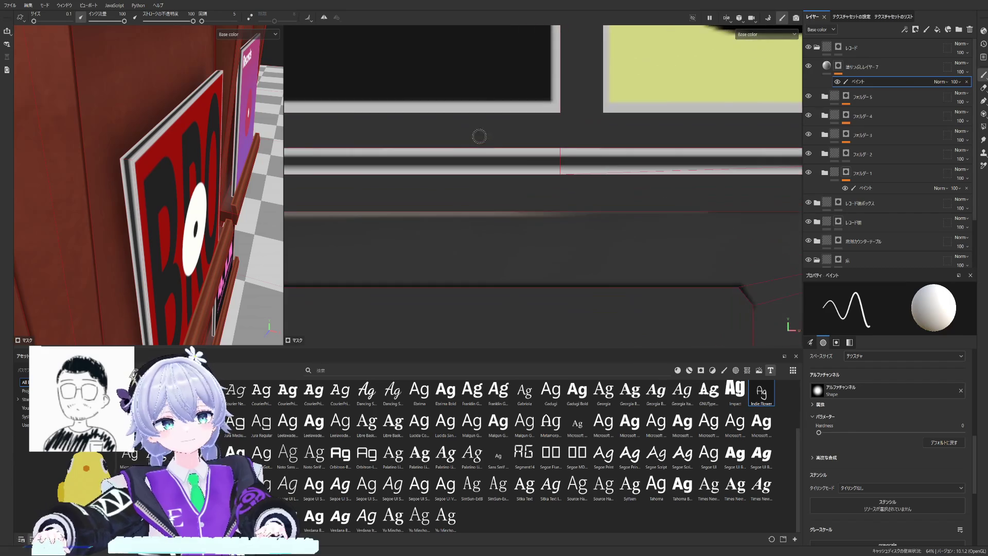
left_click_drag(559, 145, 386, 180)
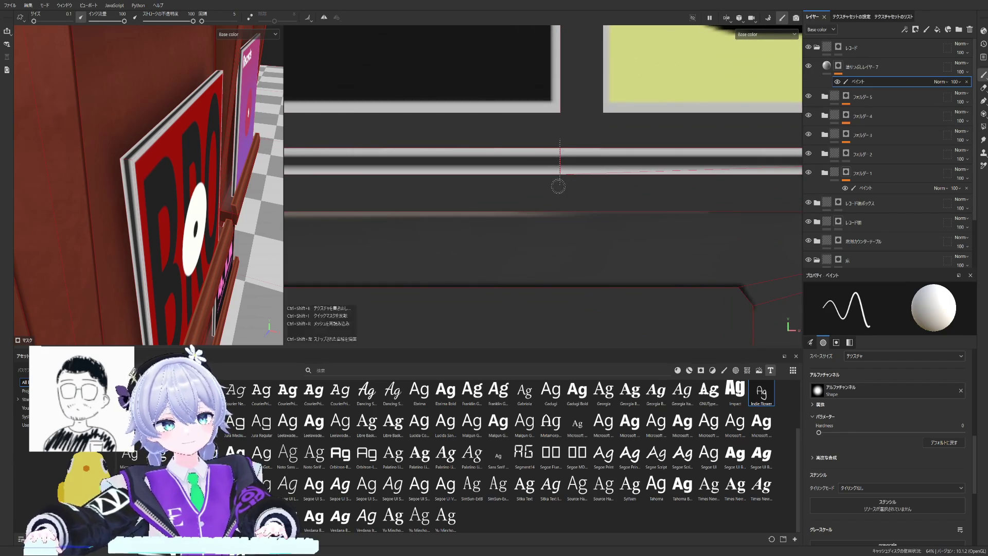
left_click_drag(155, 210, 139, 121, "alt")
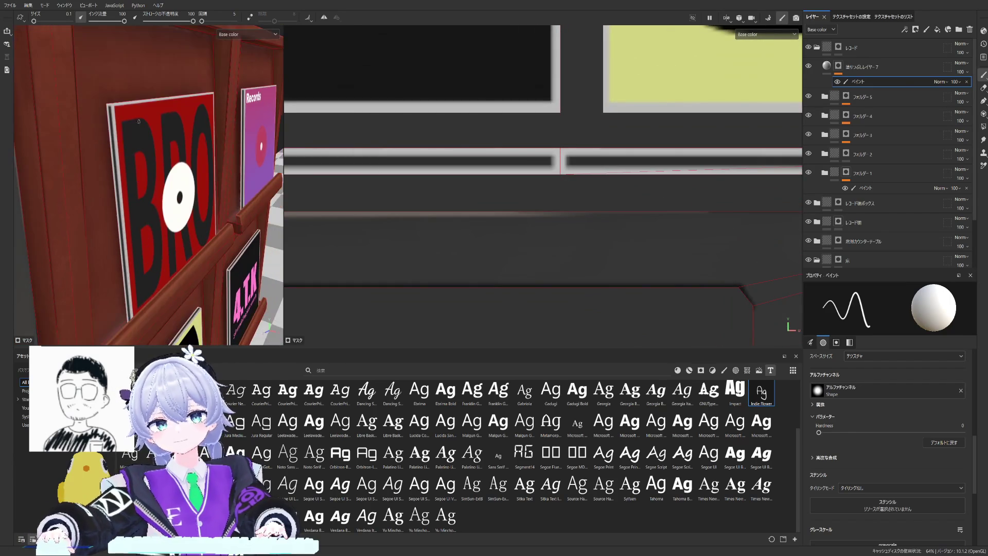
scroll(487, 58, "down", 2)
scroll(463, 93, "down", 2)
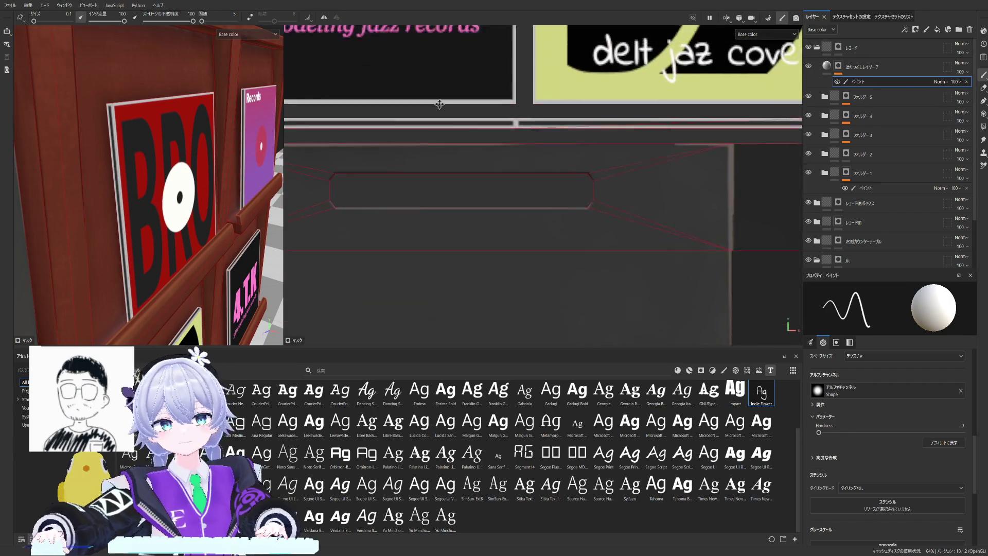
scroll(438, 123, "down", 2)
middle_click_drag(439, 123, 450, 119)
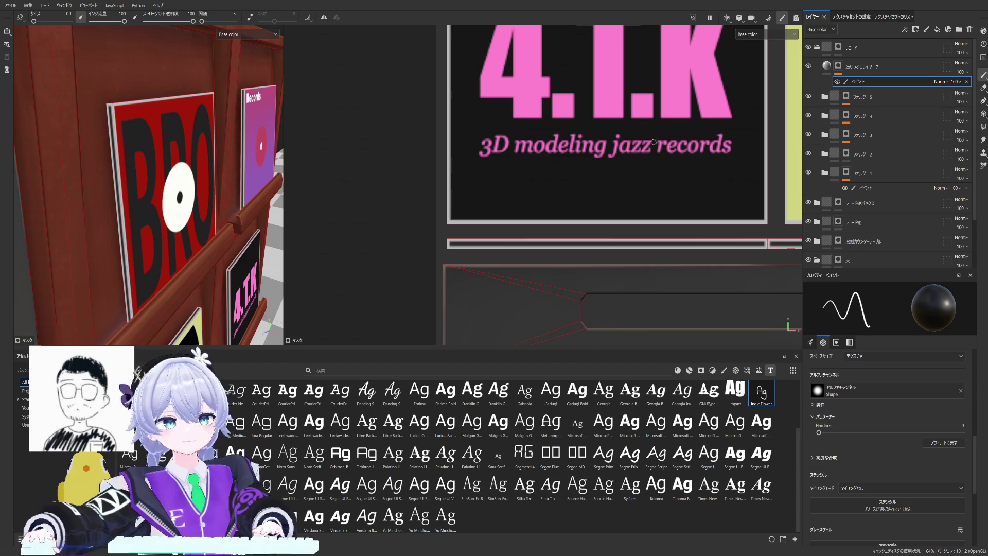
left_click(827, 66)
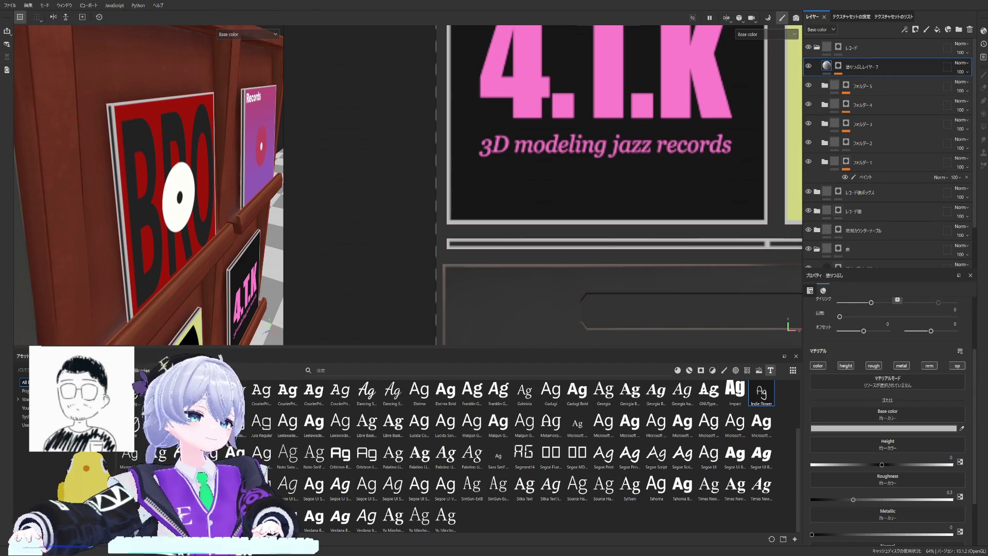
Step: Limit fill layer 7 to the Base color channel only, viewing the BRO cover side-on
mouse_move(142, 170)
left_mouse_down("alt")
mouse_move(154, 131)
mouse_move(128, 116)
mouse_move(139, 115)
left_mouse_up("alt")
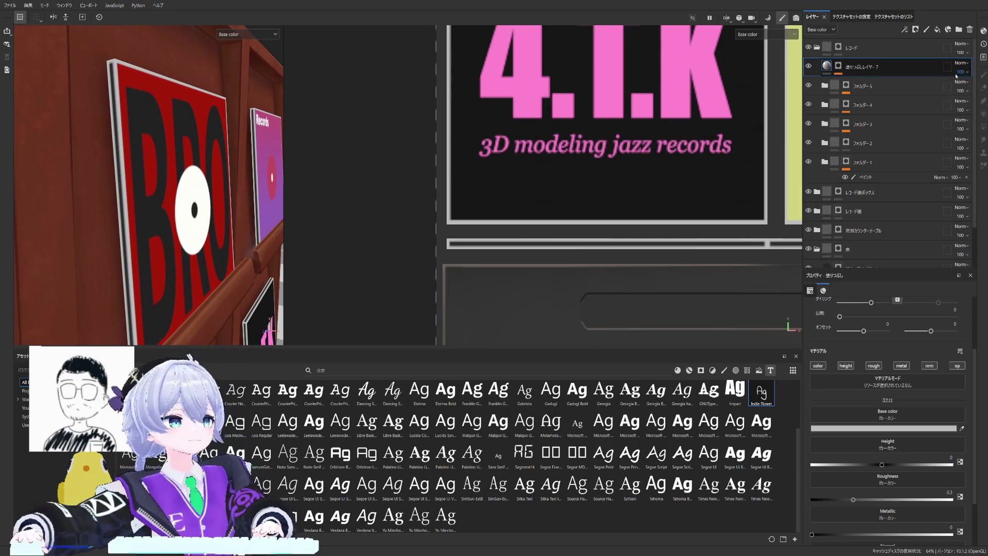
left_click_drag(132, 177, 112, 157, "alt")
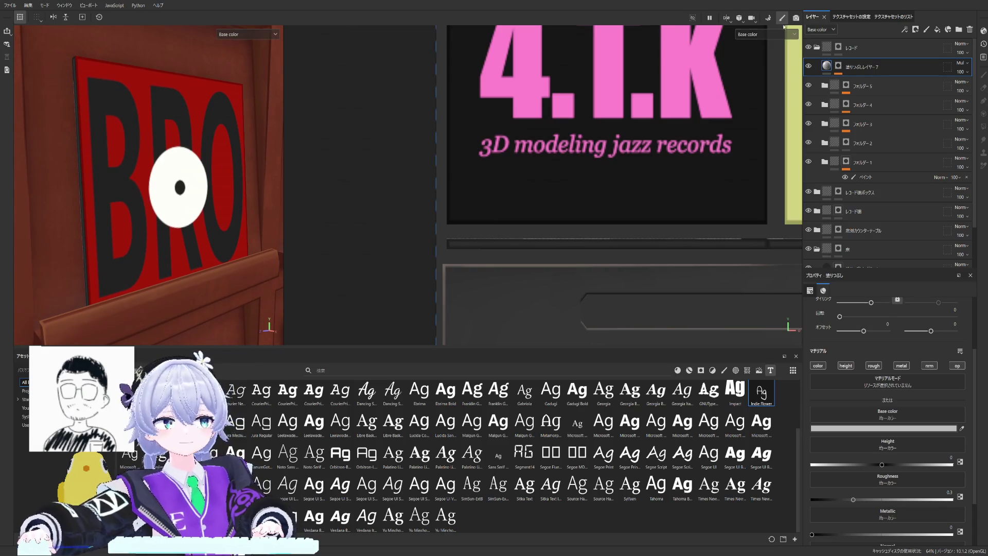
scroll(204, 114, "down", 3)
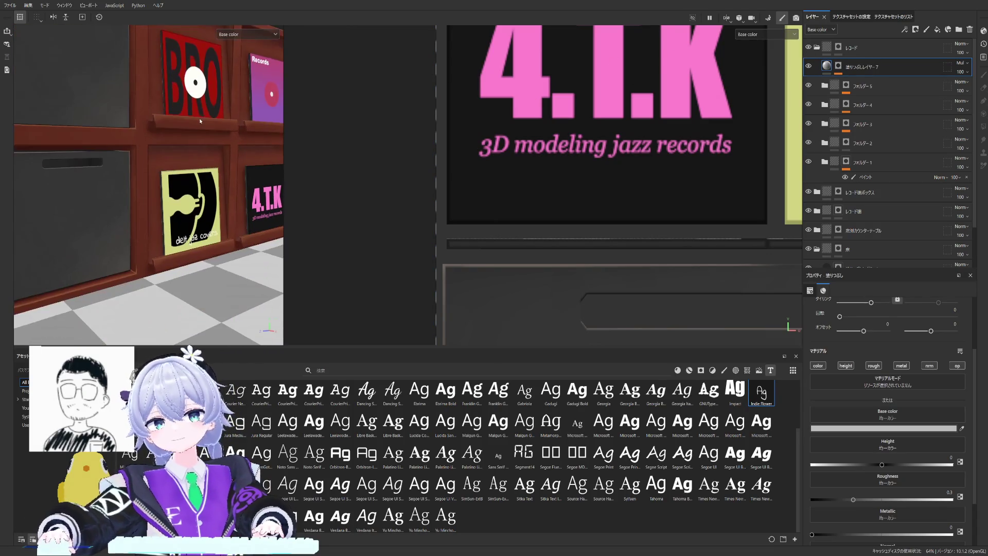
scroll(200, 120, "up", 3)
mouse_move(200, 120)
left_mouse_down("alt")
mouse_move(226, 188)
mouse_move(247, 198)
mouse_move(230, 223)
mouse_move(205, 203)
mouse_move(235, 203)
mouse_move(231, 214)
mouse_move(199, 162)
left_mouse_up("alt")
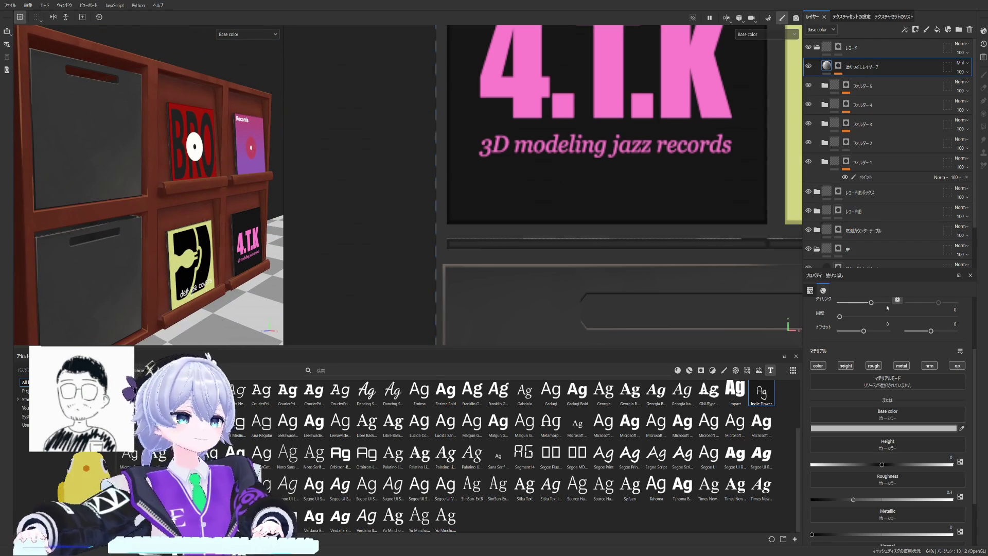
left_click(818, 366)
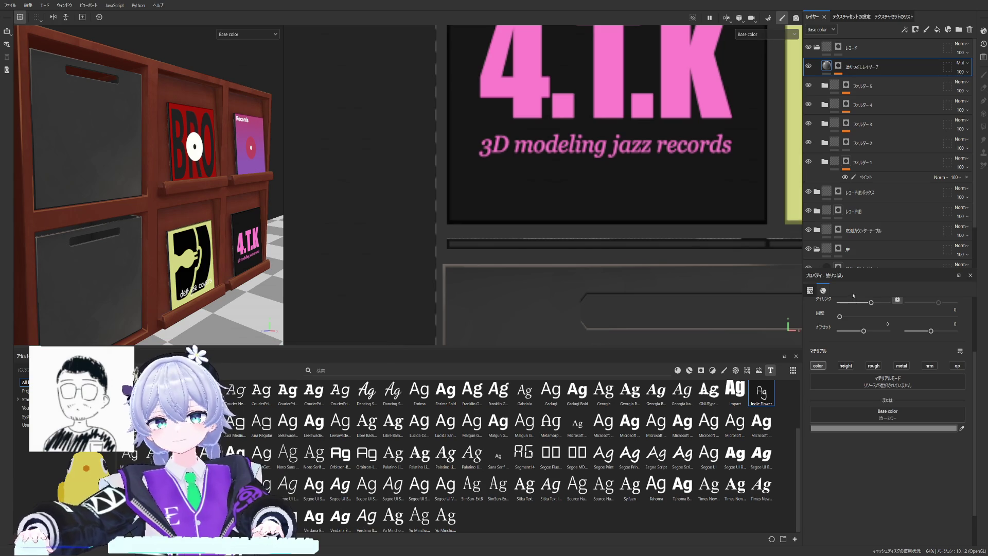
Step: Orbit around the BRO cover to check the result and reveal the paint layer in the mask
mouse_move(188, 130)
left_mouse_down("alt")
mouse_move(190, 149)
mouse_move(190, 136)
mouse_move(223, 176)
mouse_move(170, 211)
left_mouse_up("alt")
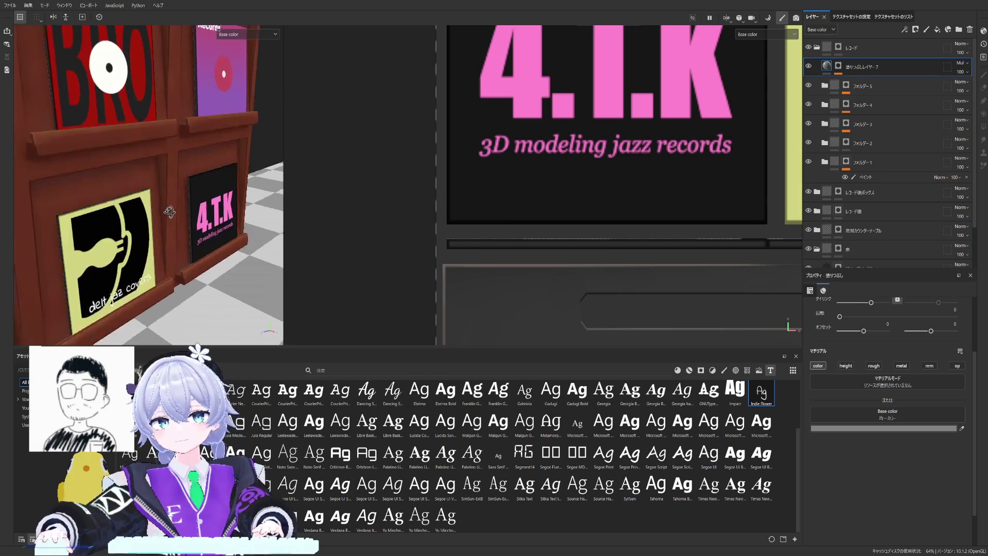
left_click_drag(169, 212, 174, 137, "alt")
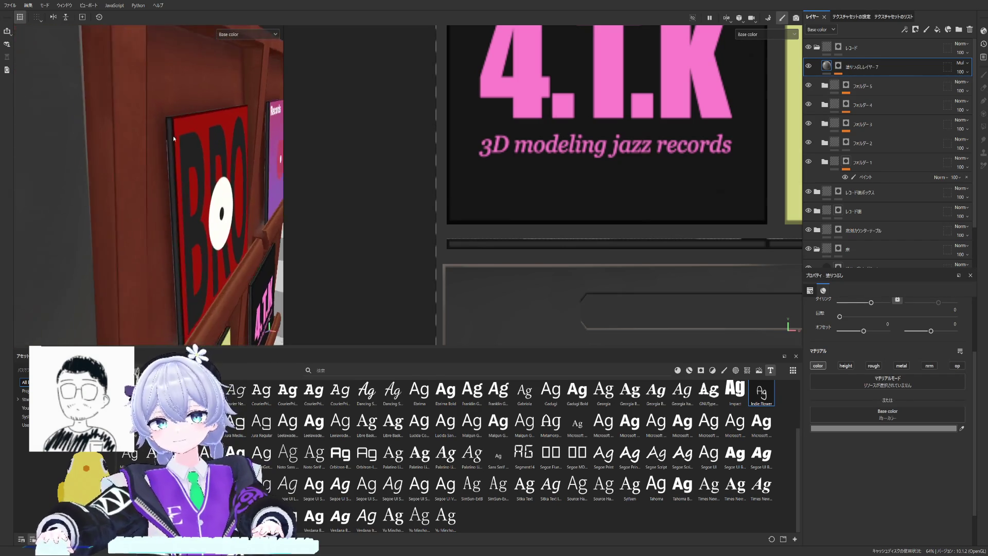
left_click_drag(173, 138, 172, 124, "alt")
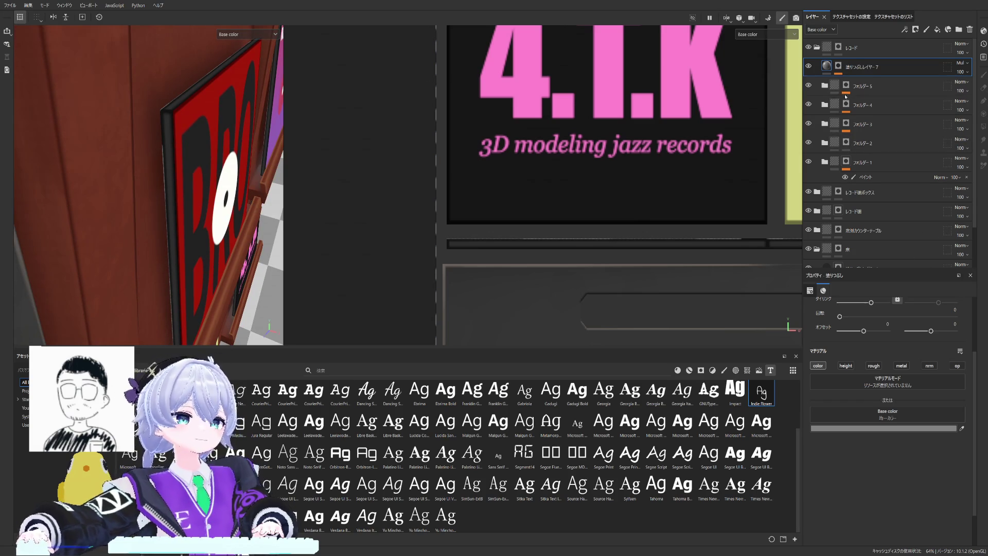
left_click(838, 67)
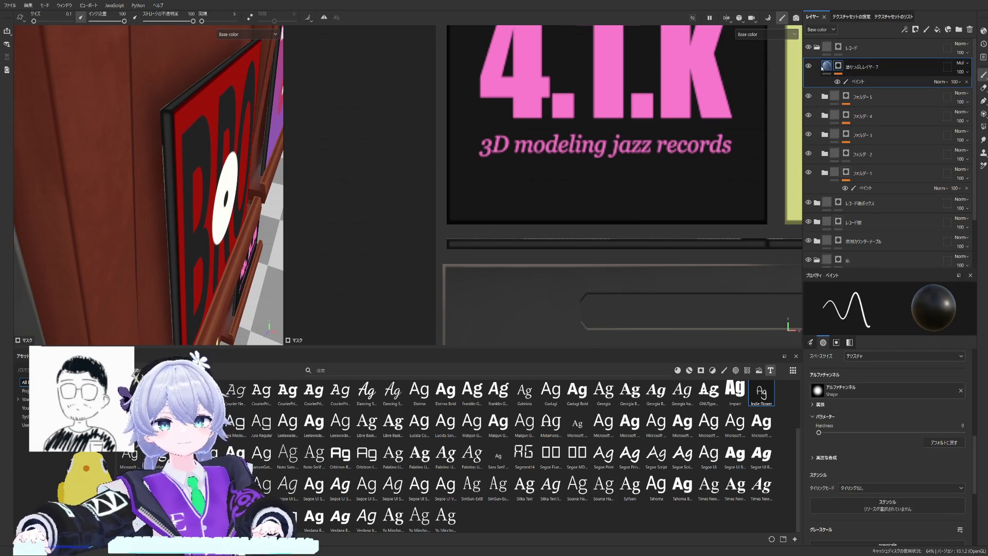
Step: Select the ペイント sub-layer and switch the viewports to show fill layer 7's mask
left_click(856, 81)
scroll(225, 126, "up", 5)
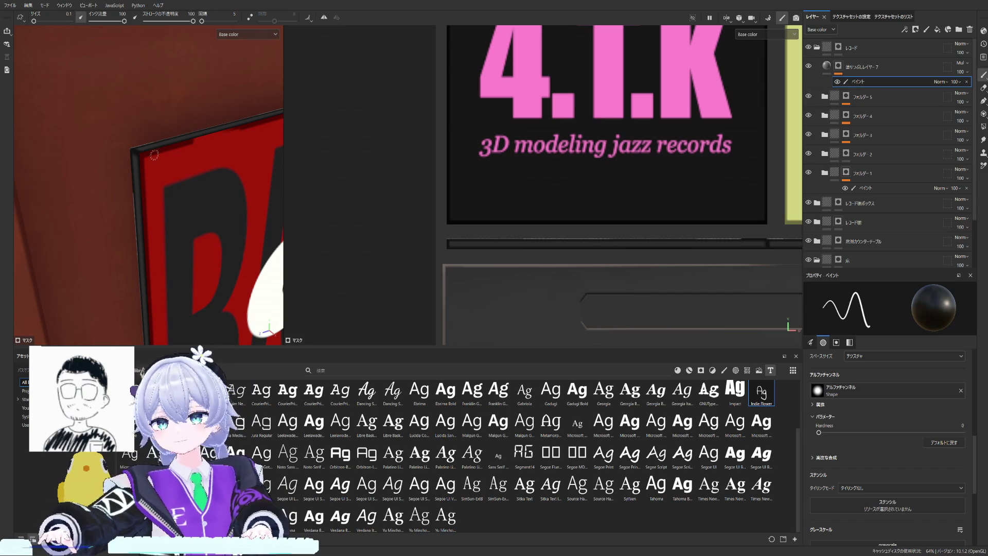
scroll(194, 158, "down", 2)
scroll(509, 173, "down", 1)
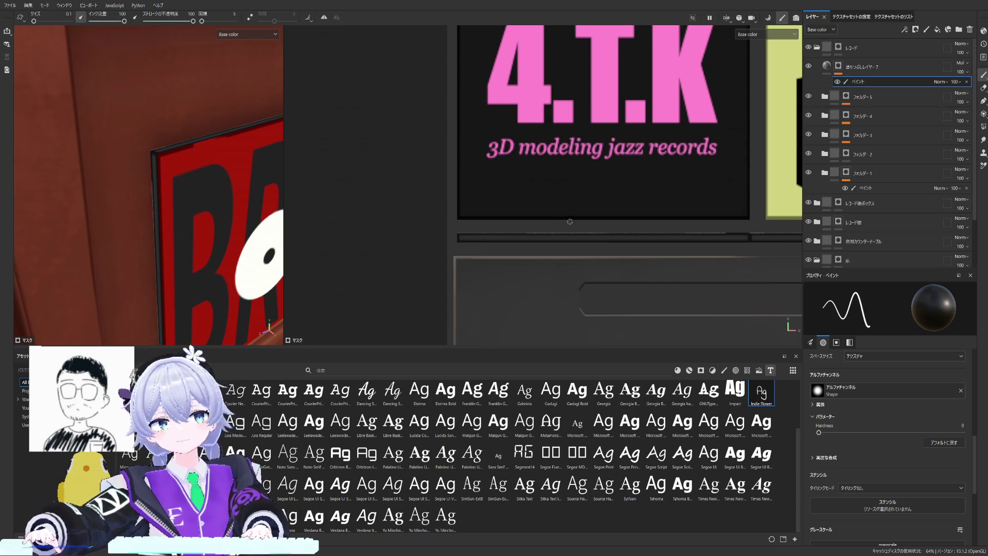
middle_click_drag(671, 260, 790, 116)
left_click(838, 67, "alt")
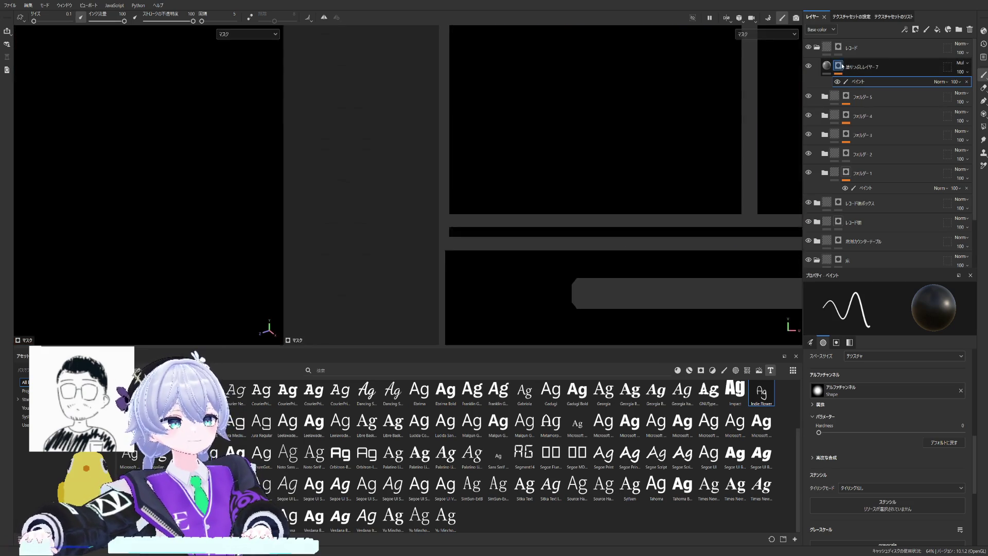
scroll(658, 204, "up", 2)
scroll(659, 205, "up", 2)
Step: Paint black over the trim highlight and the frames' top-edge highlights with straight strokes
mouse_move(659, 205)
middle_mouse_down()
mouse_move(569, 207)
mouse_move(597, 226)
middle_mouse_up()
scroll(173, 179, "up", 1)
scroll(173, 179, "up", 2)
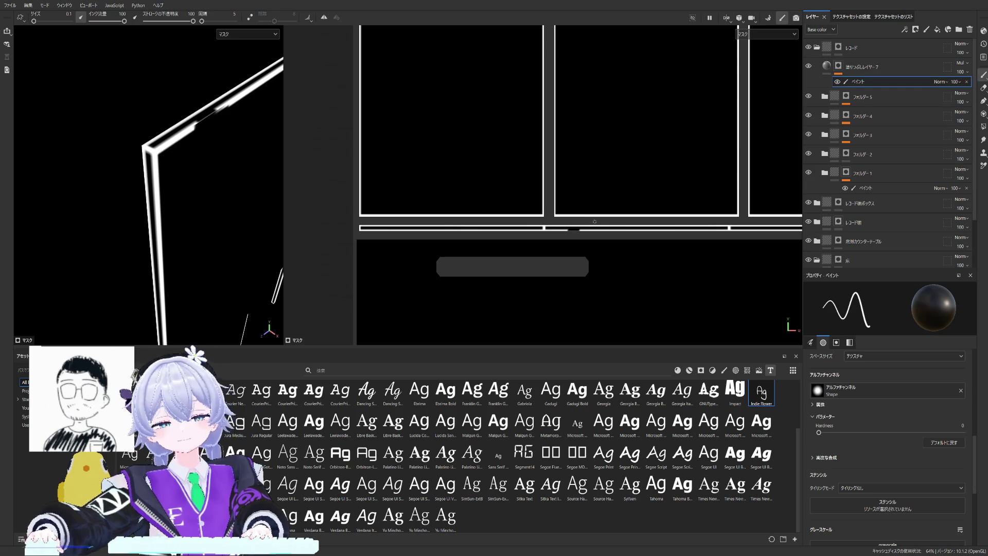
scroll(584, 224, "up", 1)
scroll(585, 225, "up", 1)
scroll(584, 232, "up", 1)
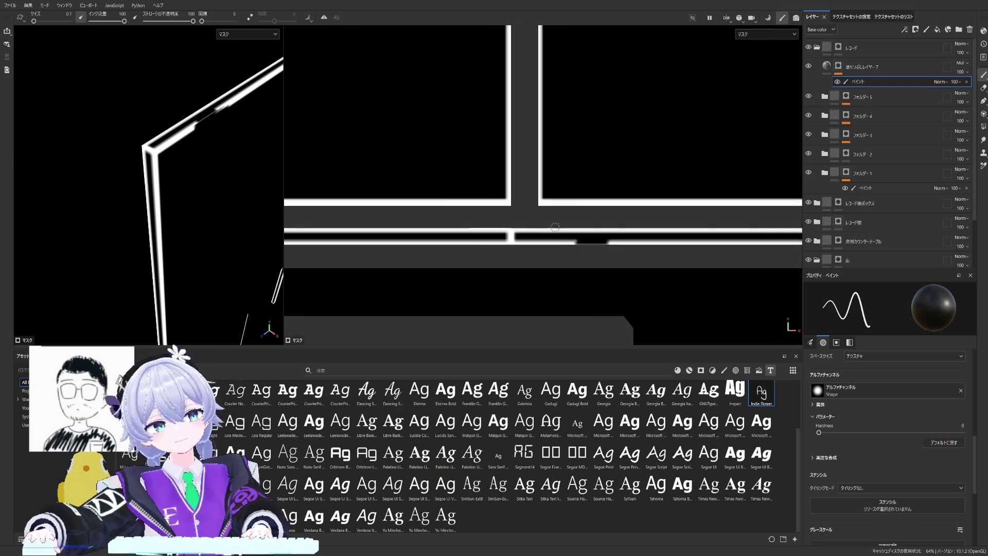
scroll(585, 244, "up", 2)
left_click_drag(584, 244, 514, 246)
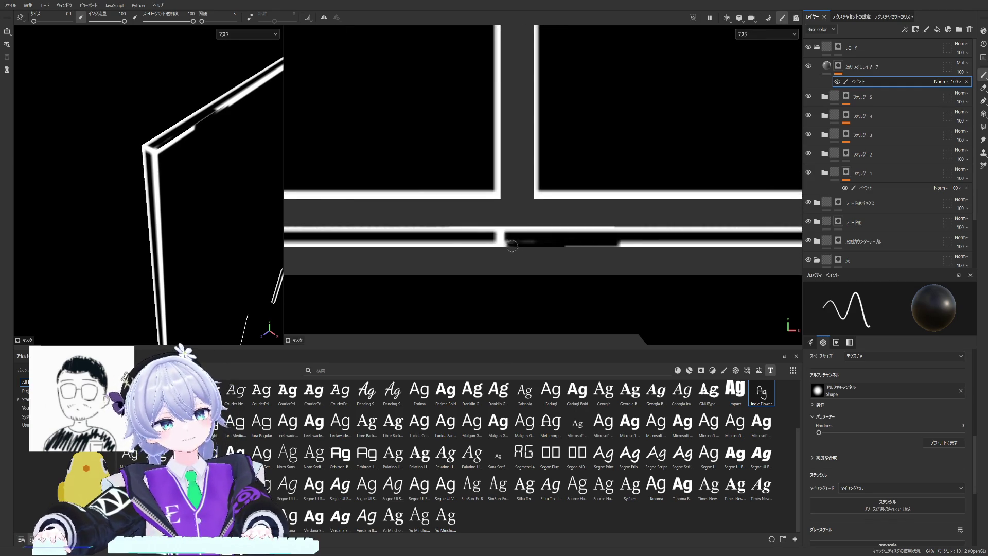
scroll(609, 244, "down", 1)
scroll(591, 228, "down", 1)
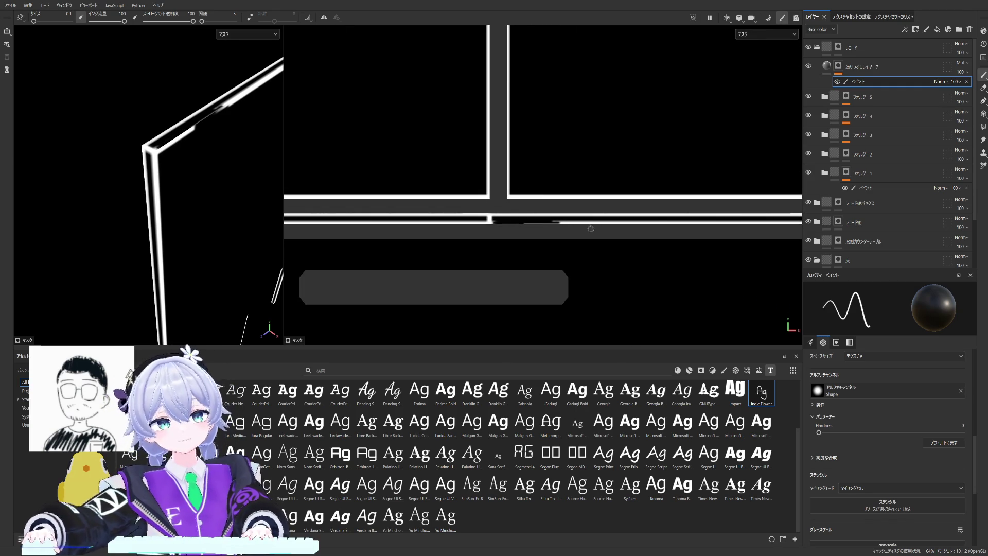
scroll(533, 208, "down", 1)
middle_click_drag(574, 207, 522, 190)
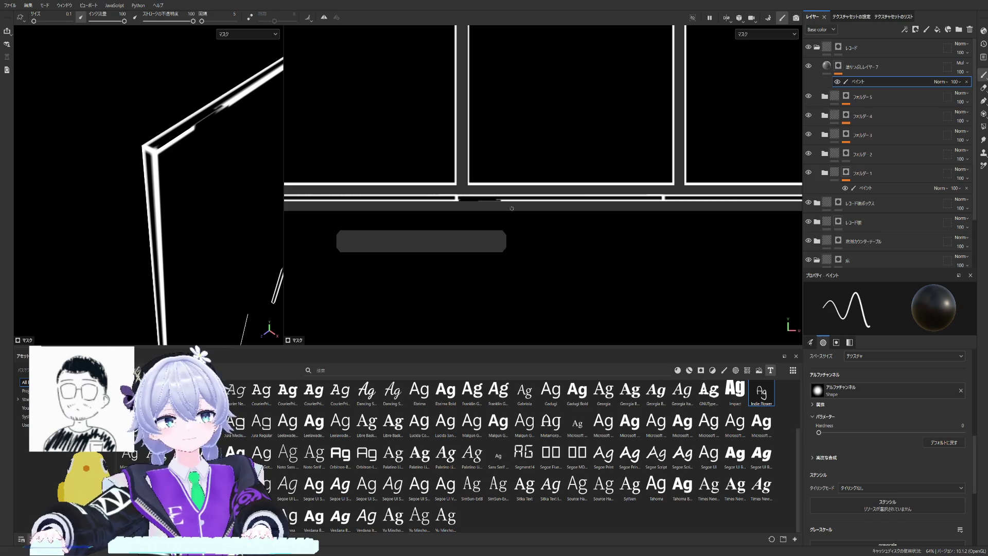
scroll(515, 190, "up", 1)
scroll(487, 202, "up", 1)
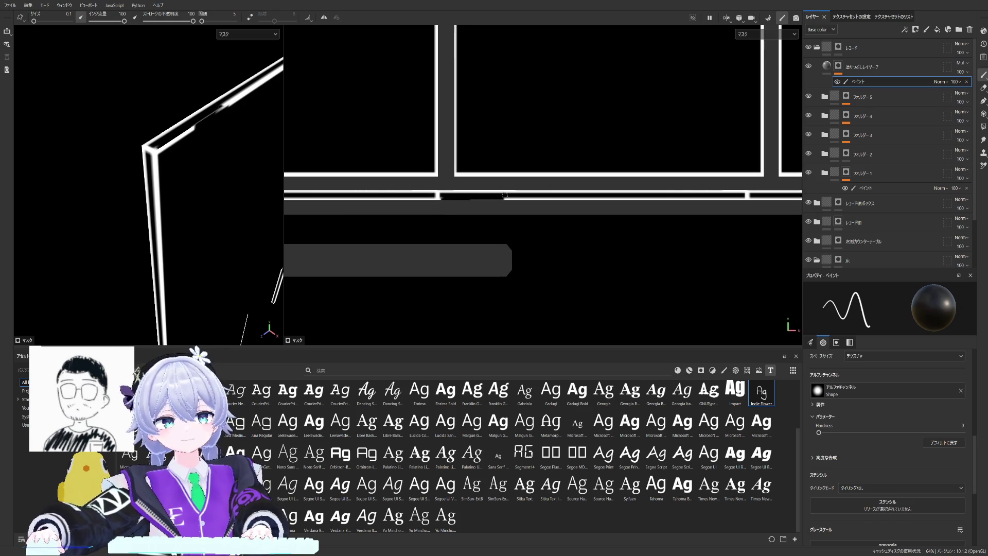
left_click(745, 197, "shift")
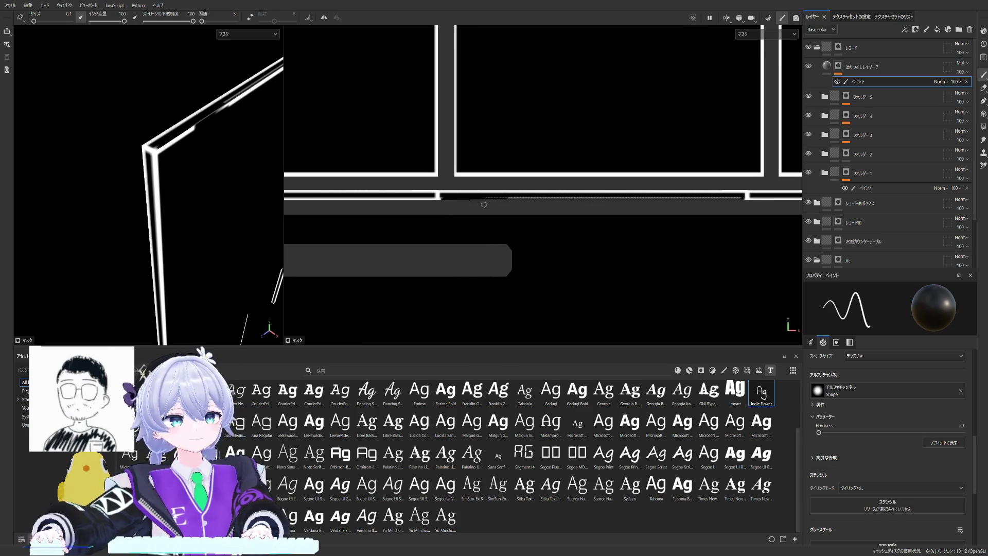
mouse_move(442, 189)
middle_mouse_down()
mouse_move(485, 116)
mouse_move(540, 177)
middle_mouse_up()
scroll(486, 116, "down", 2)
scroll(556, 115, "up", 2)
scroll(556, 114, "up", 2)
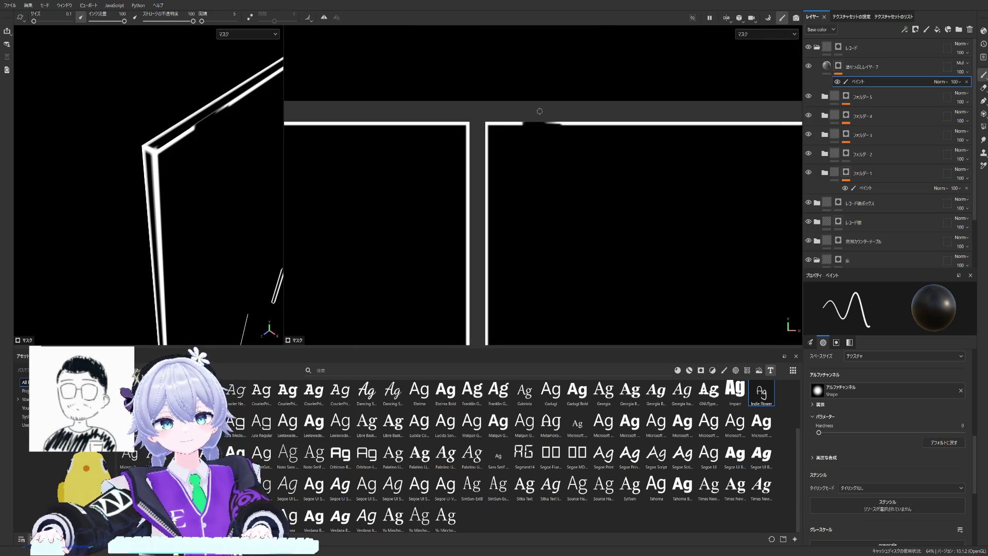
scroll(541, 120, "up", 1)
mouse_move(455, 134)
middle_mouse_down()
mouse_move(525, 110)
mouse_move(551, 121)
middle_mouse_up()
scroll(525, 110, "down", 1)
left_click_drag(513, 116, 703, 105)
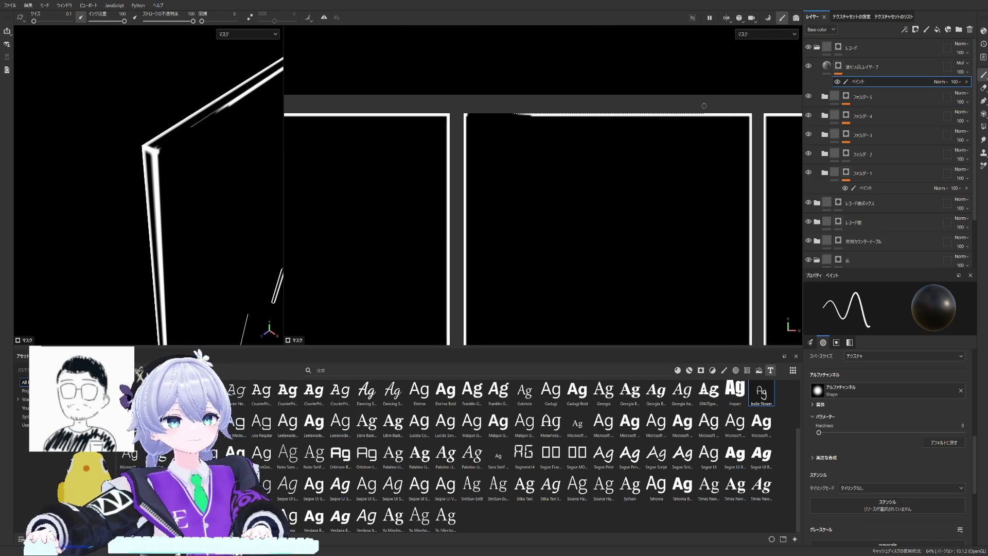
left_click(745, 114, "shift")
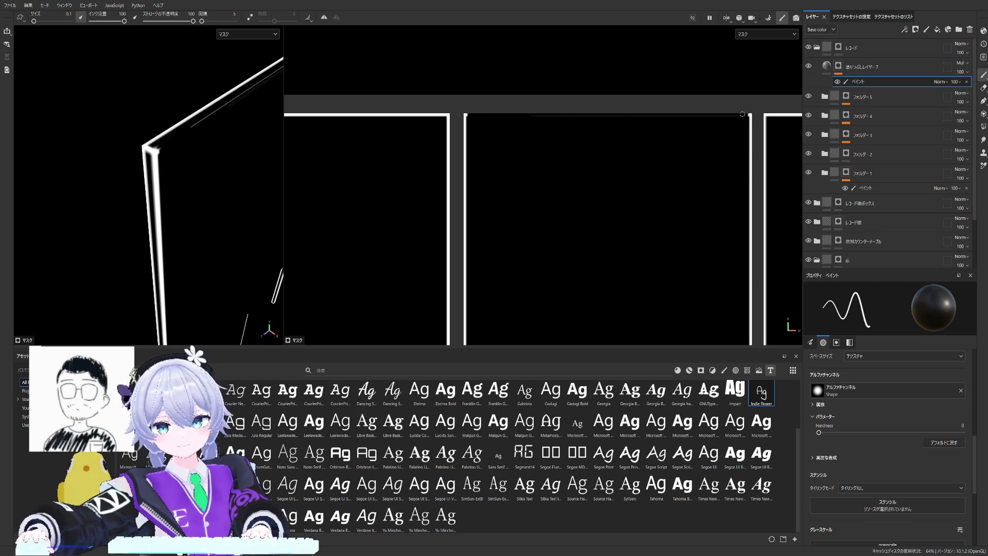
Step: Paint out the highlight at the shelf bar's notch, along the bar and at its right end
key("ctrl")
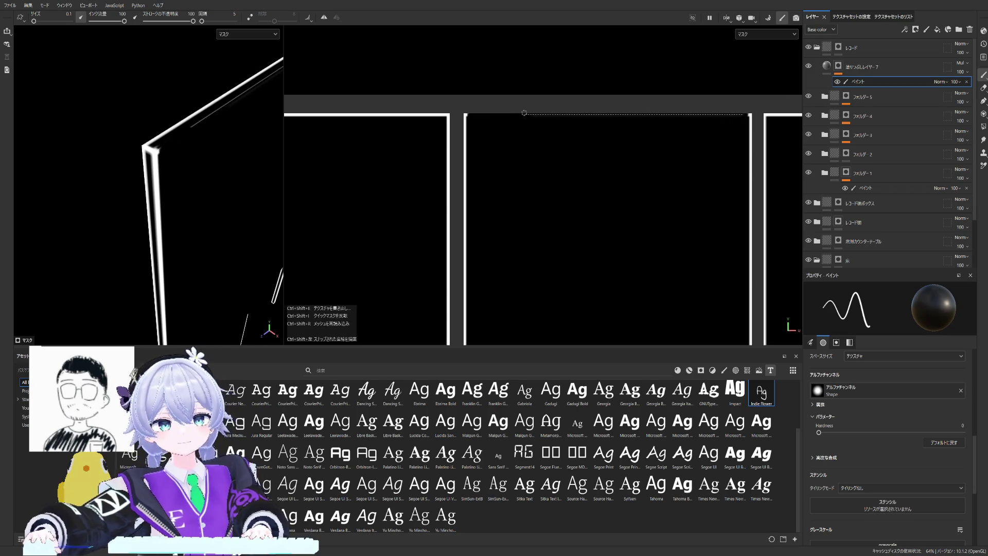
mouse_move(243, 97)
left_mouse_down("alt")
mouse_move(132, 176)
mouse_move(95, 145)
mouse_move(172, 165)
left_mouse_up("alt")
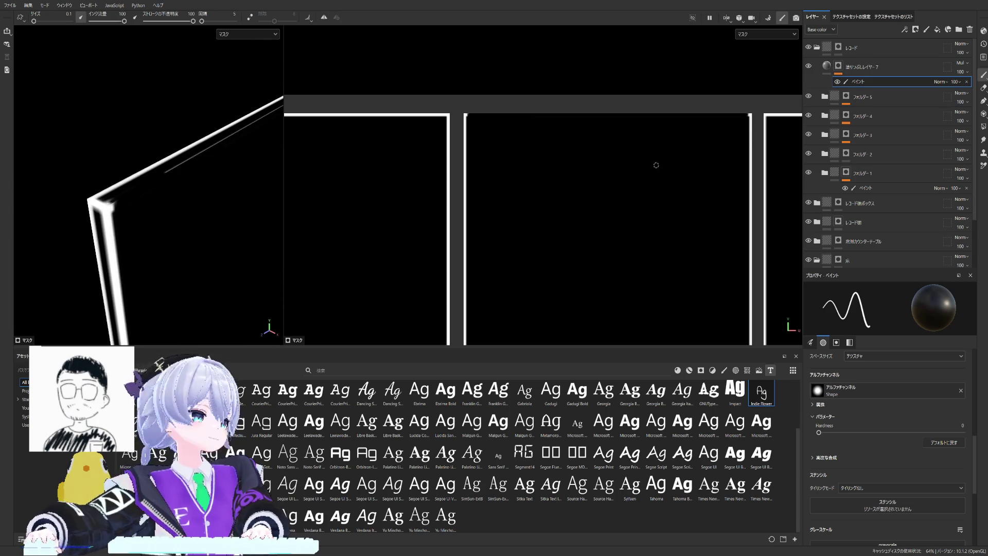
left_click_drag(210, 161, 293, 177, "alt")
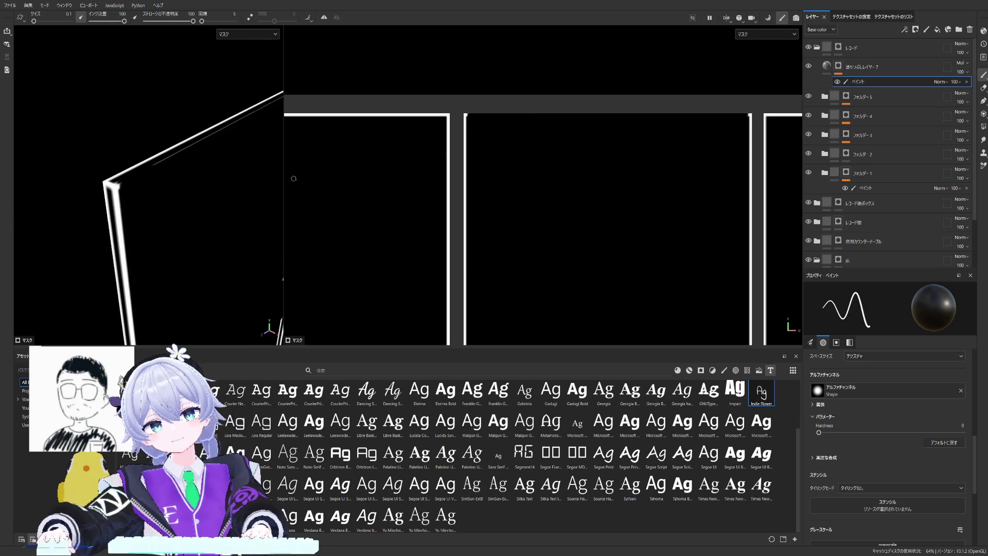
scroll(386, 178, "down", 2)
scroll(448, 162, "down", 2)
scroll(474, 150, "down", 1)
scroll(392, 177, "up", 1)
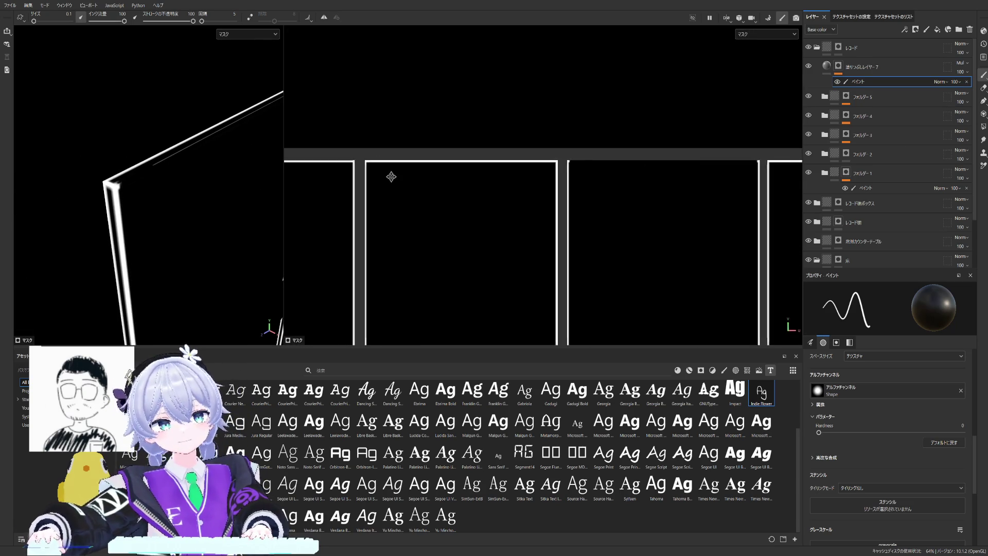
scroll(517, 205, "up", 1)
scroll(471, 142, "up", 1)
scroll(558, 246, "up", 1)
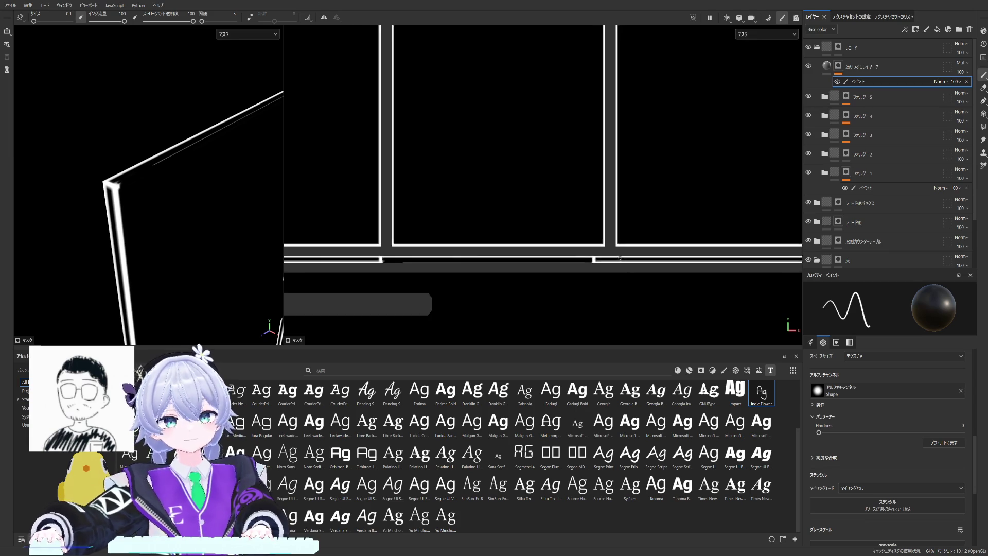
scroll(568, 259, "up", 1)
left_click(568, 258)
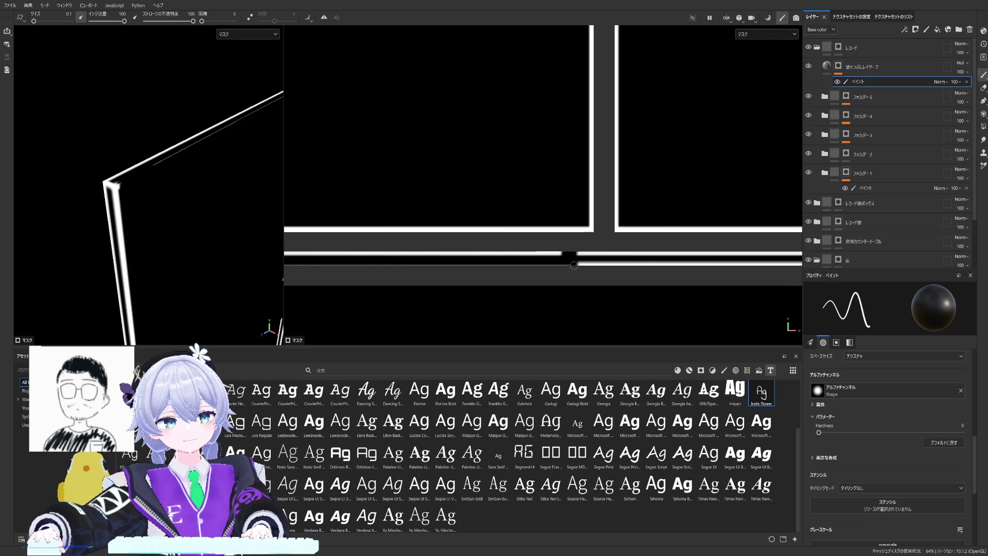
scroll(578, 231, "down", 2)
scroll(608, 252, "up", 1)
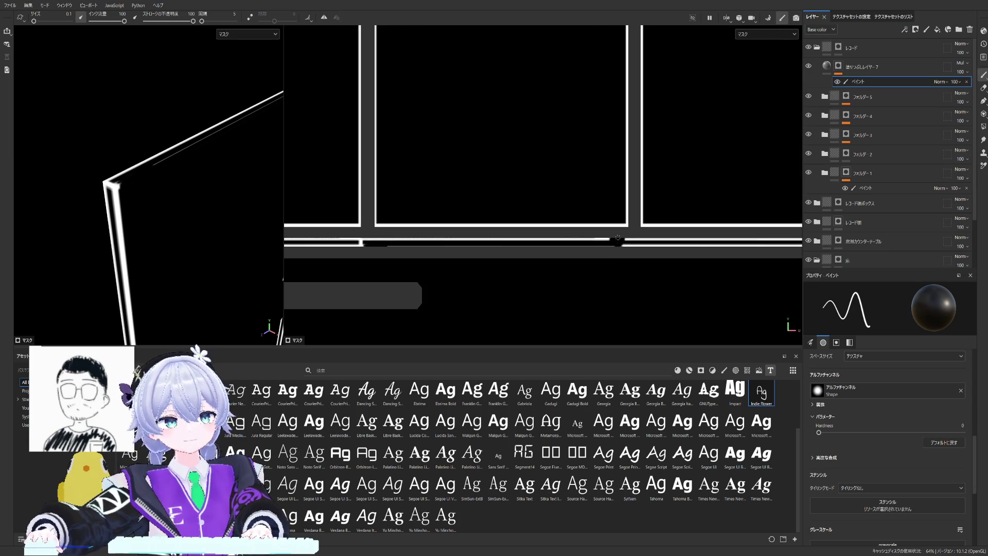
left_click_drag(618, 240, 363, 242)
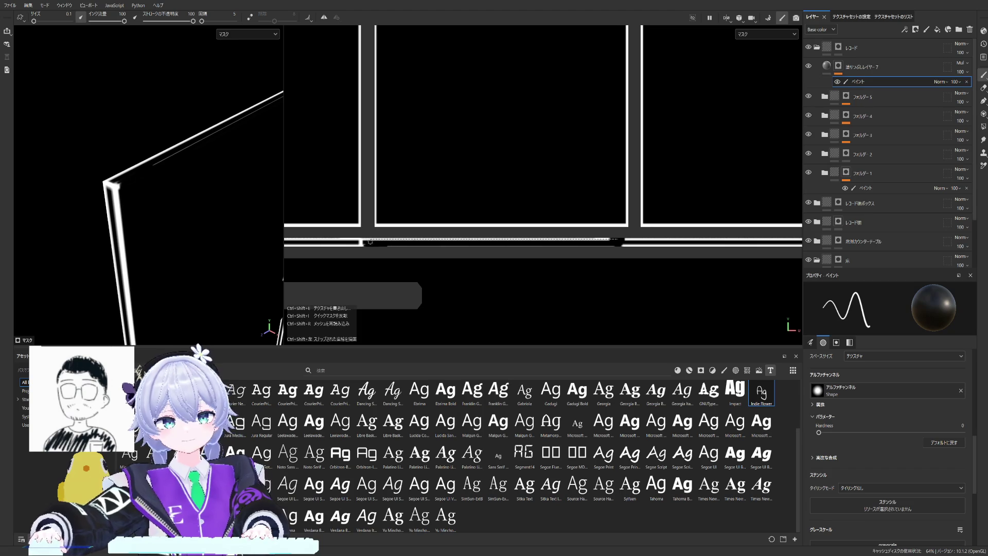
scroll(362, 247, "up", 1)
scroll(362, 249, "up", 1)
scroll(463, 223, "up", 1)
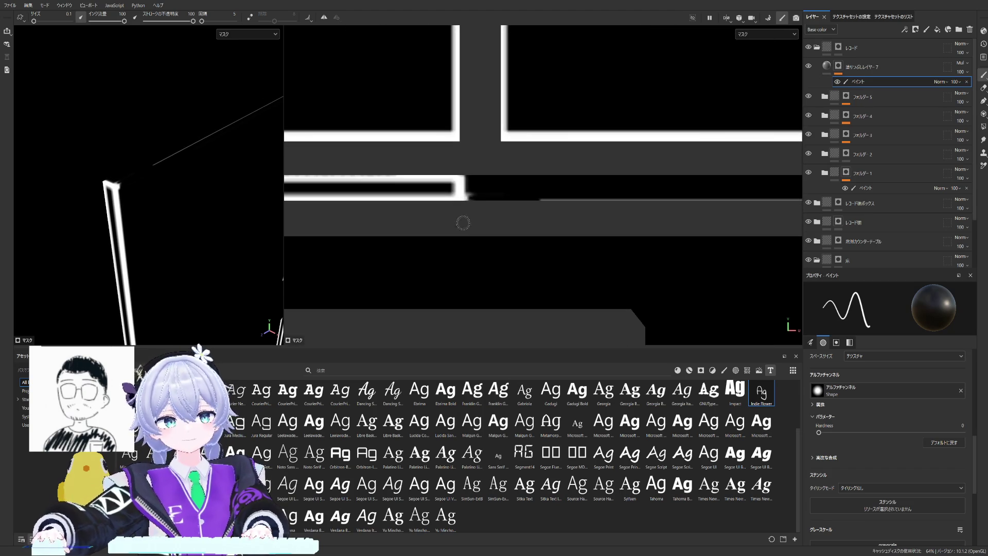
left_click_drag(470, 168, 470, 194)
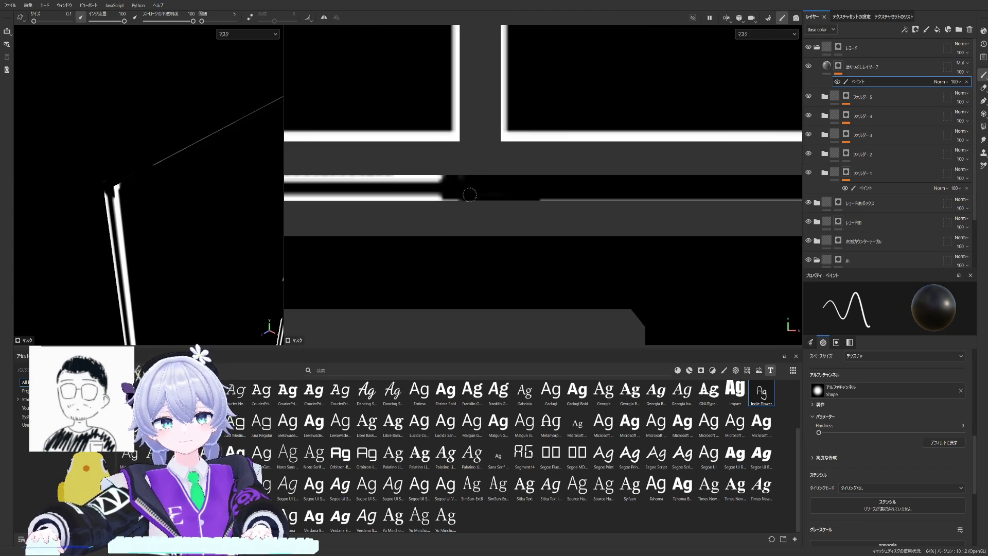
scroll(507, 175, "down", 1)
mouse_move(67, 204)
left_mouse_down("alt")
mouse_move(154, 218)
mouse_move(149, 186)
left_mouse_up("alt")
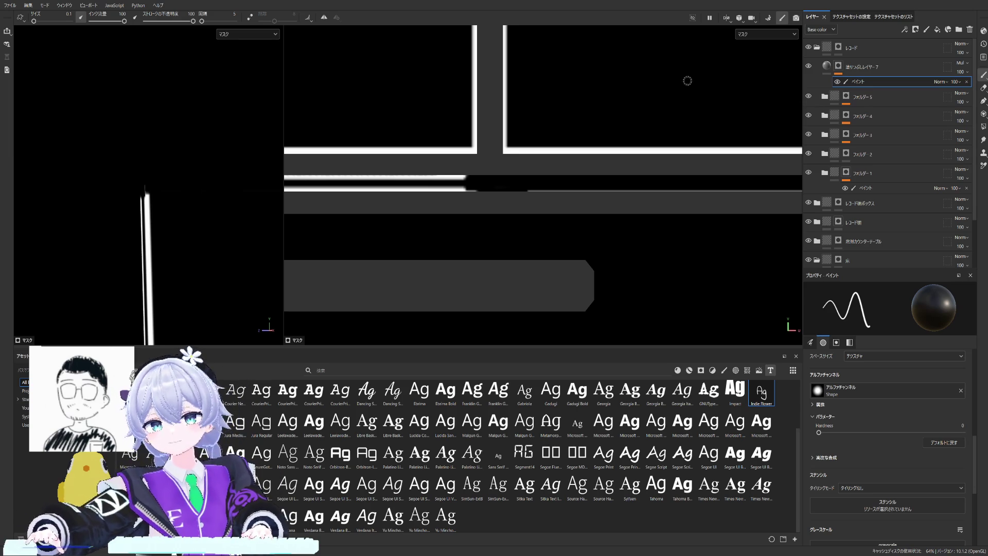
scroll(487, 104, "down", 1)
scroll(519, 129, "down", 1)
scroll(541, 125, "down", 1)
scroll(540, 125, "down", 1)
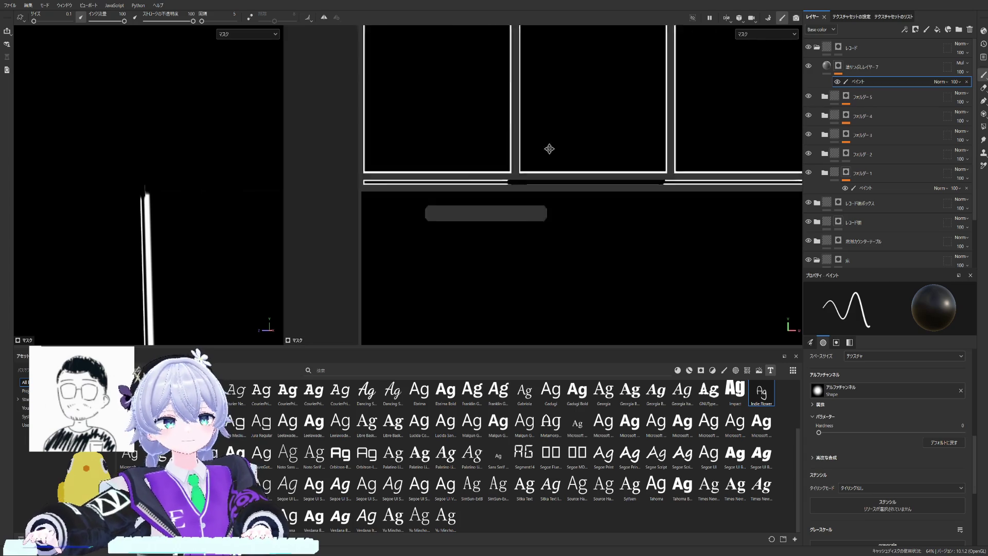
scroll(479, 159, "up", 1)
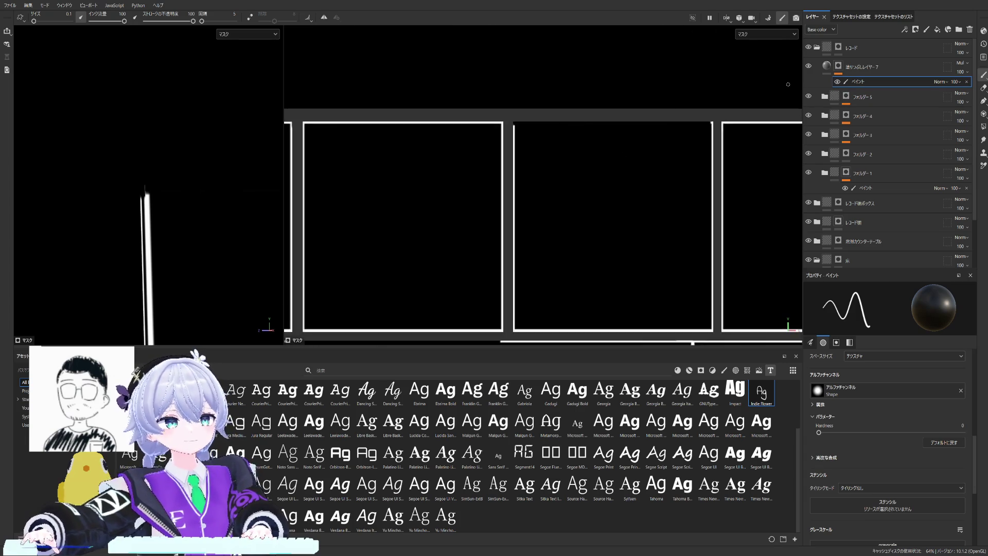
scroll(735, 136, "up", 1)
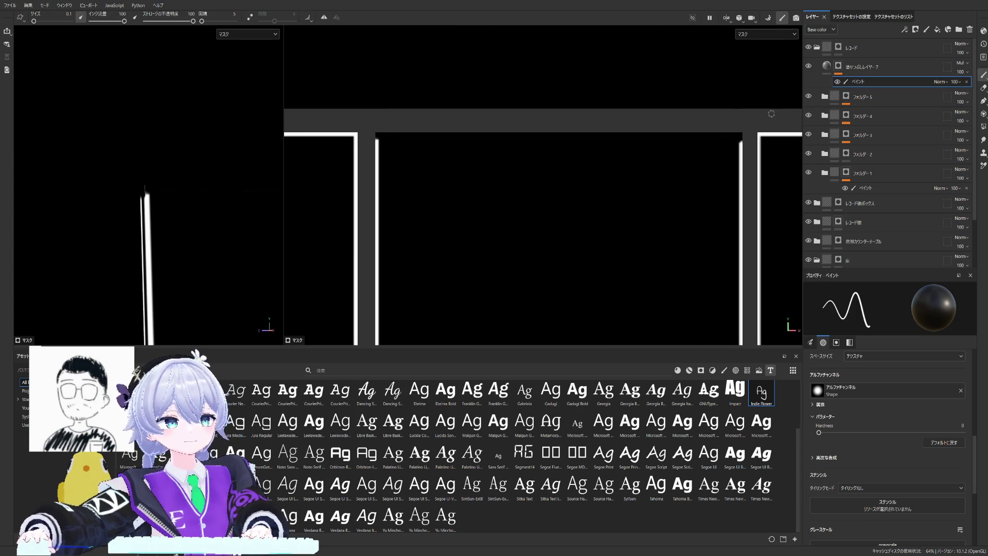
Step: Preview the covers in base colour, then return to editing the highlight mask
left_click(857, 67)
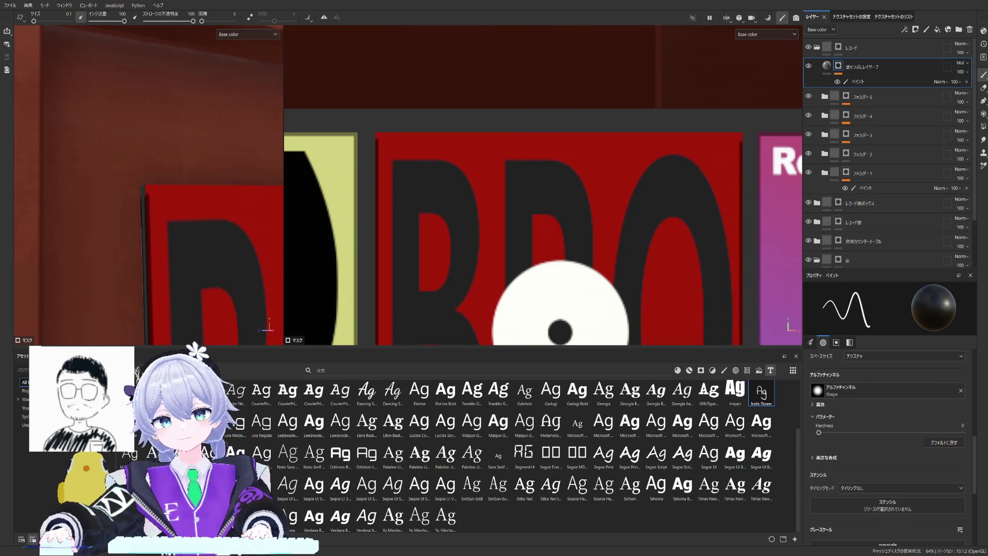
scroll(185, 176, "down", 1)
scroll(185, 177, "down", 1)
scroll(179, 178, "down", 1)
scroll(181, 178, "down", 1)
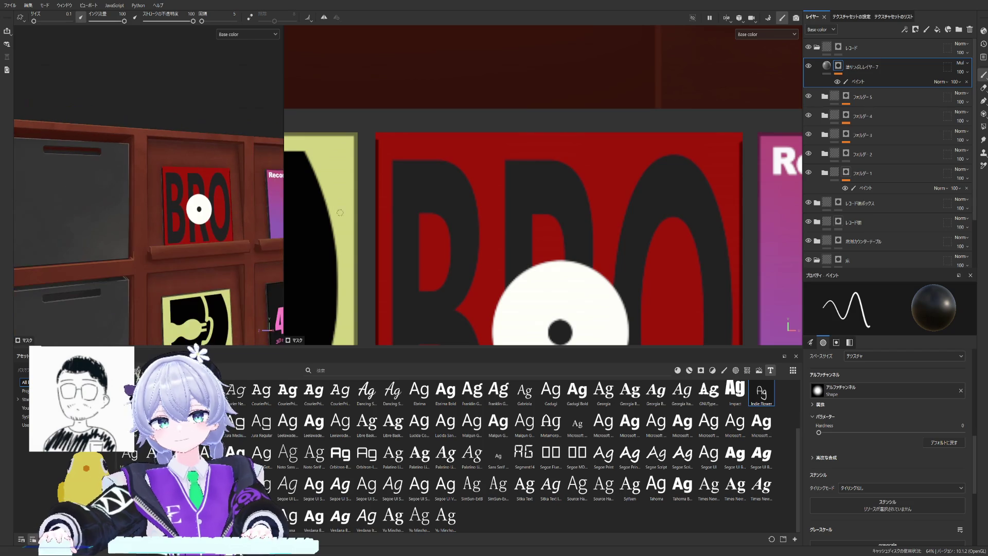
scroll(586, 170, "down", 1)
scroll(587, 170, "down", 1)
left_click(880, 83)
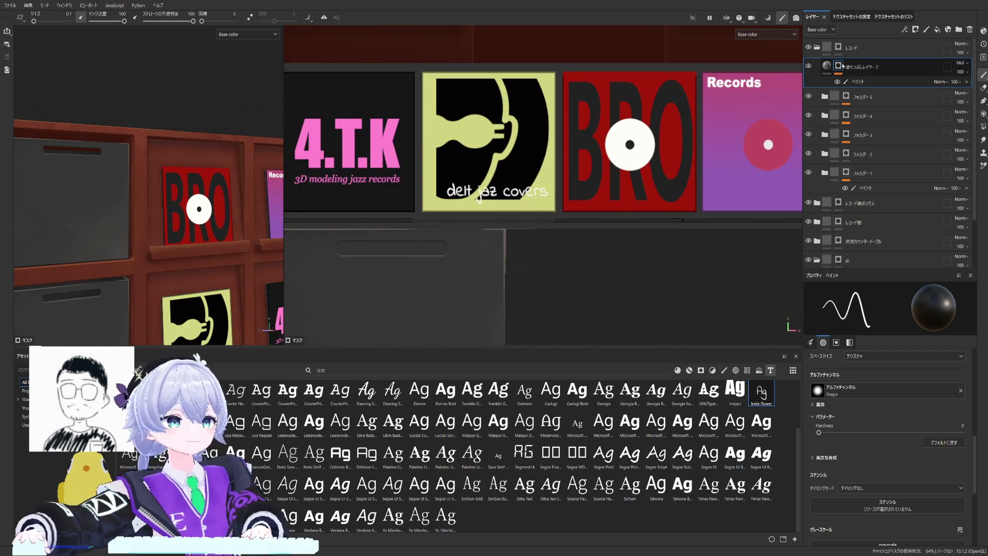
scroll(198, 214, "up", 1)
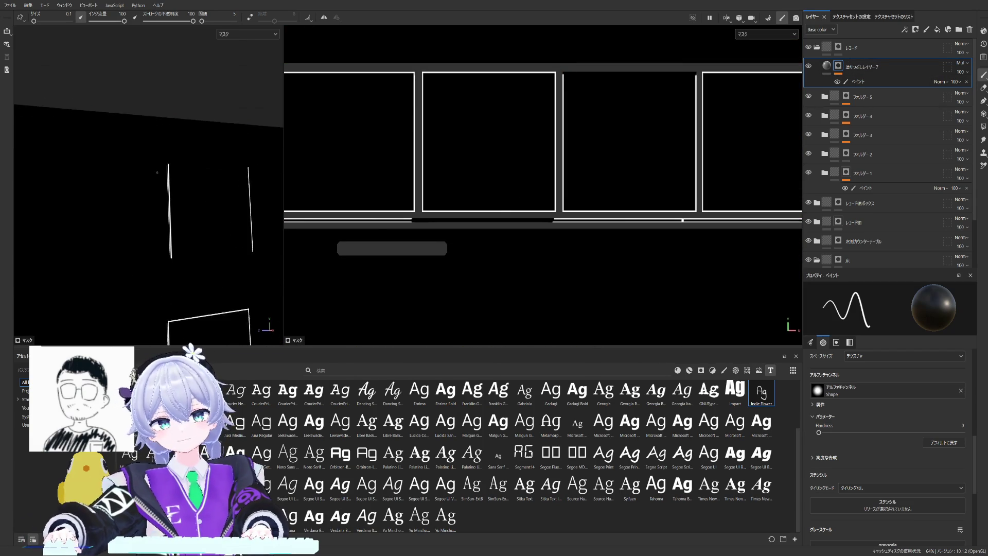
scroll(186, 200, "up", 1)
scroll(159, 167, "up", 1)
scroll(163, 183, "up", 1)
scroll(163, 182, "up", 1)
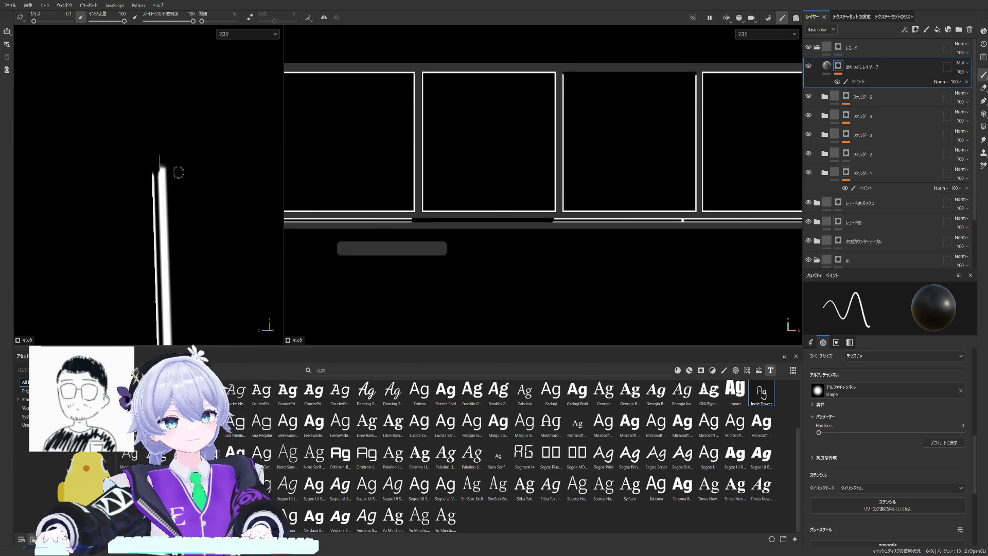
scroll(172, 177, "up", 1)
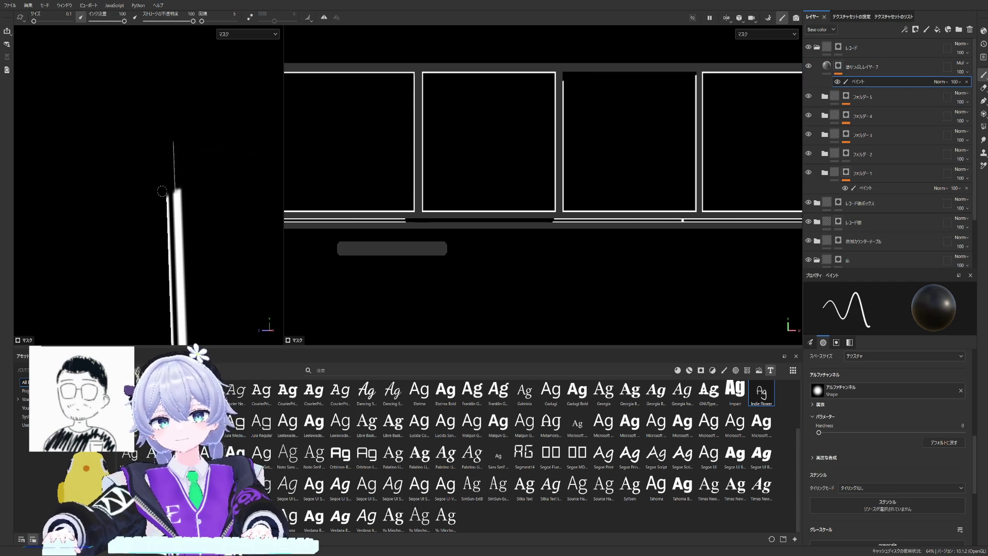
Step: With a 0.85 brush, paint out the highlight along the rightmost cover's top bar and check base colours
mouse_move(98, 170)
left_mouse_down("alt")
mouse_move(225, 144)
mouse_move(140, 159)
mouse_move(132, 174)
left_mouse_up("alt")
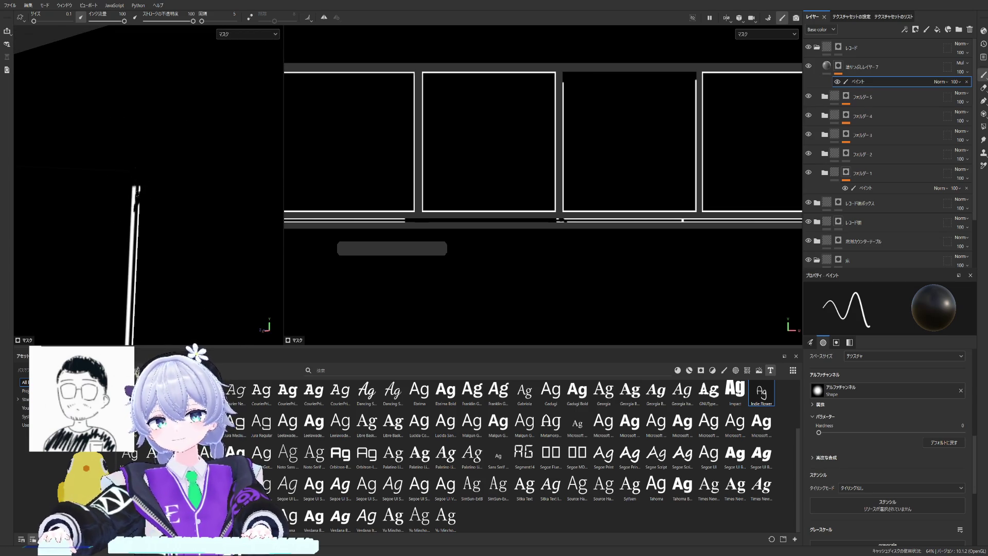
right_click_drag(139, 204, 137, 218, "ctrl")
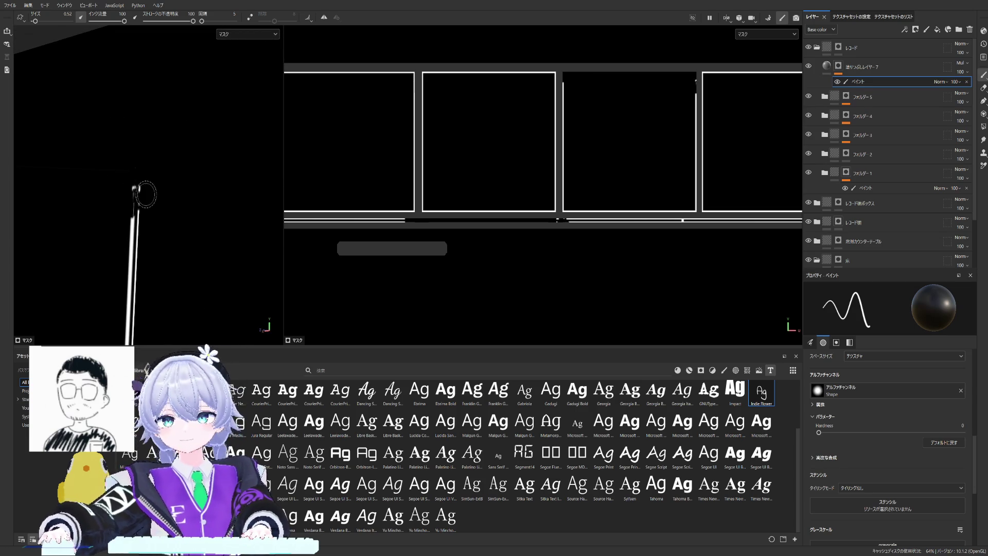
mouse_move(133, 218)
left_mouse_down("alt")
mouse_move(219, 152)
mouse_move(167, 174)
left_mouse_up("alt")
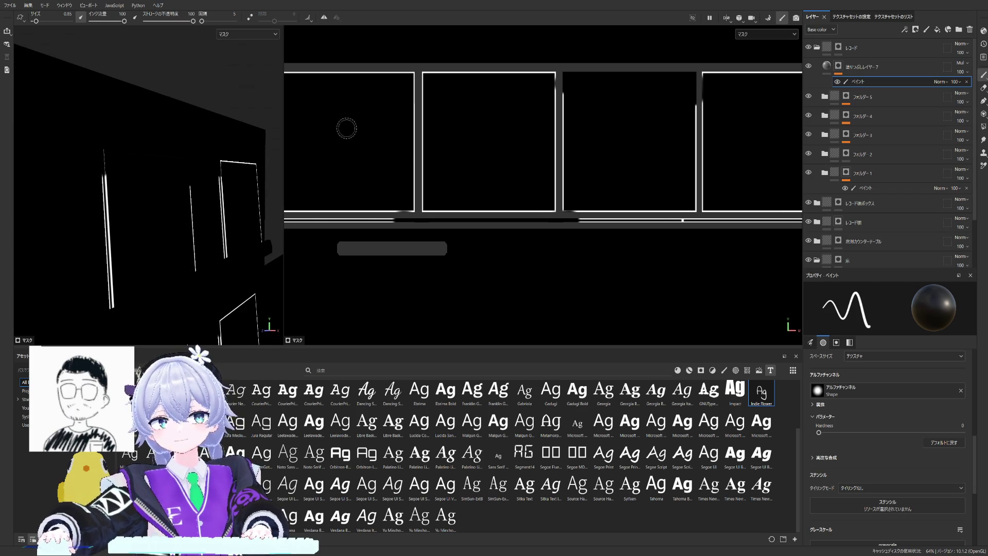
middle_click_drag(563, 56, 551, 82)
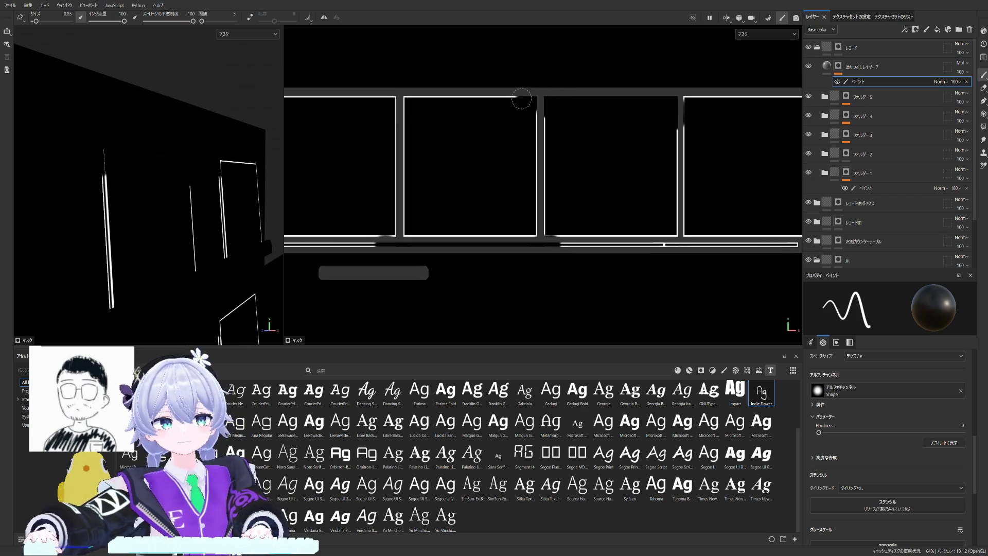
middle_click_drag(333, 95, 516, 97)
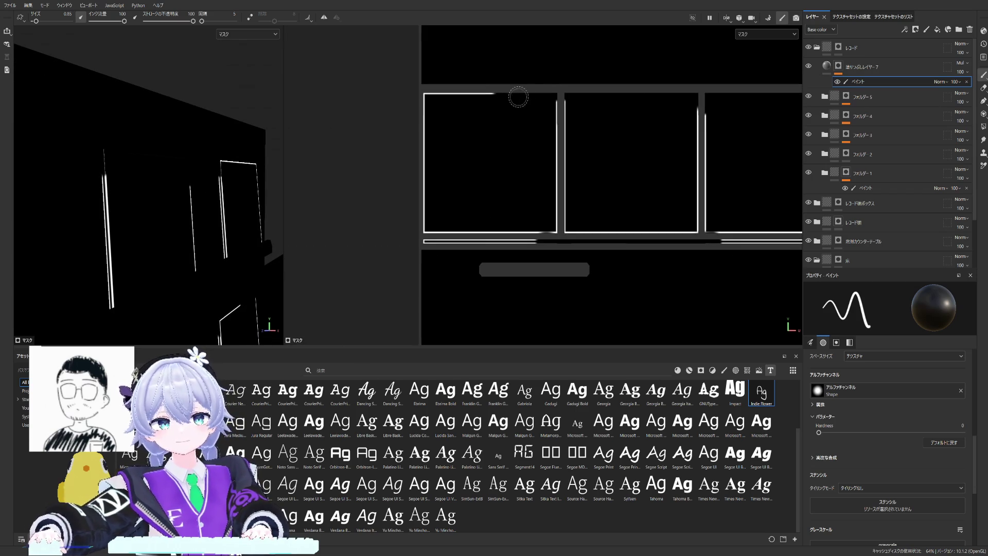
middle_click_drag(591, 92, 337, 88)
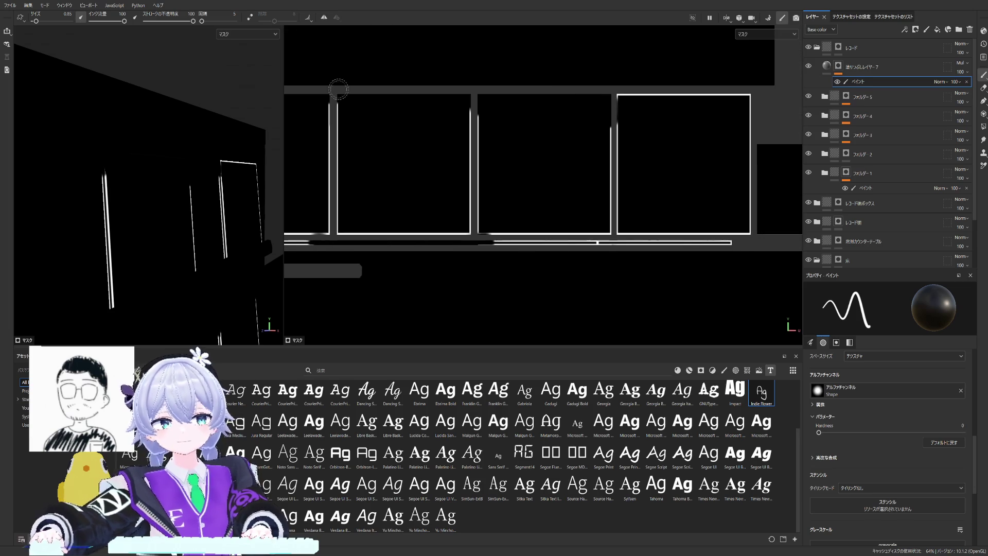
left_click_drag(698, 91, 760, 92)
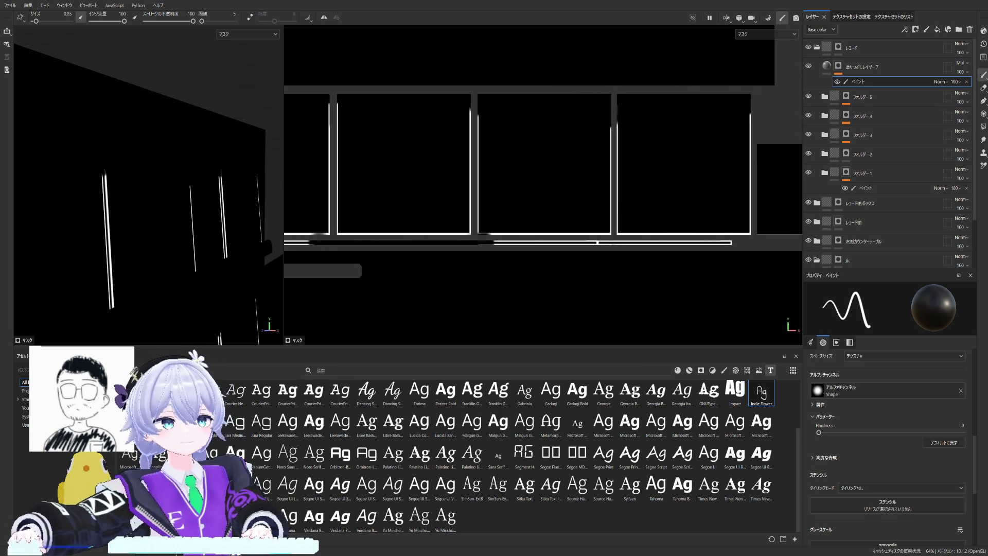
left_click(838, 66)
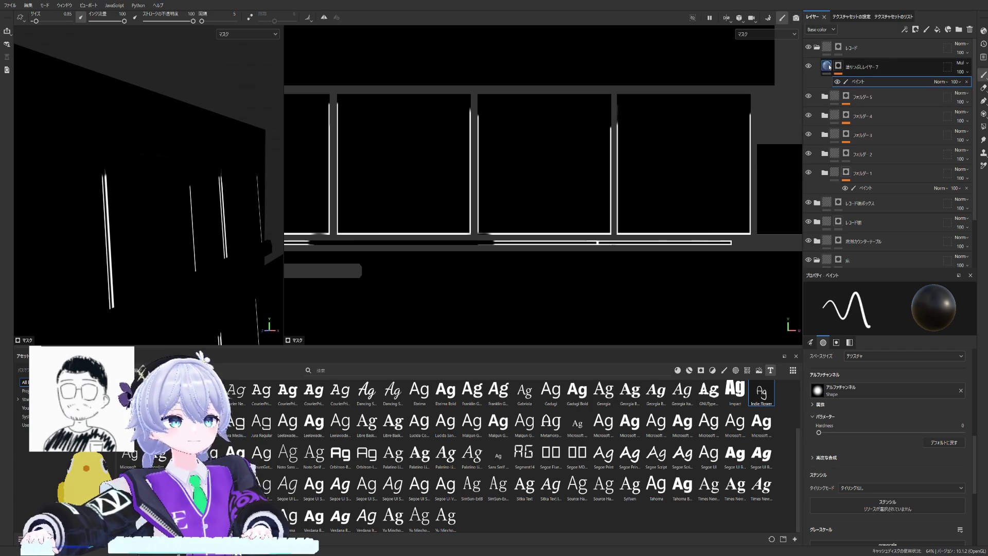
Step: Shrink the paint brush to size 0.1 and return to fill layer 7's mask after inspecting the covers
key("1")
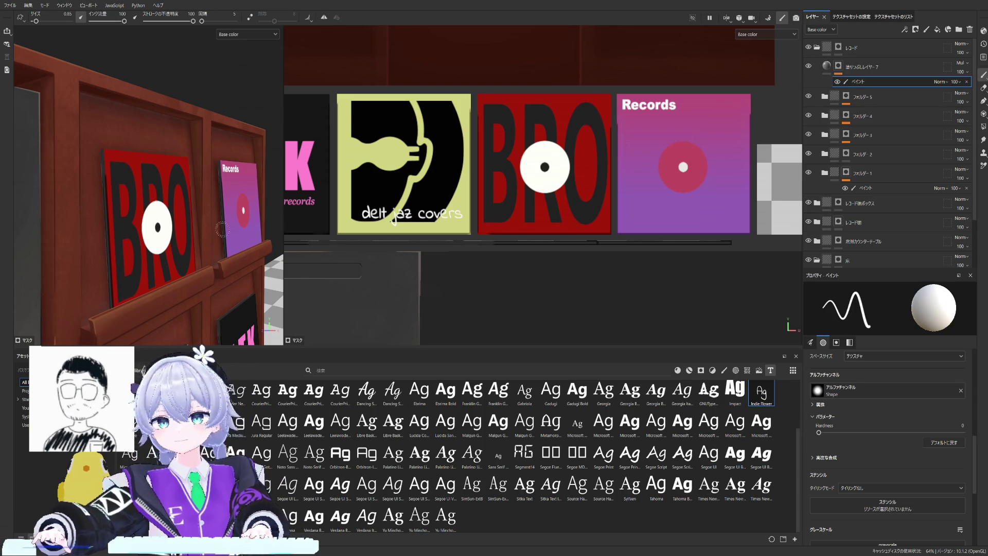
scroll(389, 132, "down", 2)
middle_click_drag(390, 132, 586, 233)
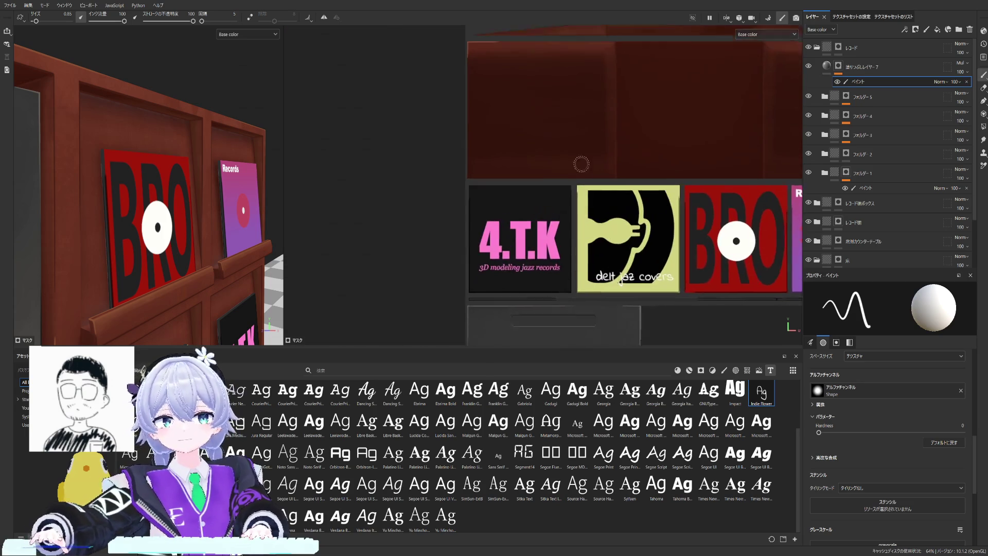
scroll(587, 232, "up", 2)
right_click_drag(670, 209, 661, 207, "ctrl")
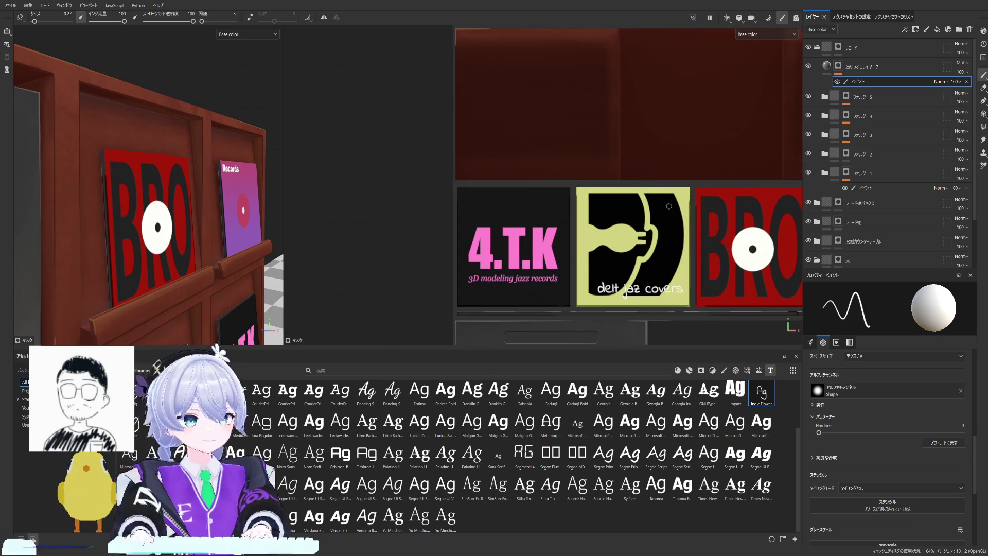
scroll(544, 202, "up", 1)
scroll(544, 202, "up", 1)
scroll(544, 202, "up", 1)
scroll(122, 198, "up", 2)
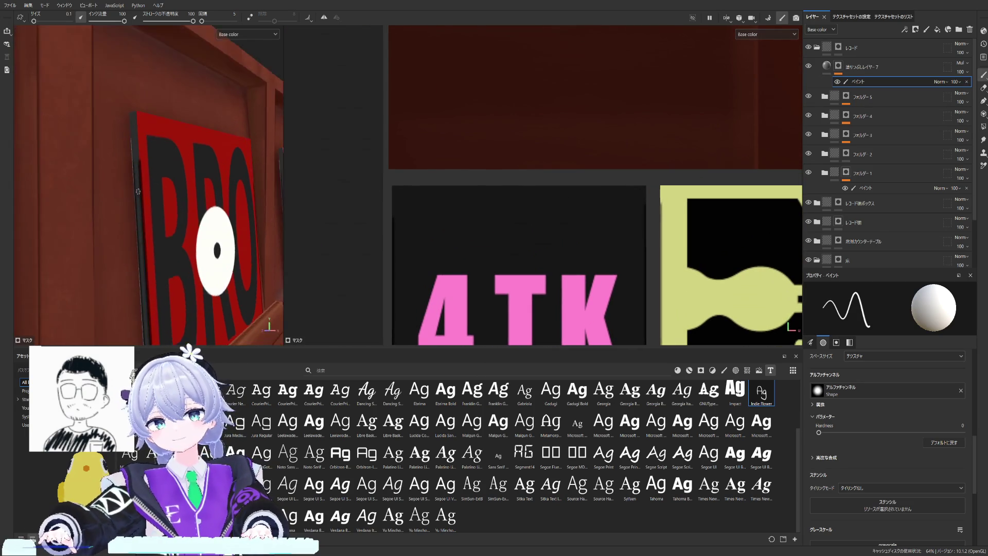
scroll(121, 199, "up", 2)
scroll(82, 194, "up", 2)
scroll(149, 194, "up", 2)
left_click_drag(149, 194, 153, 196, "alt")
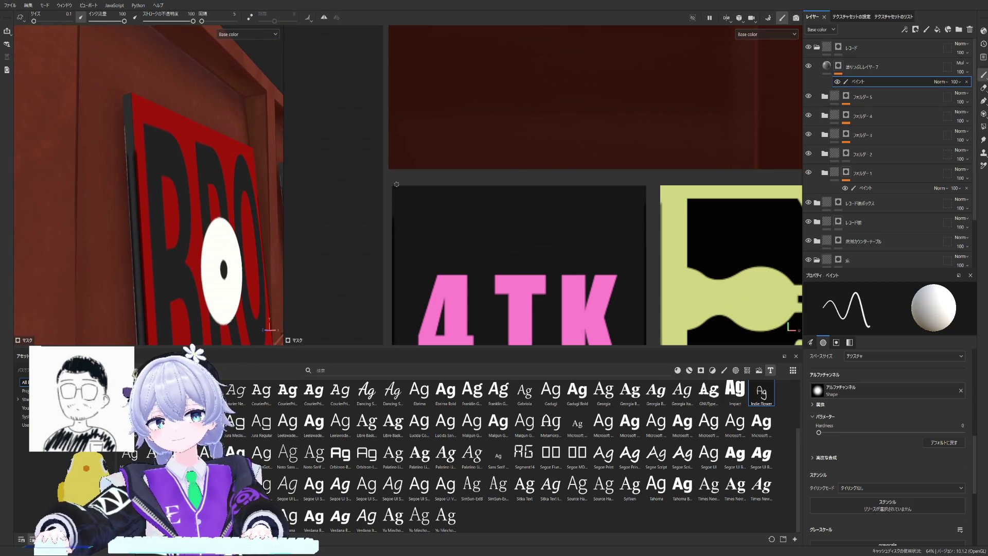
scroll(463, 185, "down", 1)
scroll(463, 184, "down", 1)
scroll(462, 184, "down", 1)
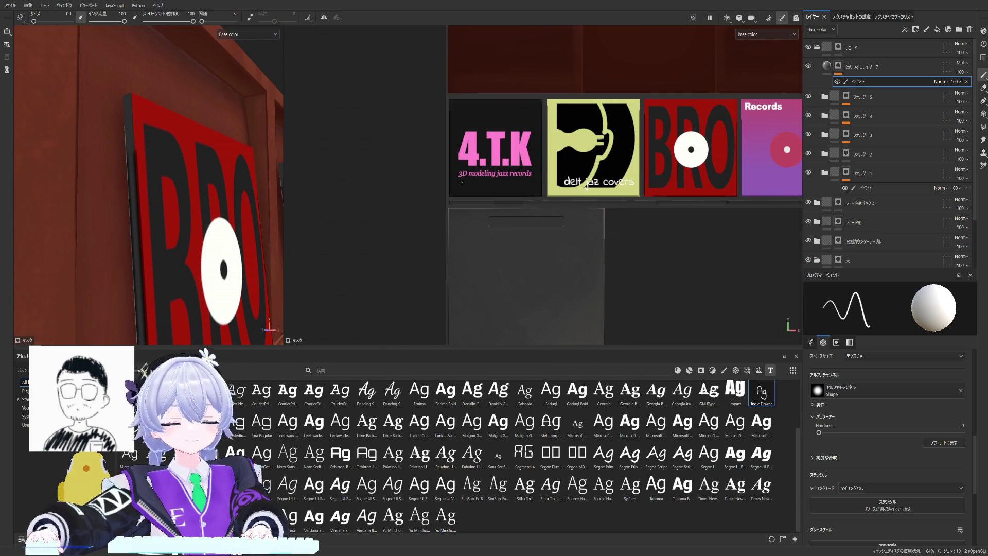
scroll(539, 152, "down", 1)
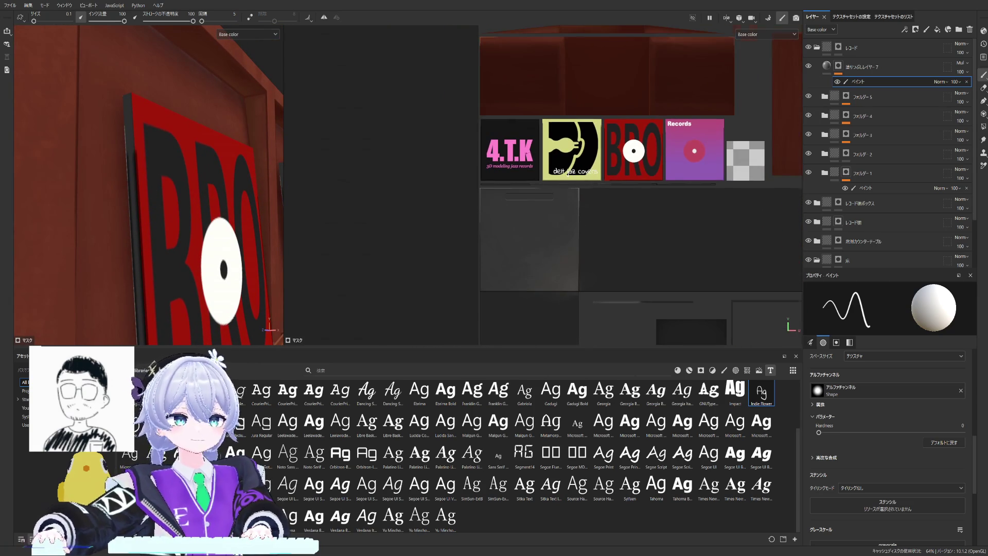
scroll(529, 154, "down", 1)
scroll(506, 155, "up", 1)
middle_click_drag(505, 186, 505, 152)
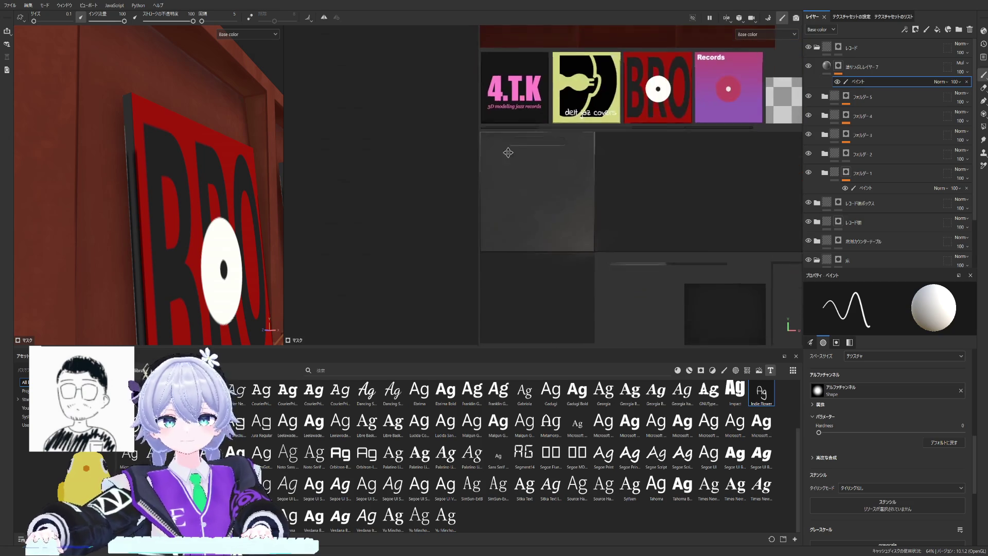
scroll(498, 268, "up", 1)
middle_click_drag(498, 267, 494, 294)
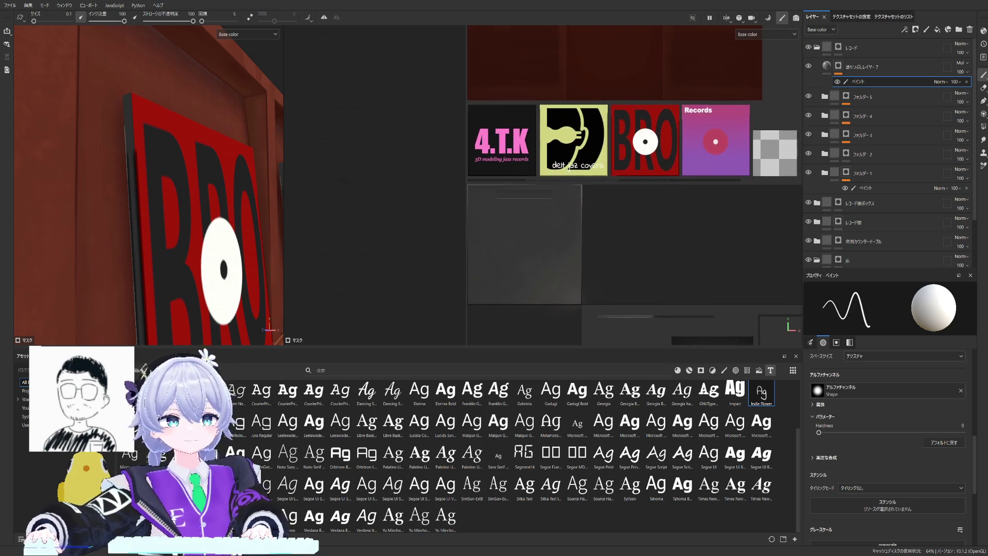
left_click(839, 66, "alt")
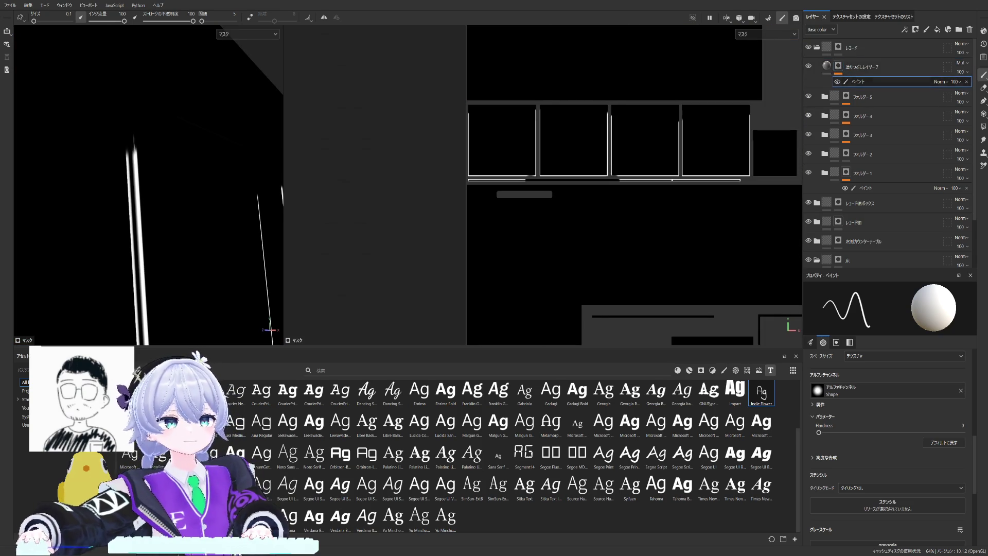
scroll(639, 134, "up", 1)
scroll(638, 133, "up", 1)
scroll(639, 133, "up", 2)
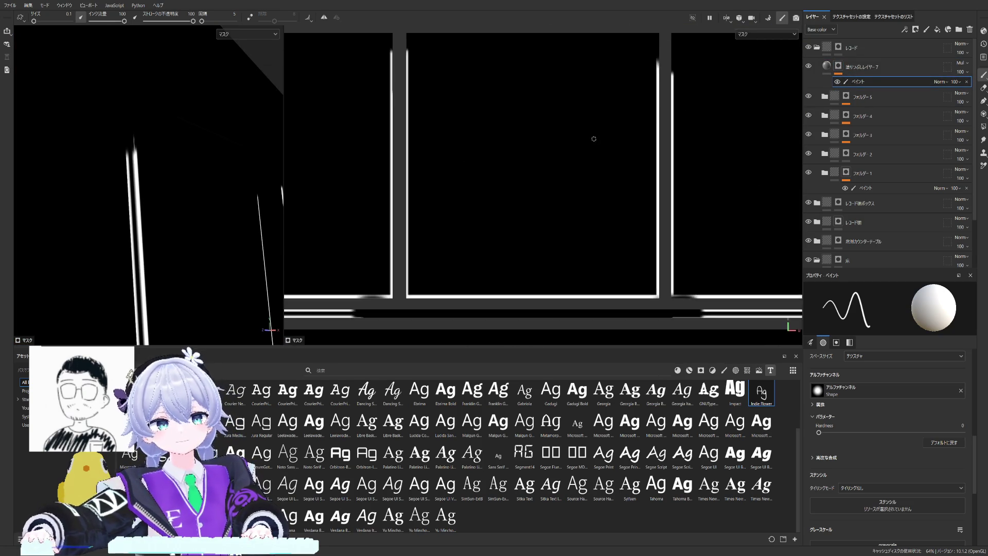
scroll(638, 133, "up", 2)
Step: Swap the brush colour to black (X) while viewing the divider and cover edges on the mask
middle_click_drag(638, 134, 630, 197)
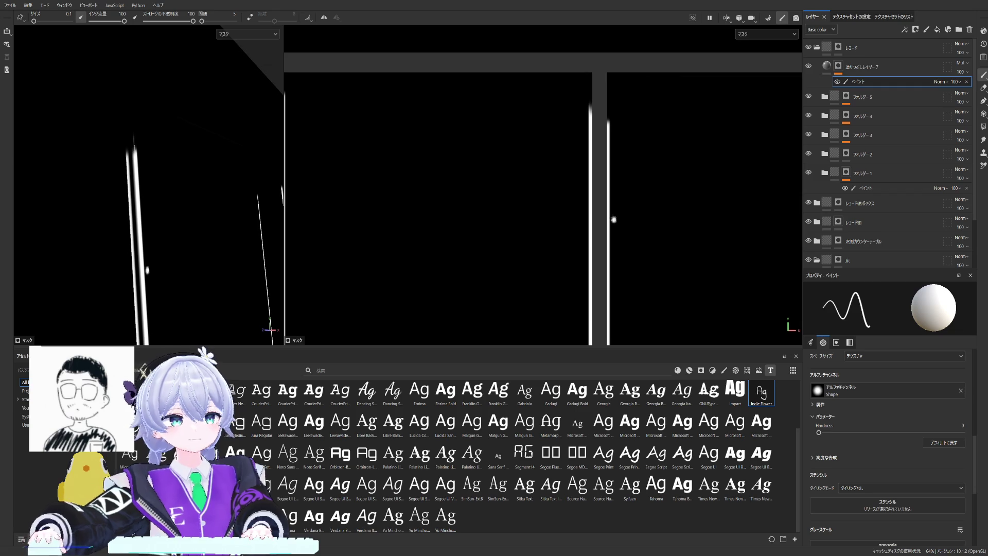
key("x")
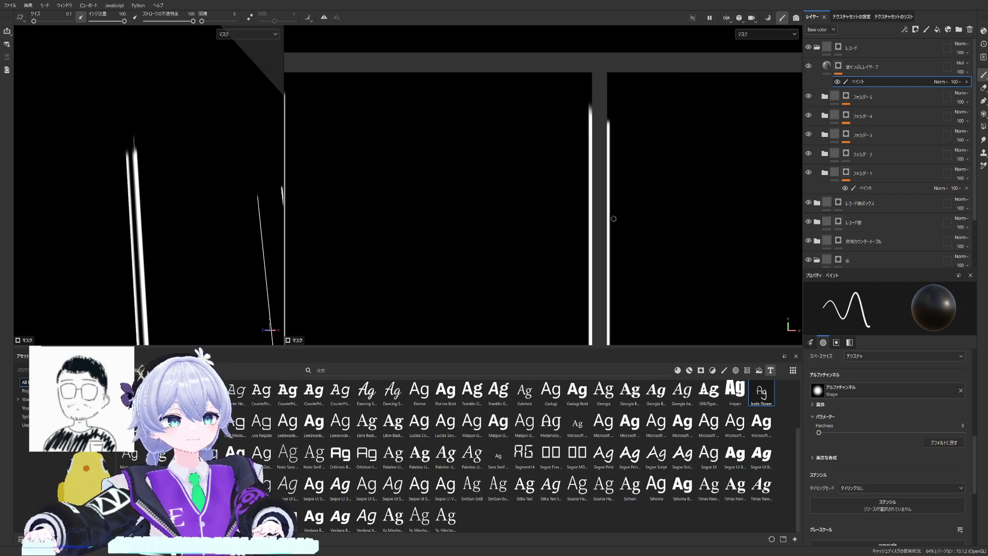
middle_click_drag(613, 219, 615, 208)
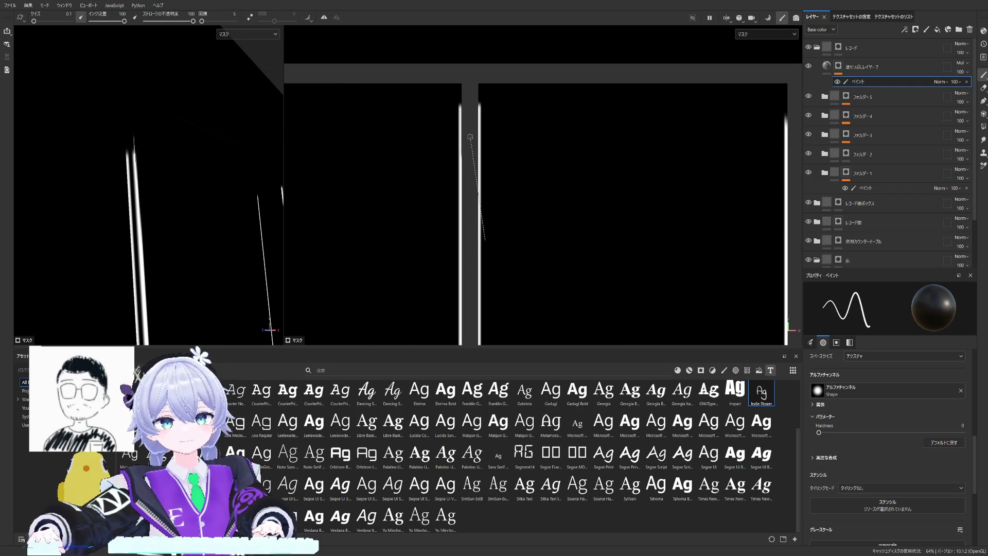
mouse_move(494, 133)
middle_mouse_down()
mouse_move(580, 161)
mouse_move(468, 216)
middle_mouse_up()
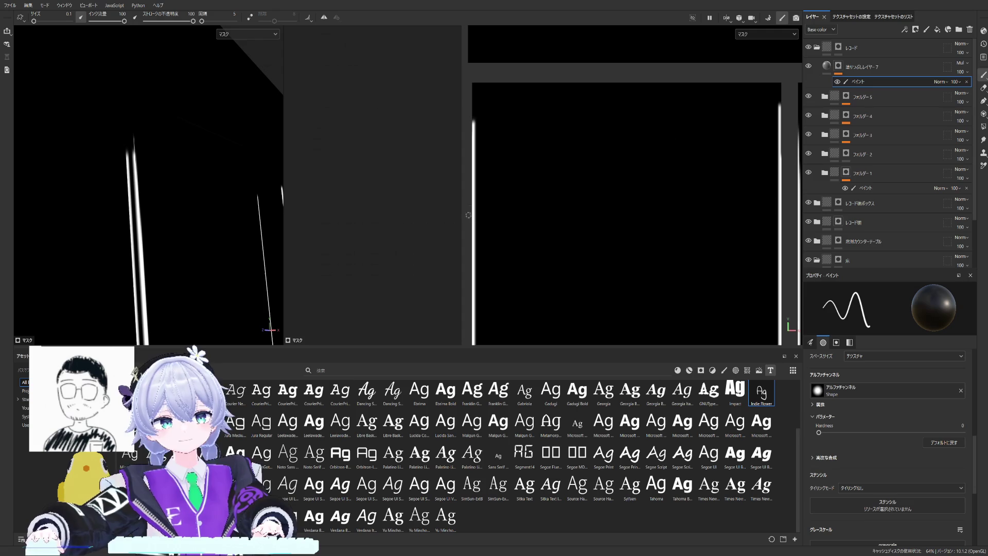
scroll(546, 153, "down", 2)
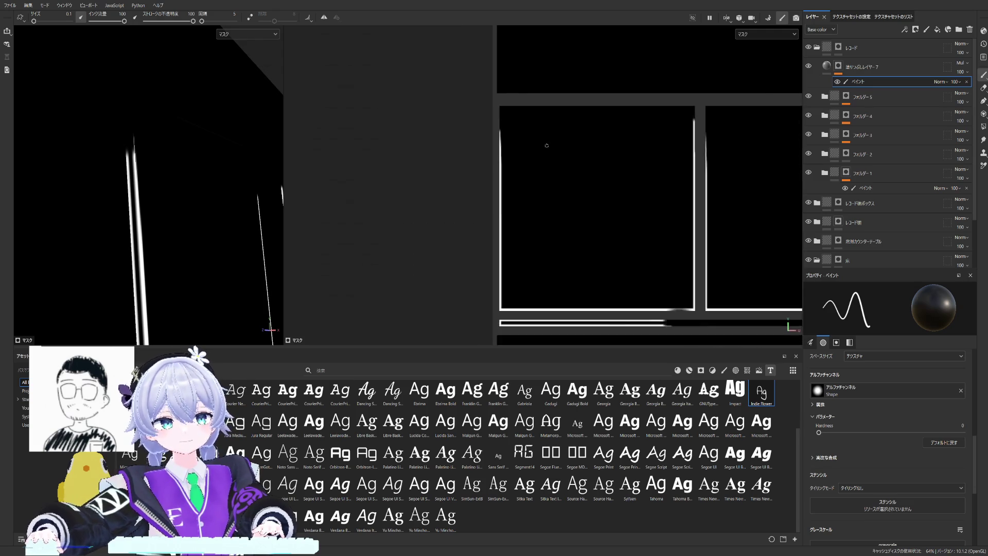
scroll(525, 150, "down", 2)
scroll(602, 131, "up", 1)
scroll(621, 123, "up", 1)
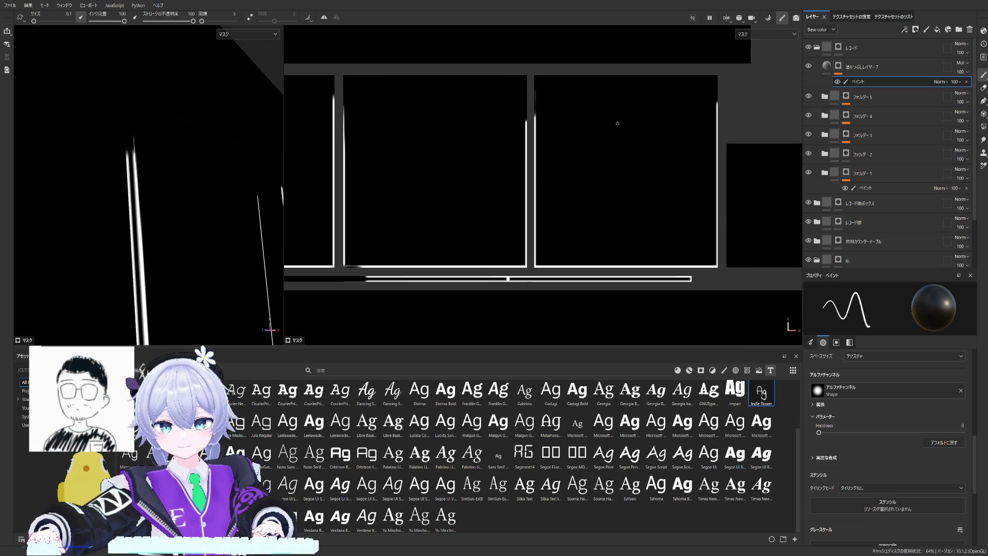
scroll(529, 133, "up", 2)
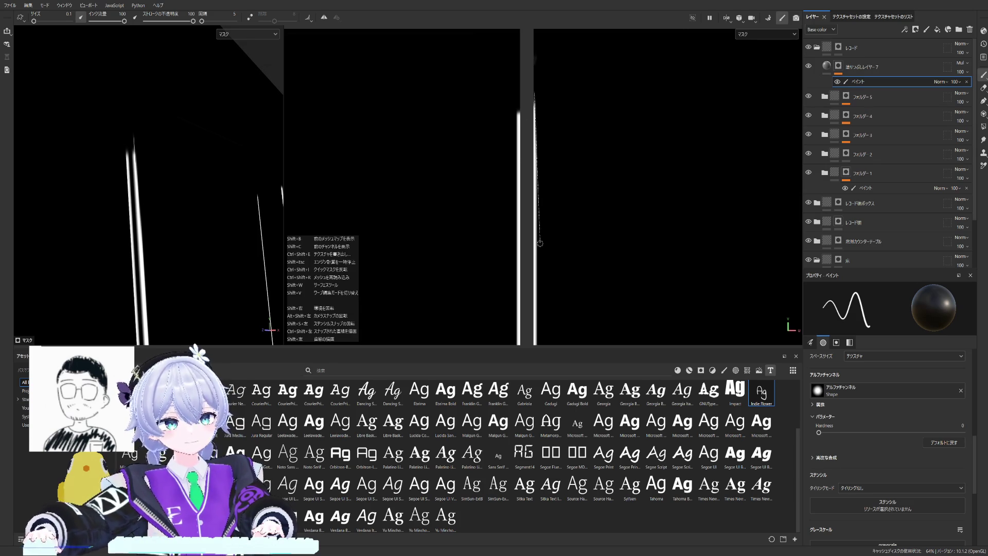
scroll(553, 229, "down", 2)
scroll(502, 201, "down", 2)
scroll(461, 168, "down", 1)
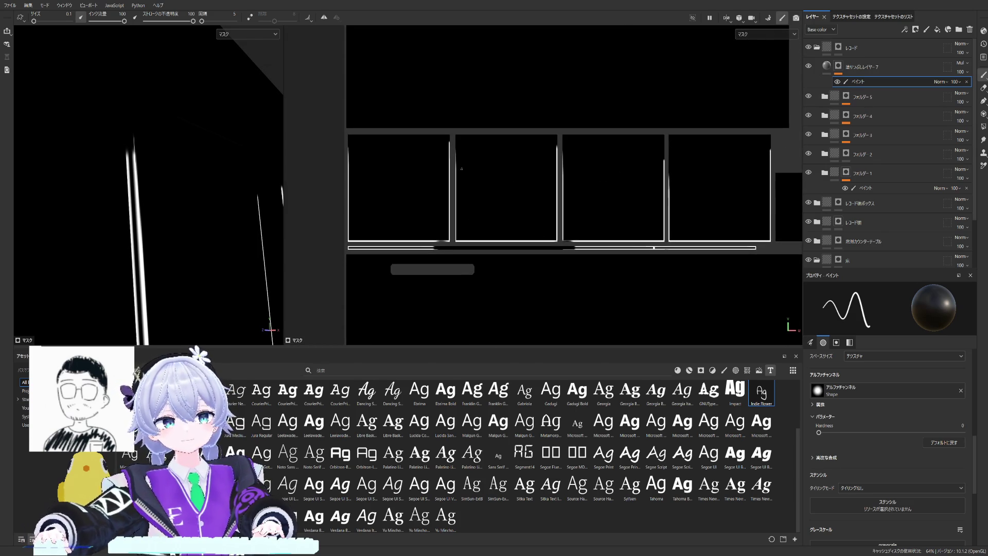
scroll(513, 153, "up", 1)
scroll(517, 156, "up", 1)
scroll(522, 159, "up", 1)
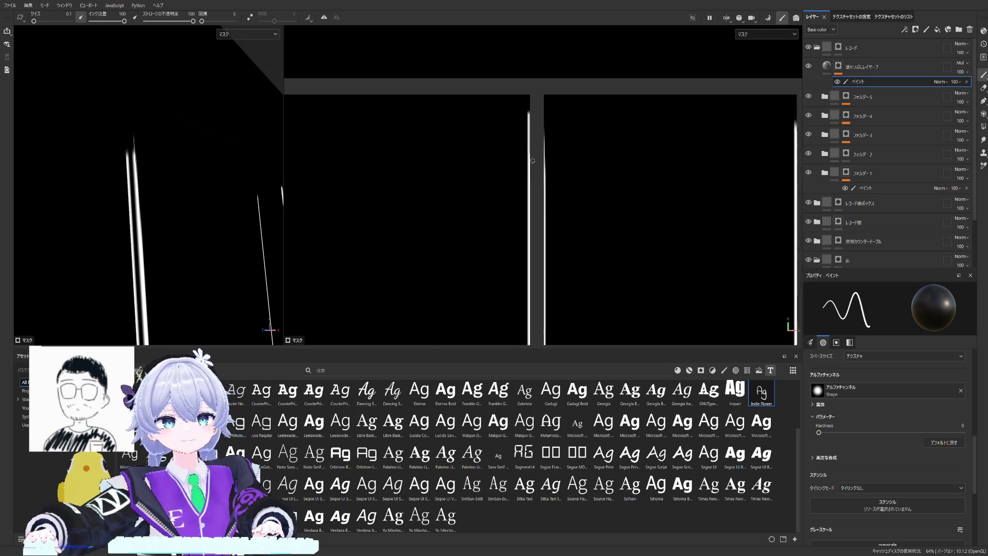
scroll(531, 166, "up", 1)
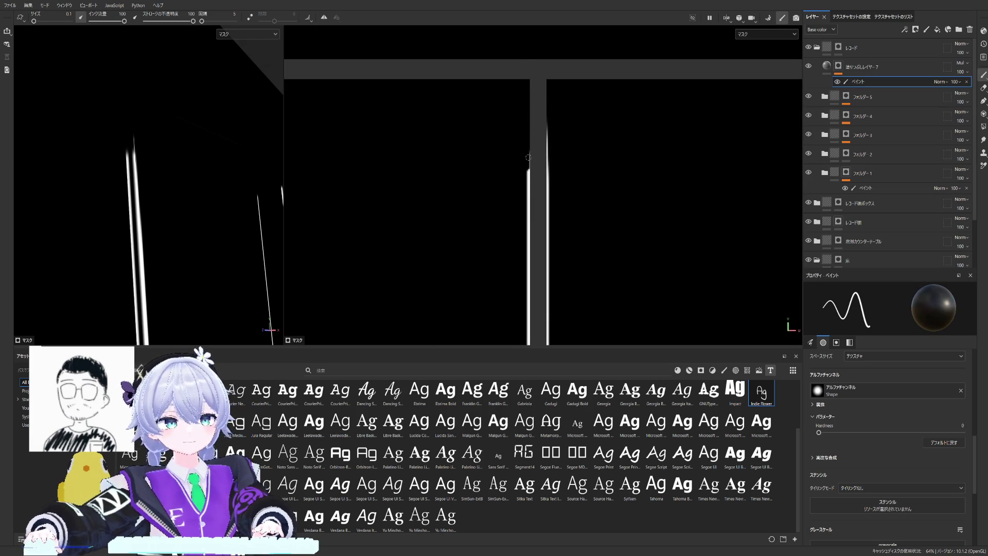
middle_click_drag(507, 272, 514, 243)
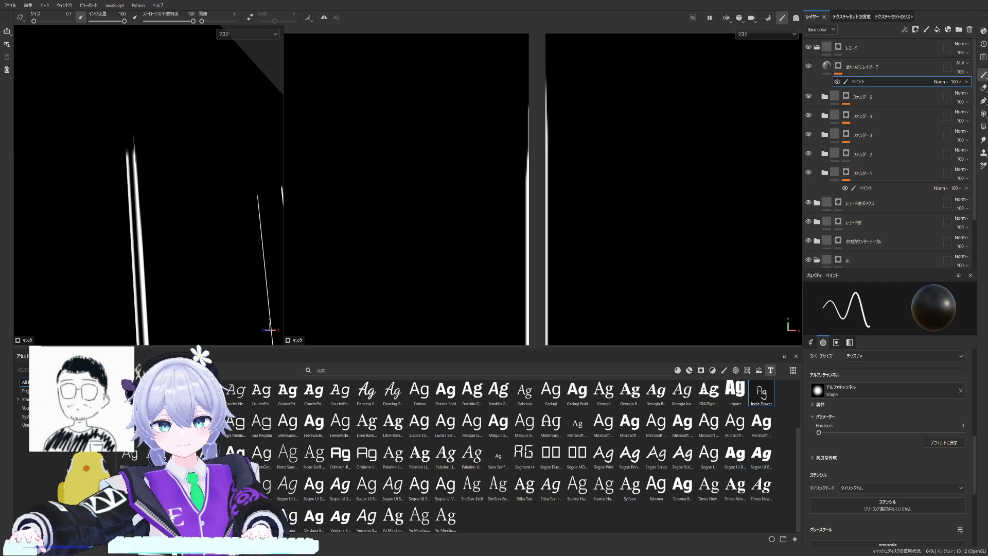
mouse_move(263, 213)
left_mouse_down("alt")
mouse_move(178, 211)
mouse_move(232, 216)
left_mouse_up("alt")
scroll(431, 170, "down", 2)
scroll(509, 175, "down", 2)
scroll(508, 176, "up", 1)
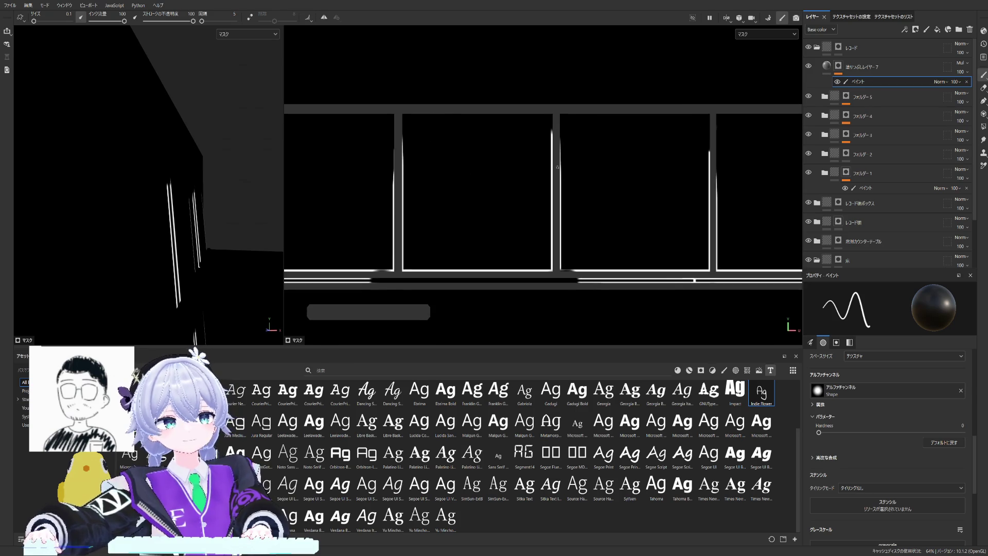
scroll(541, 165, "up", 2)
middle_click_drag(540, 165, 652, 158)
scroll(480, 155, "up", 1)
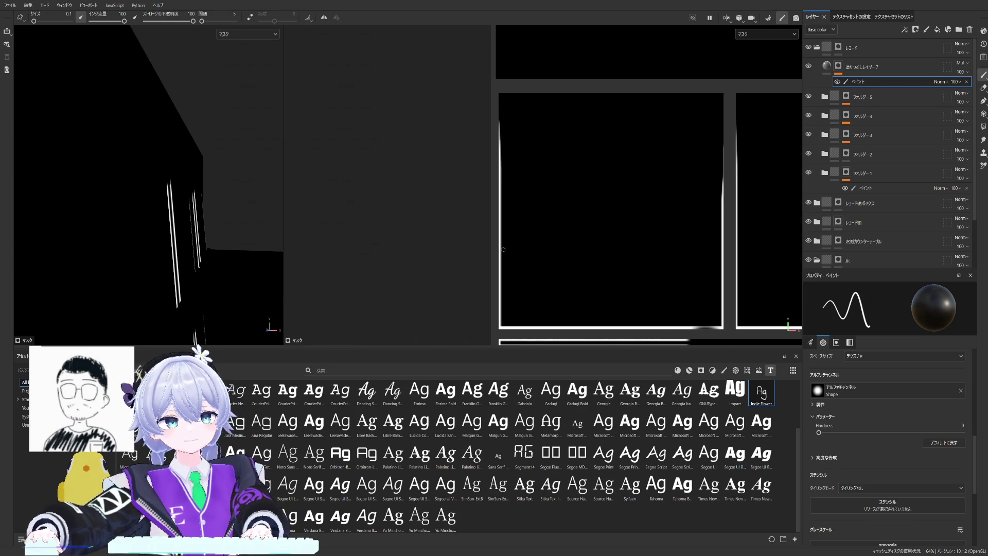
scroll(593, 224, "down", 2)
scroll(582, 219, "down", 2)
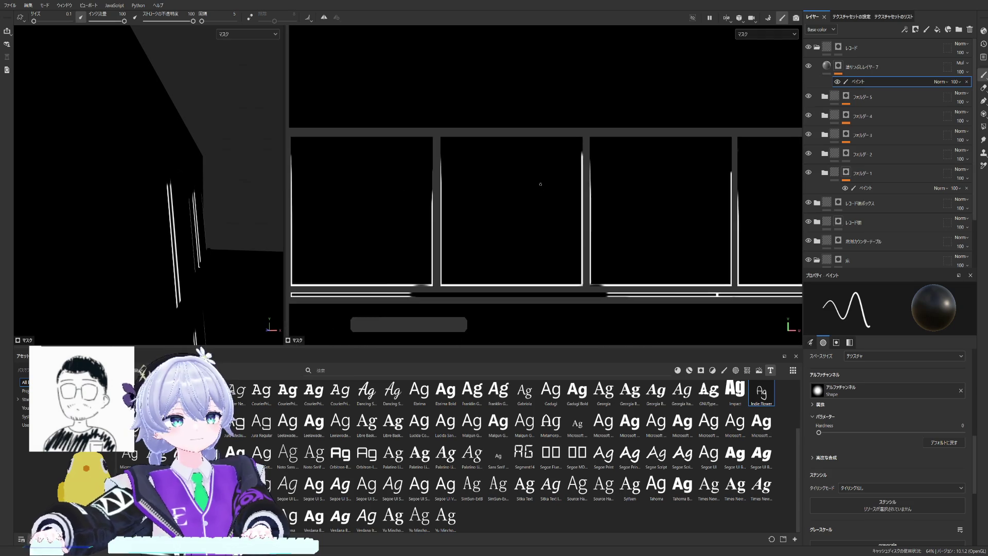
scroll(619, 196, "up", 3)
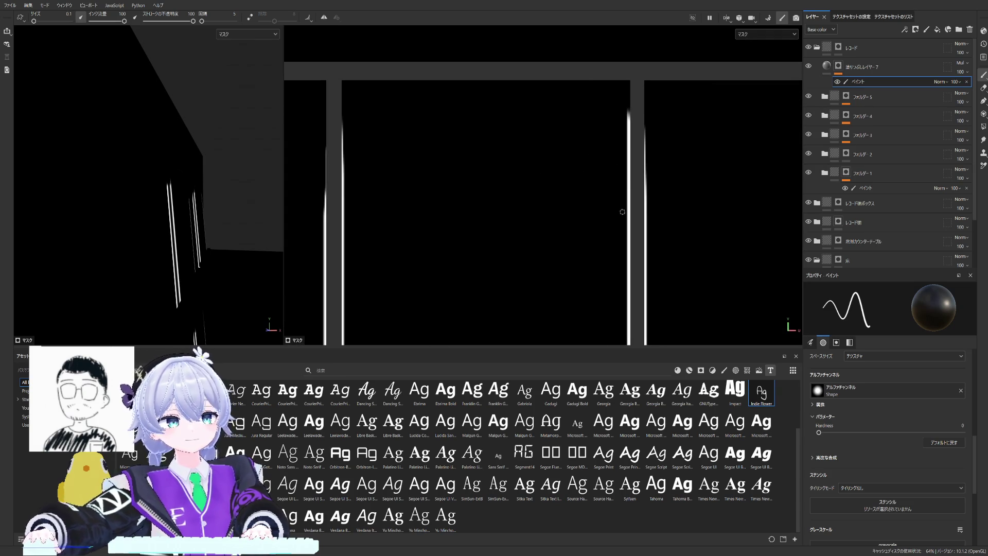
mouse_move(623, 142)
middle_mouse_down()
mouse_move(542, 126)
mouse_move(584, 185)
middle_mouse_up()
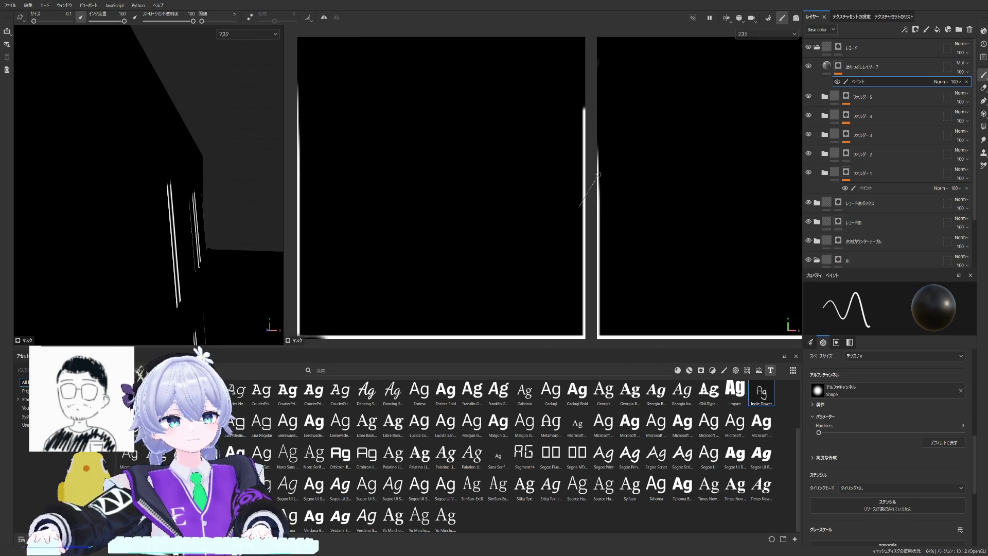
key("shift")
mouse_move(679, 166)
middle_mouse_down()
mouse_move(606, 184)
mouse_move(646, 208)
middle_mouse_up()
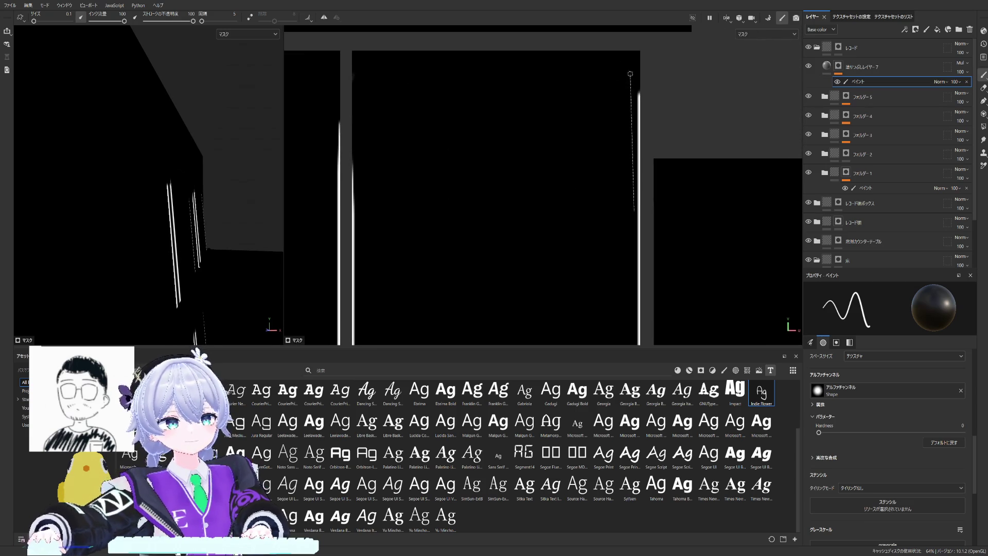
scroll(510, 144, "down", 2)
scroll(494, 150, "down", 2)
scroll(463, 154, "up", 2)
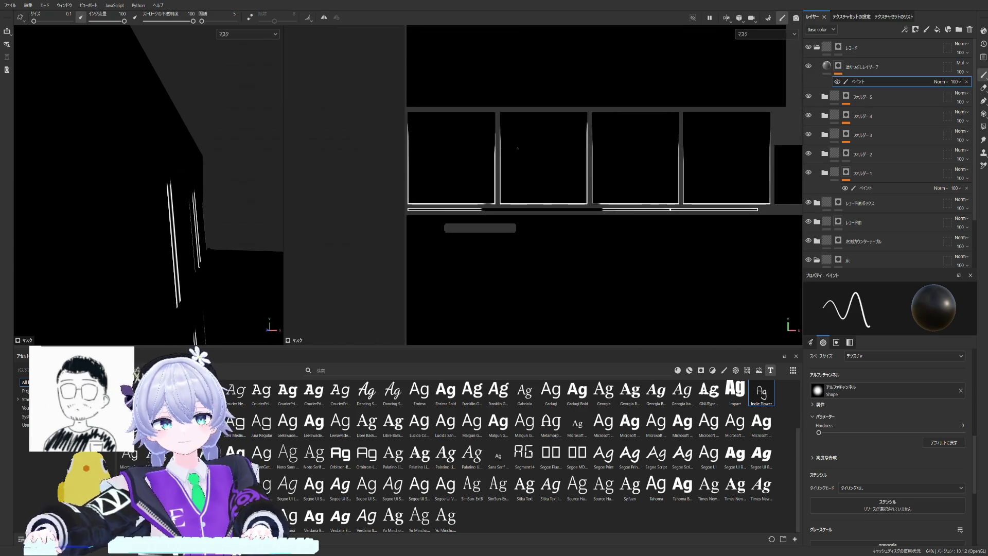
scroll(494, 155, "up", 2)
scroll(540, 155, "up", 1)
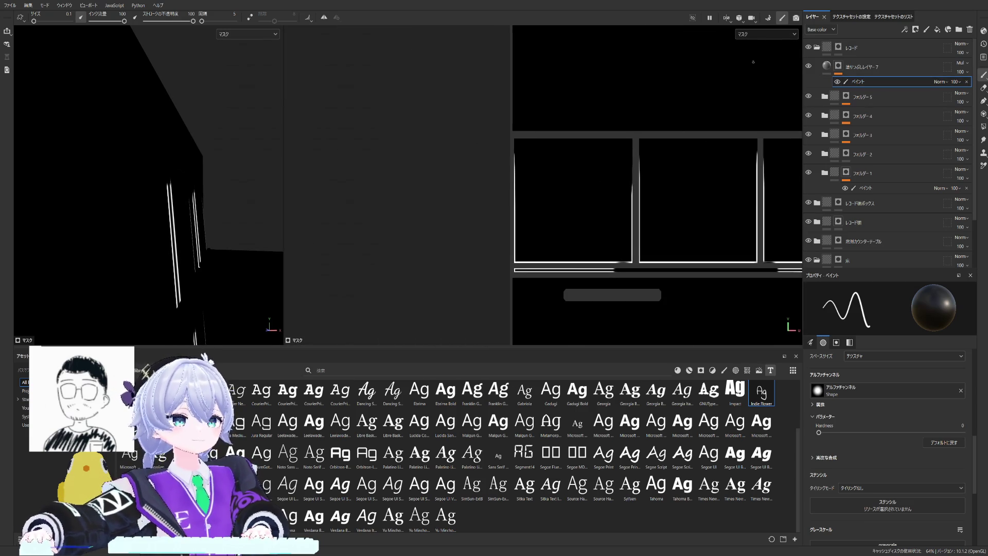
left_click(888, 69)
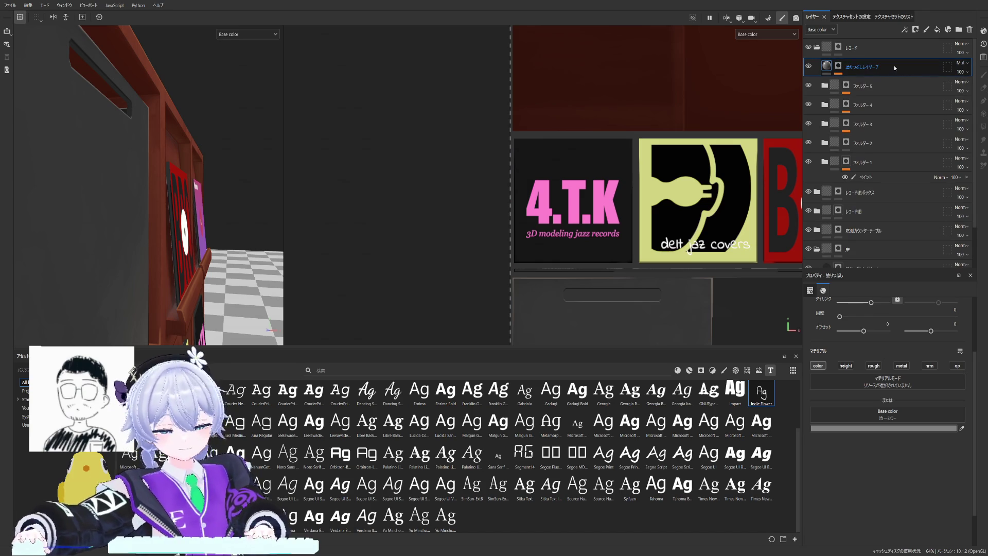
Step: Duplicate the edge-highlight fill layer with Ctrl+D and show the copy's dark mask
key("ctrl+d")
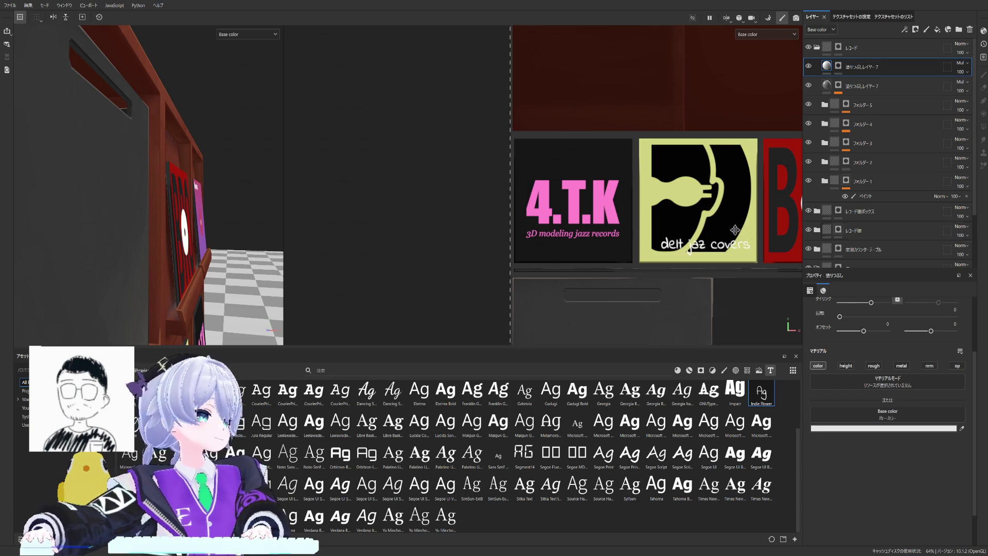
left_click_drag(511, 297, 446, 298)
left_click_drag(219, 157, 179, 186, "alt")
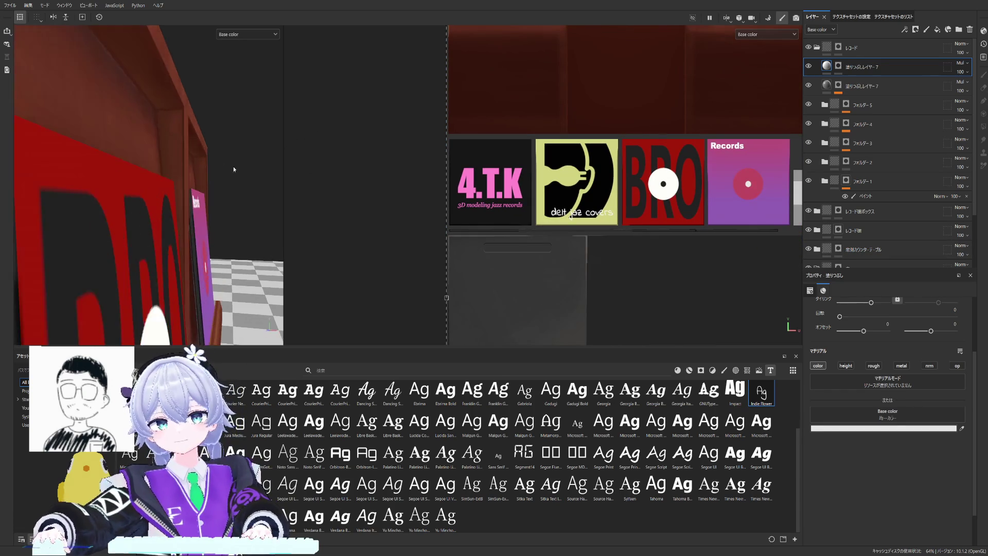
scroll(201, 177, "up", 5)
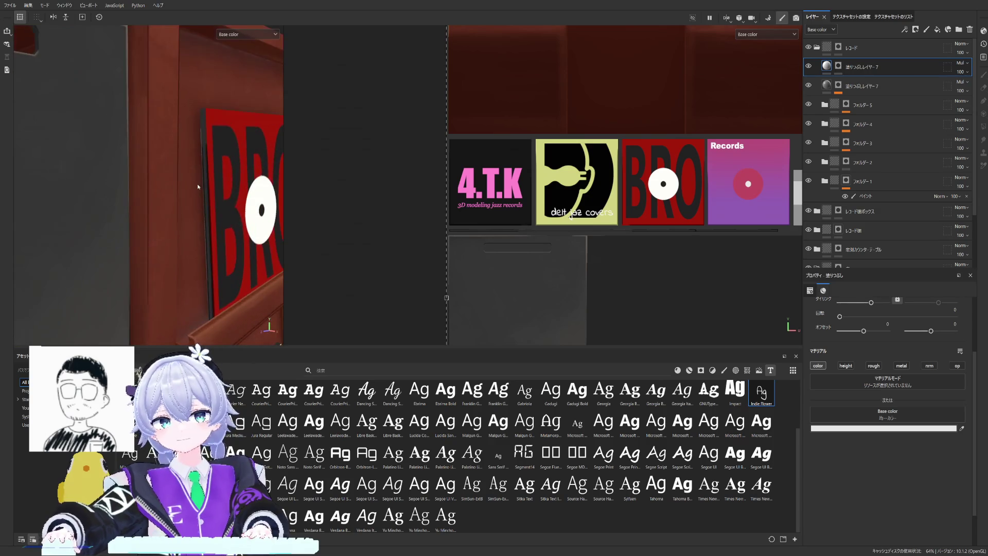
left_click(838, 66, "alt")
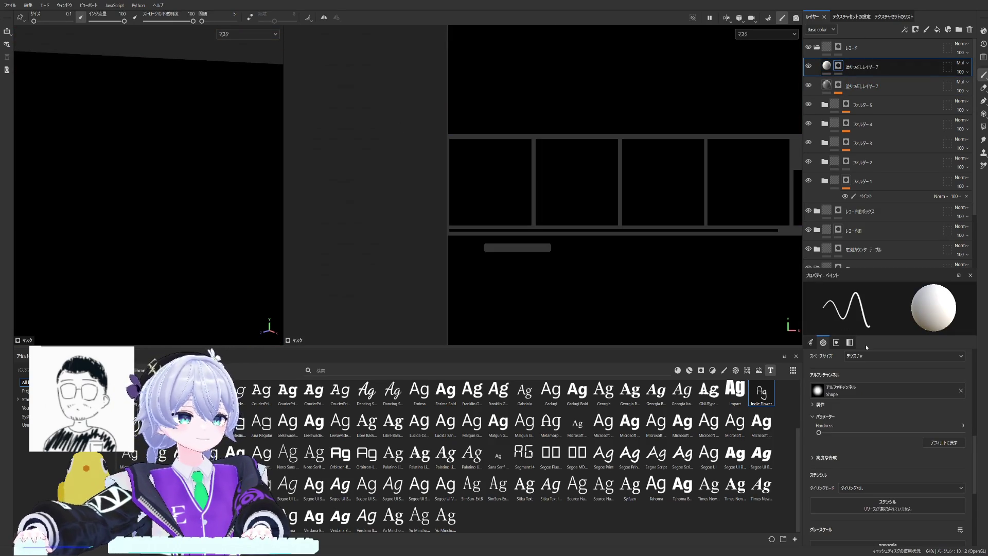
scroll(657, 178, "down", 1)
scroll(633, 176, "up", 2)
scroll(602, 173, "up", 2)
scroll(572, 170, "up", 2)
Step: Add a paint effect to the copied fill layer's mask and make it the active paint target
left_click(826, 66)
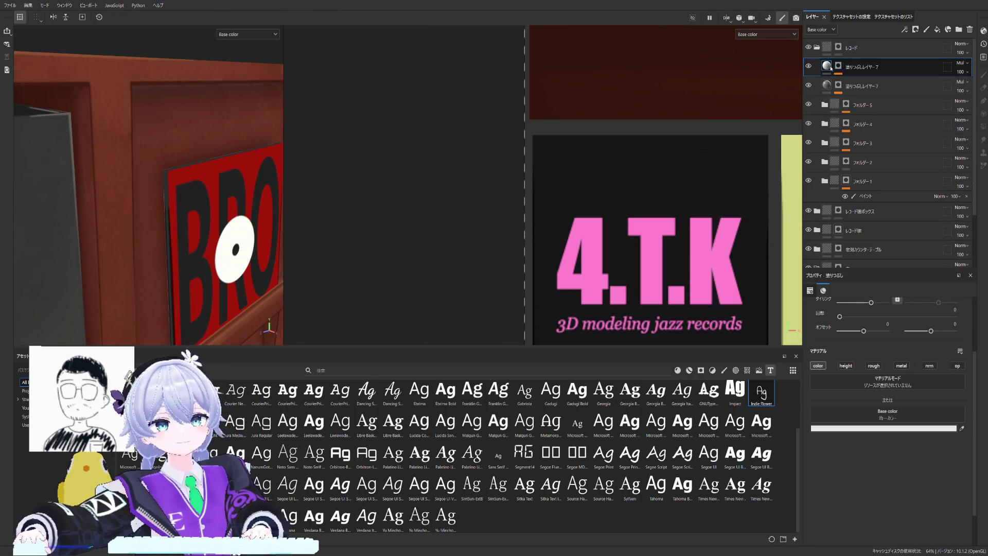
left_click(838, 66)
left_click(858, 81)
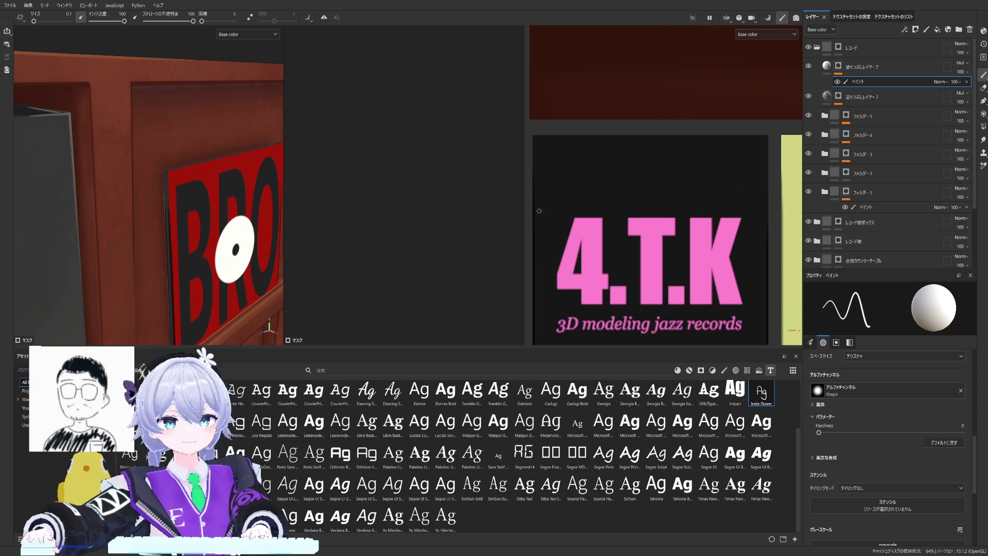
Step: Face the BRO cover, swap the brush colour back, and switch the views to the layer's mask
left_click_drag(140, 199, 267, 176, "alt")
scroll(617, 166, "up", 2)
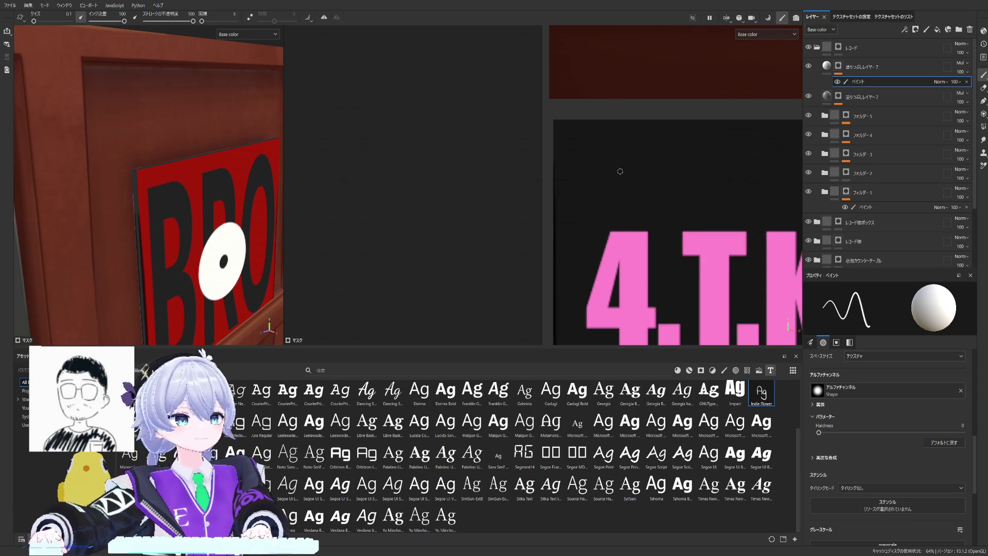
scroll(640, 172, "up", 2)
scroll(561, 166, "up", 2)
scroll(581, 166, "up", 1)
scroll(582, 166, "up", 1)
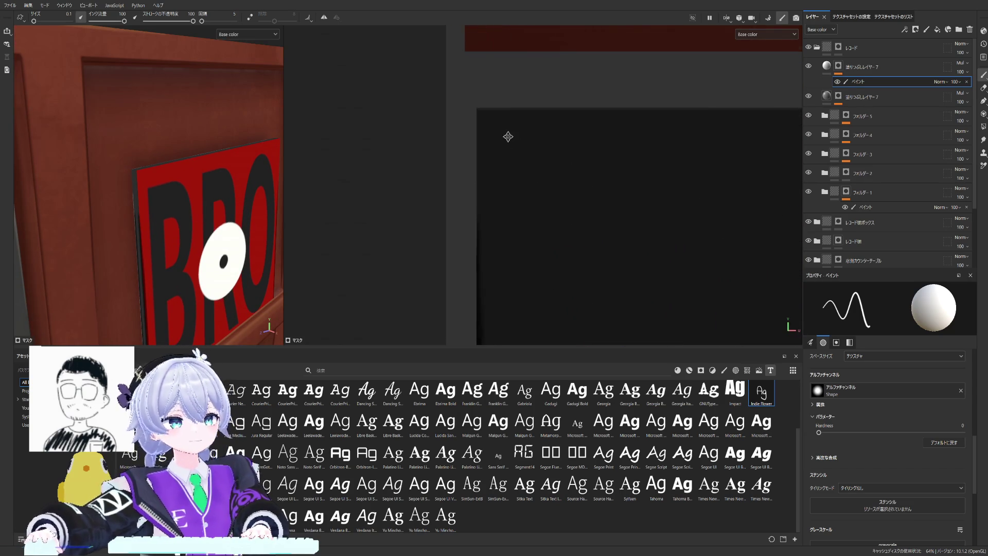
scroll(507, 136, "up", 1)
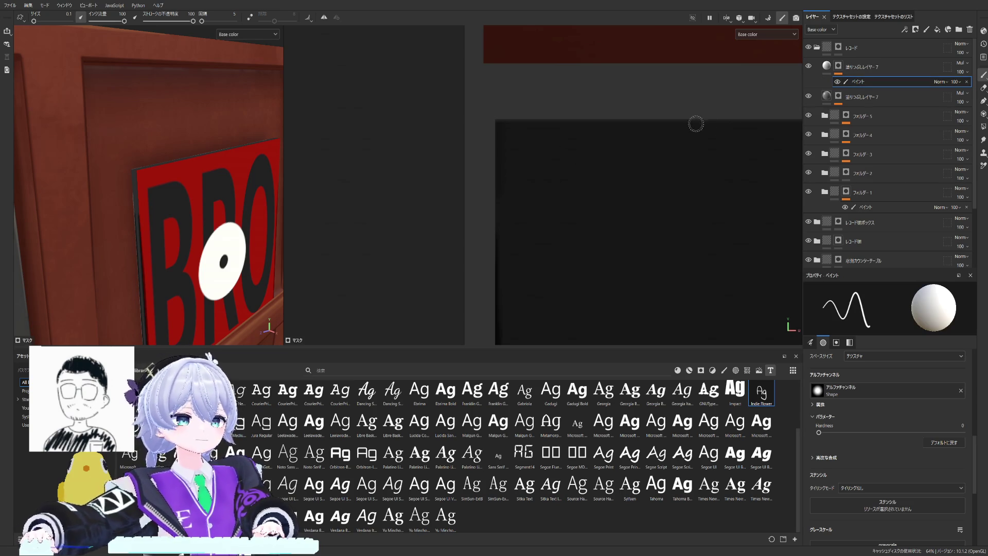
scroll(624, 105, "down", 1)
scroll(602, 116, "down", 2)
scroll(572, 127, "down", 1)
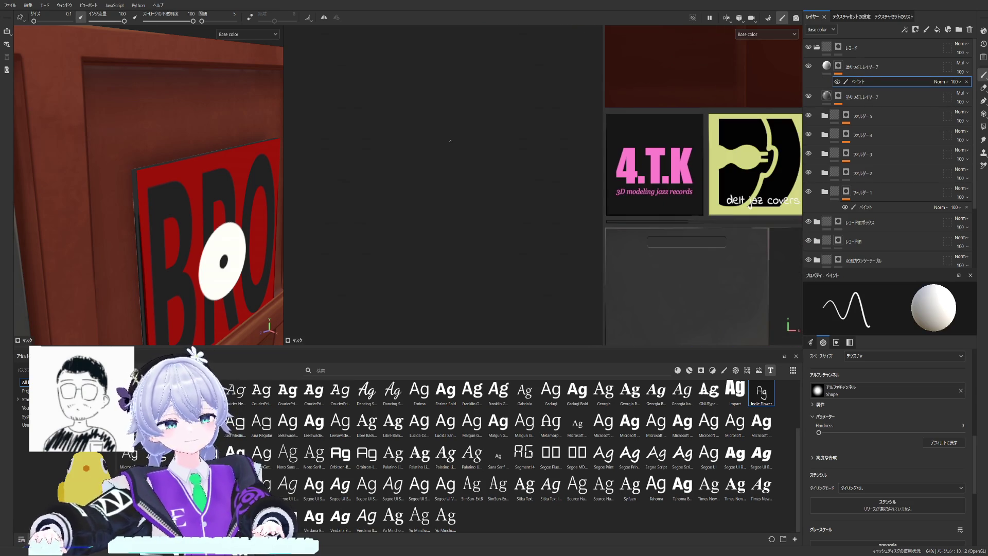
scroll(464, 138, "down", 1)
scroll(494, 130, "down", 1)
scroll(532, 120, "up", 2)
scroll(572, 108, "up", 1)
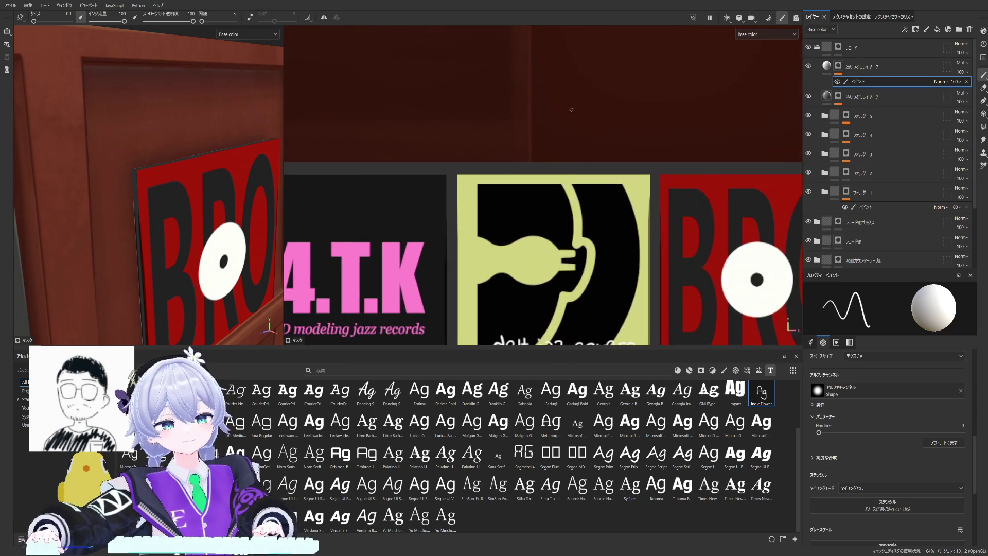
scroll(572, 124, "up", 2)
scroll(571, 146, "up", 1)
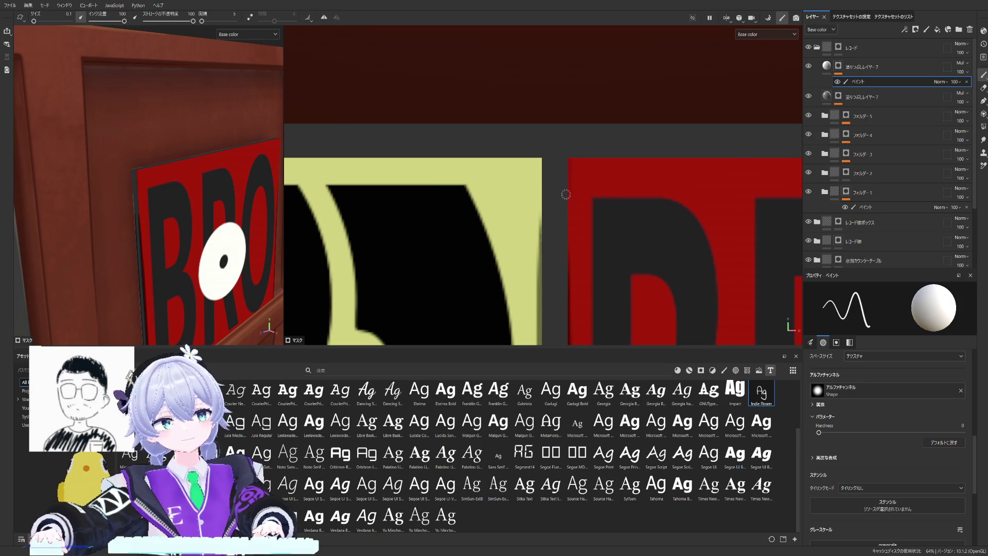
key("x")
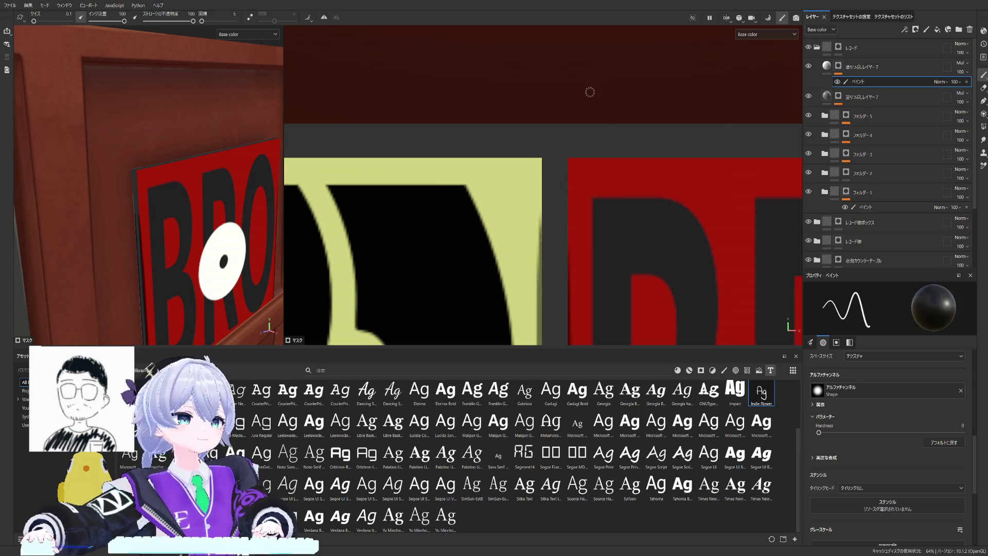
left_click(838, 67, "alt")
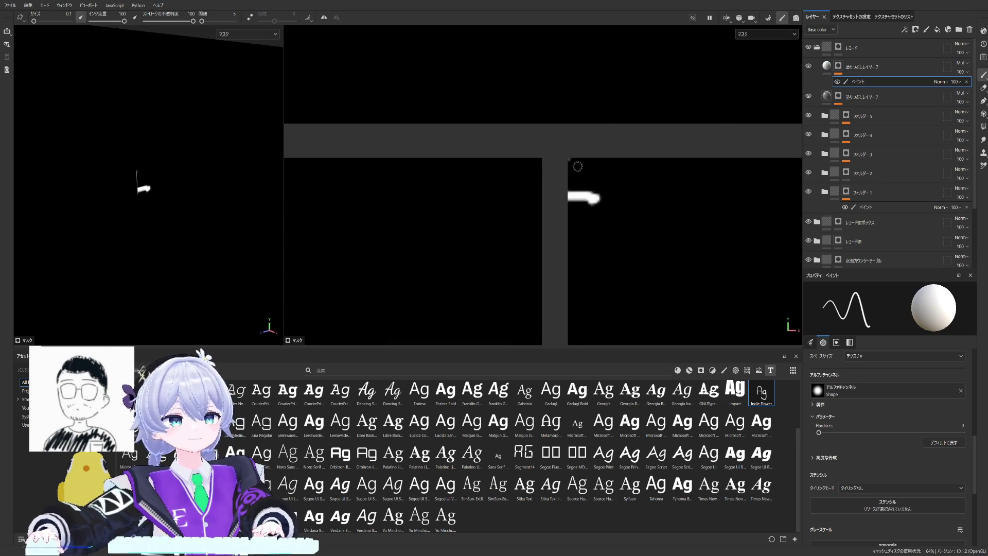
Step: Paint a white vertical highlight on the mask, then check both fill layer copies in base colour
left_click_drag(570, 156, 569, 210)
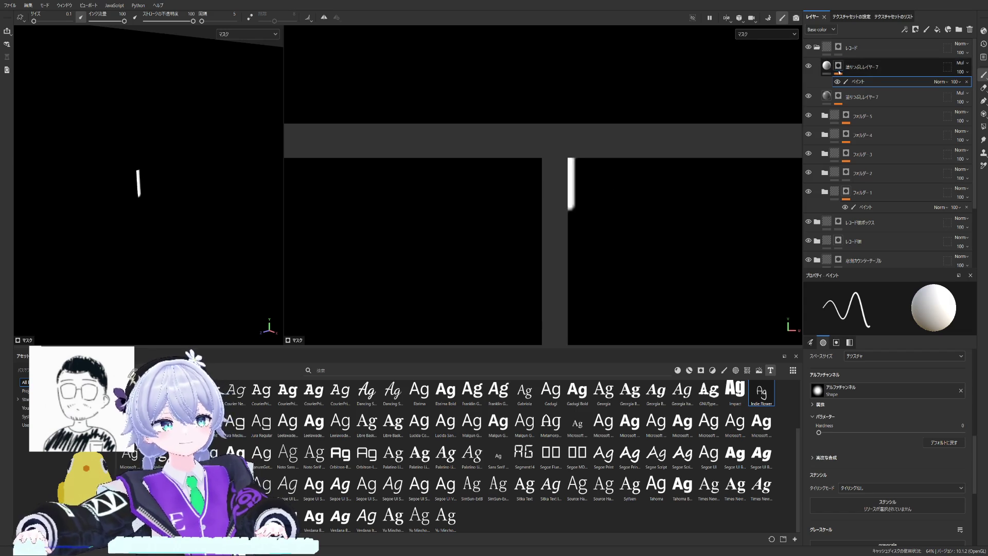
left_click(827, 67)
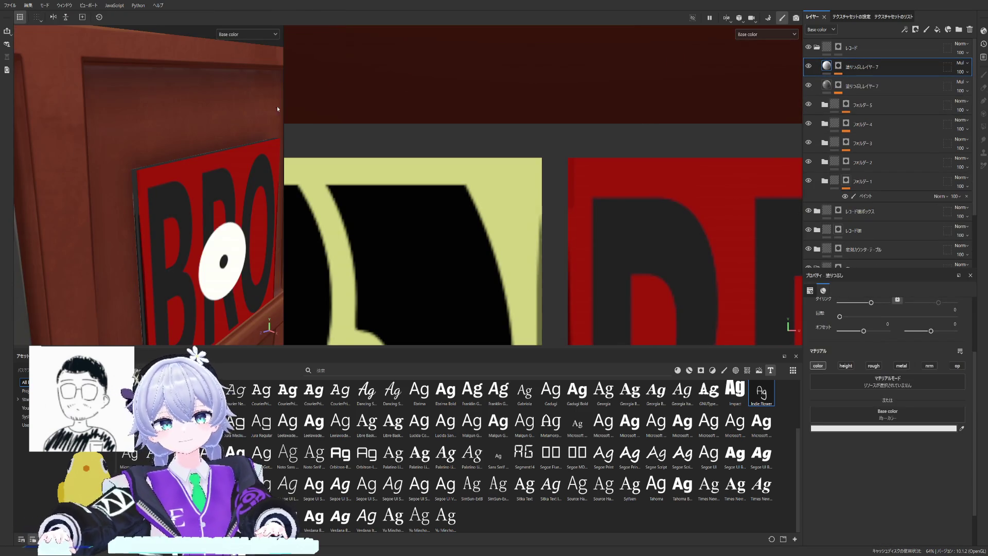
scroll(277, 106, "up", 3)
mouse_move(139, 159)
left_mouse_down("alt")
mouse_move(120, 159)
mouse_move(152, 154)
left_mouse_up("alt")
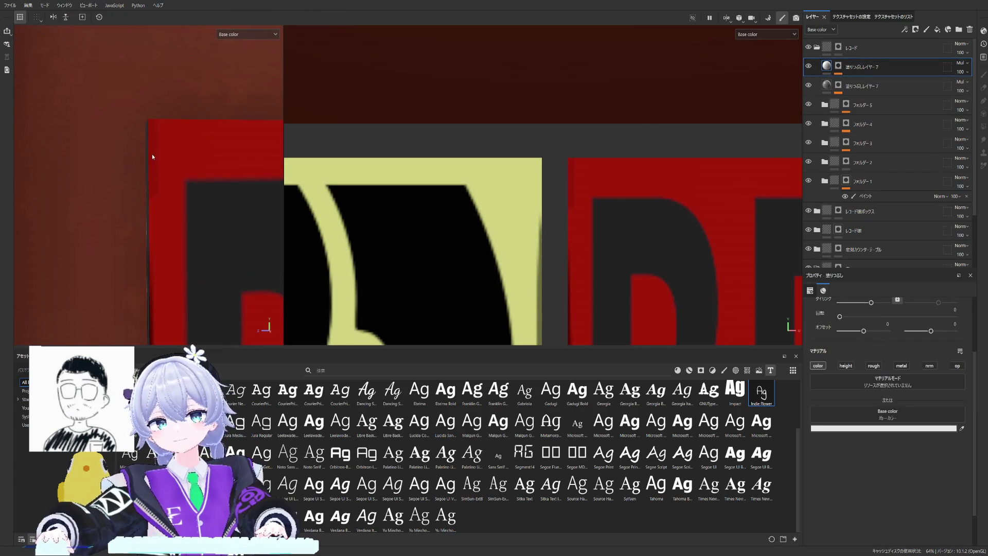
left_click(827, 86)
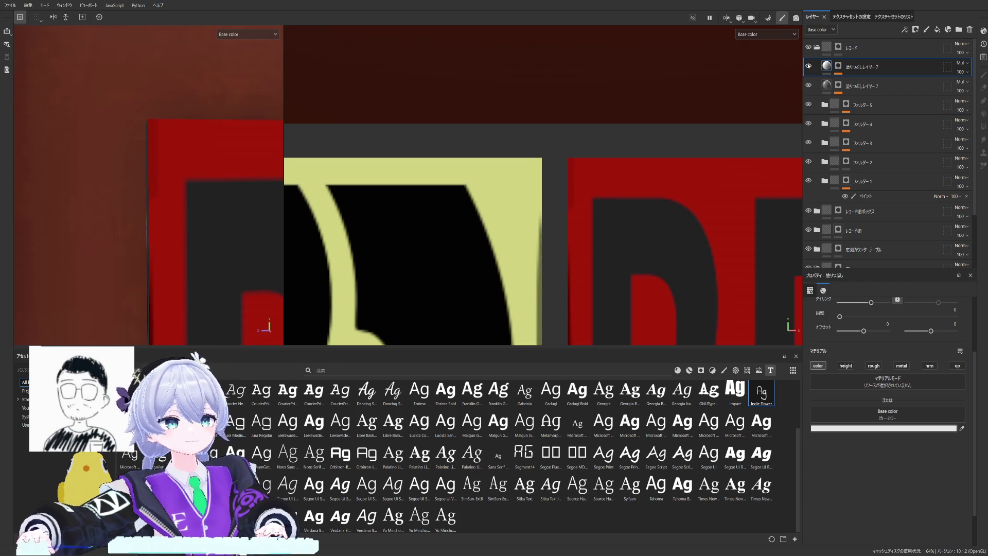
left_click(838, 66, "alt")
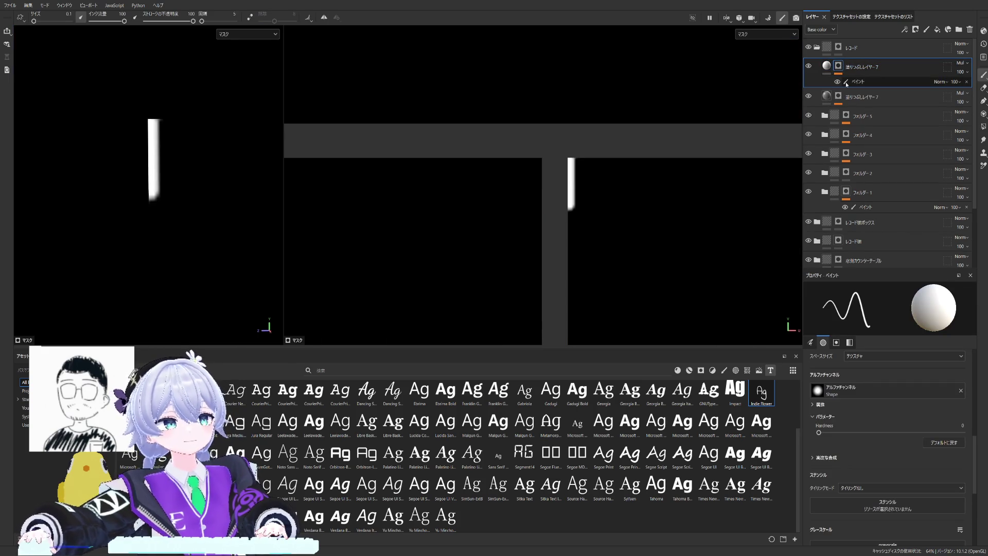
left_click(828, 68)
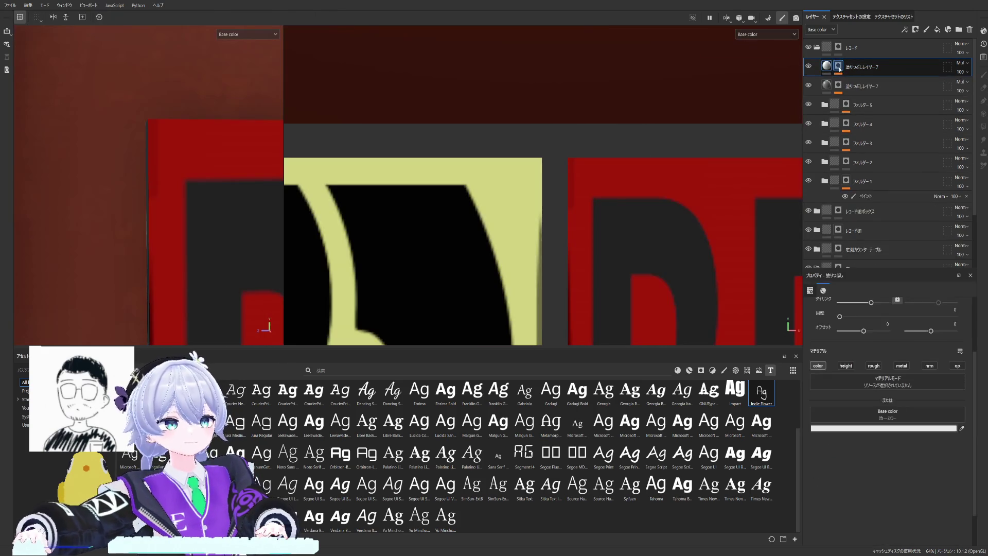
key("Delete")
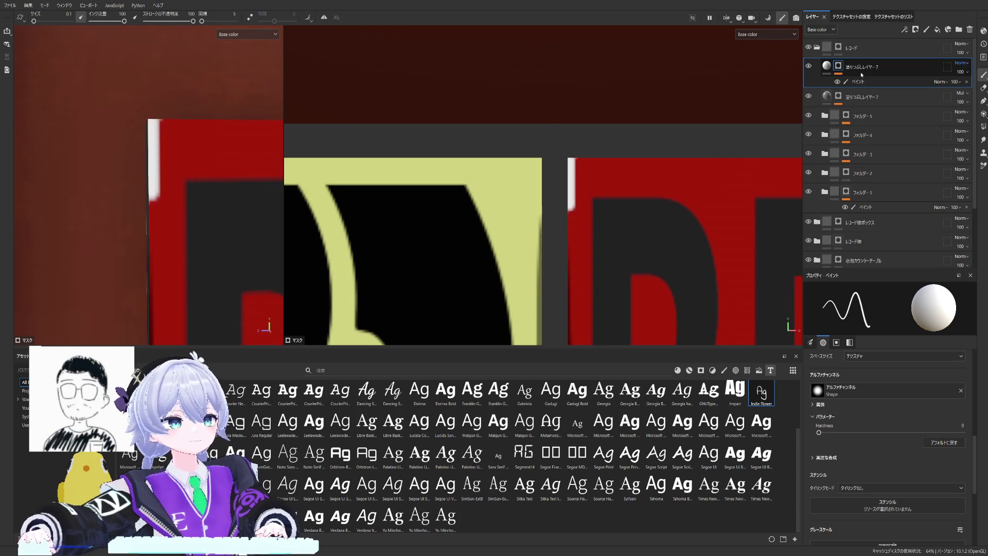
key("ctrl+z")
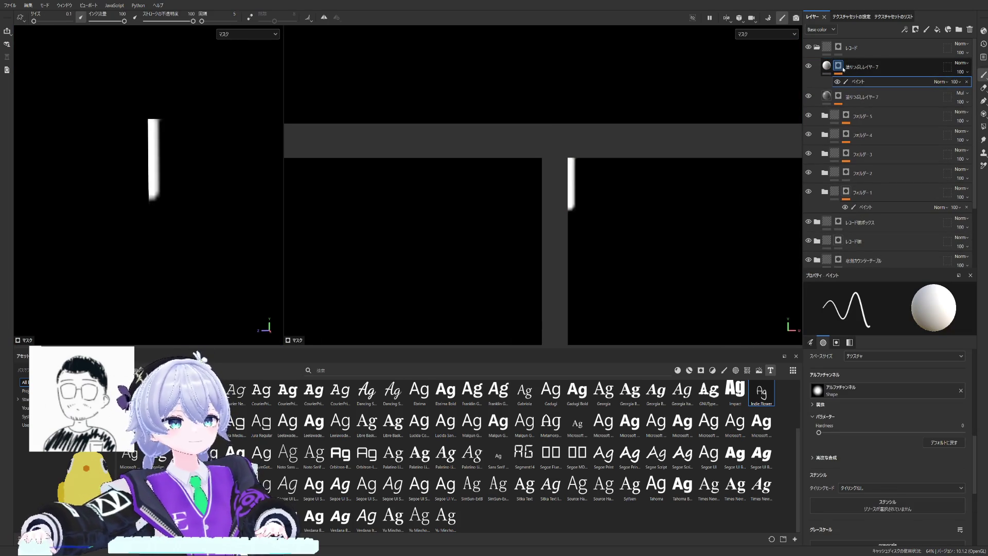
scroll(651, 145, "down", 2)
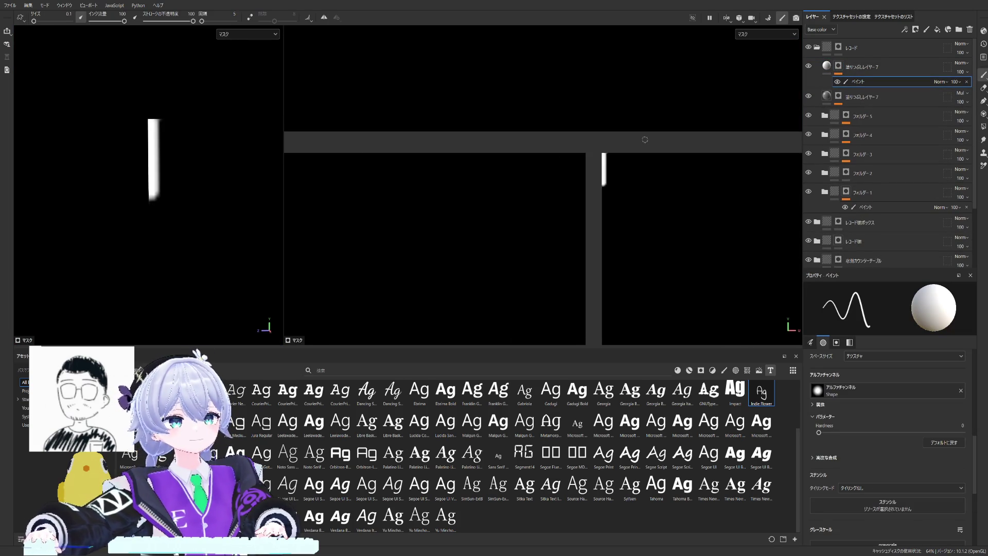
scroll(651, 144, "down", 2)
scroll(509, 180, "down", 2)
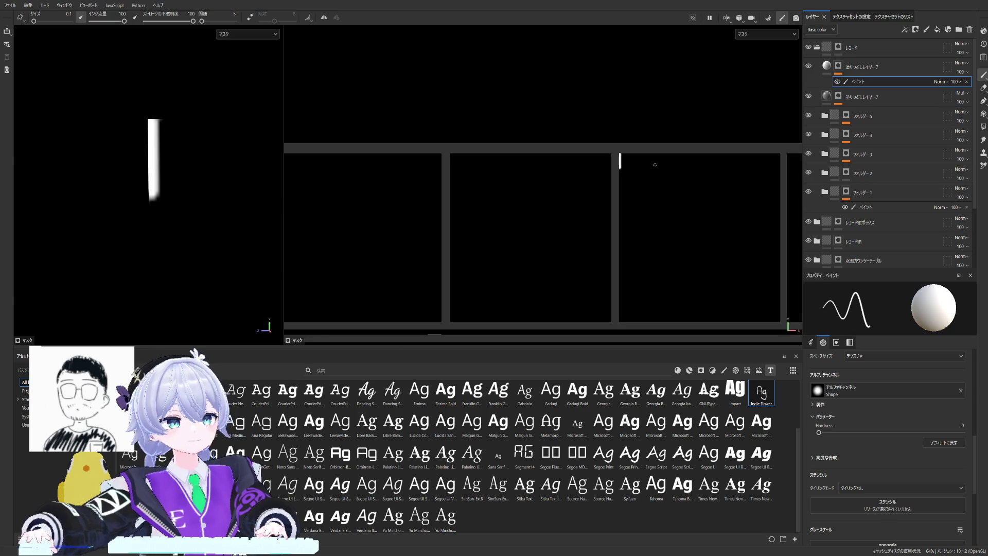
scroll(509, 179, "up", 2)
scroll(509, 179, "up", 2)
scroll(463, 180, "up", 2)
scroll(416, 179, "down", 2)
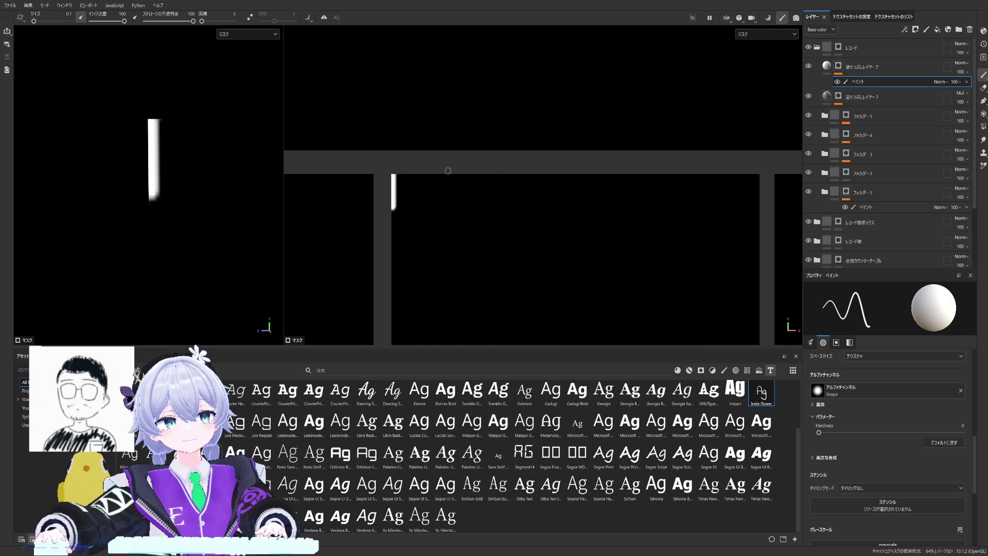
scroll(378, 178, "up", 2)
Step: Paint a white highlight along the cover's top edge, undo it, and view base colour facing the Records cover
left_click_drag(368, 176, 636, 178)
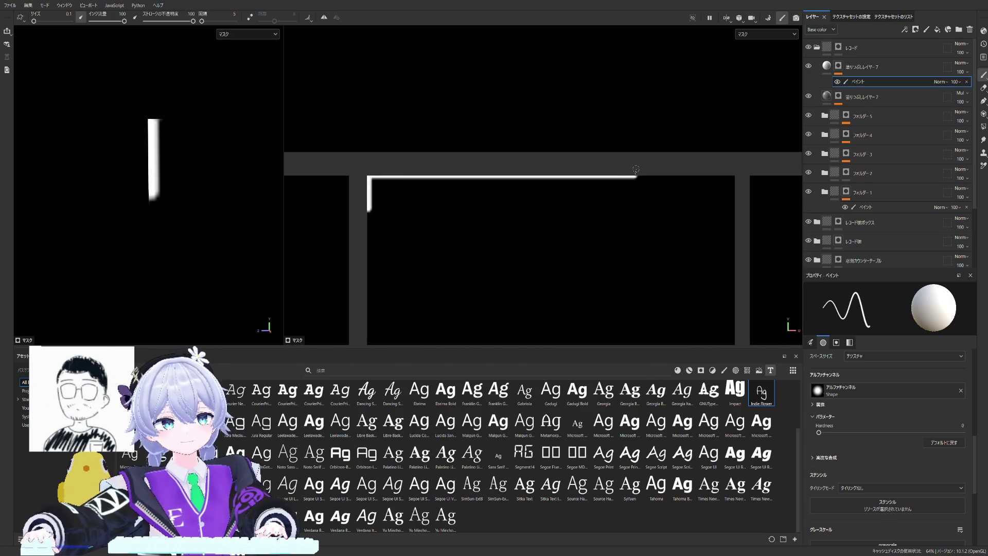
mouse_move(139, 228)
left_mouse_down("alt")
mouse_move(159, 227)
mouse_move(163, 194)
left_mouse_up("alt")
scroll(637, 193, "up", 1)
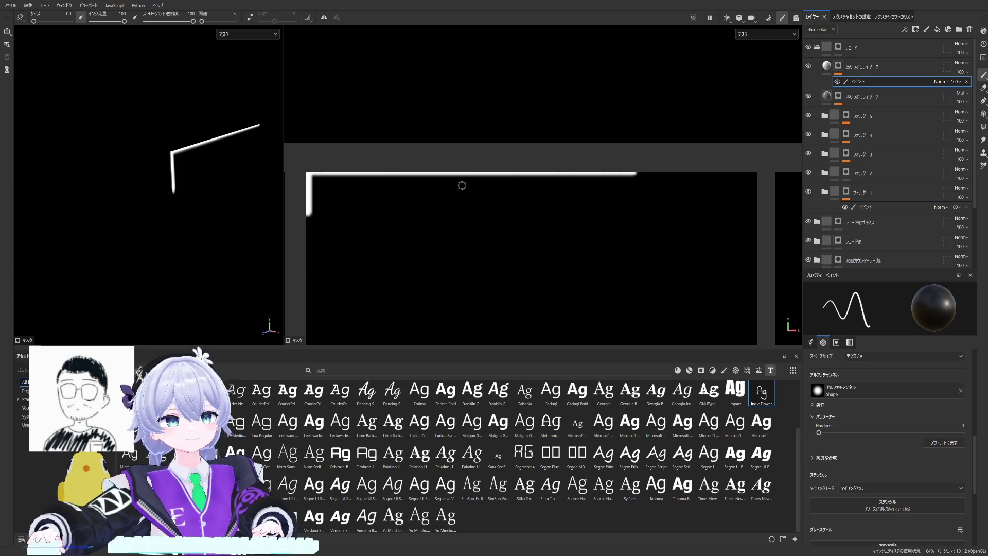
left_click_drag(703, 171, 656, 173)
key("ctrl+z")
middle_click_drag(346, 212, 405, 216)
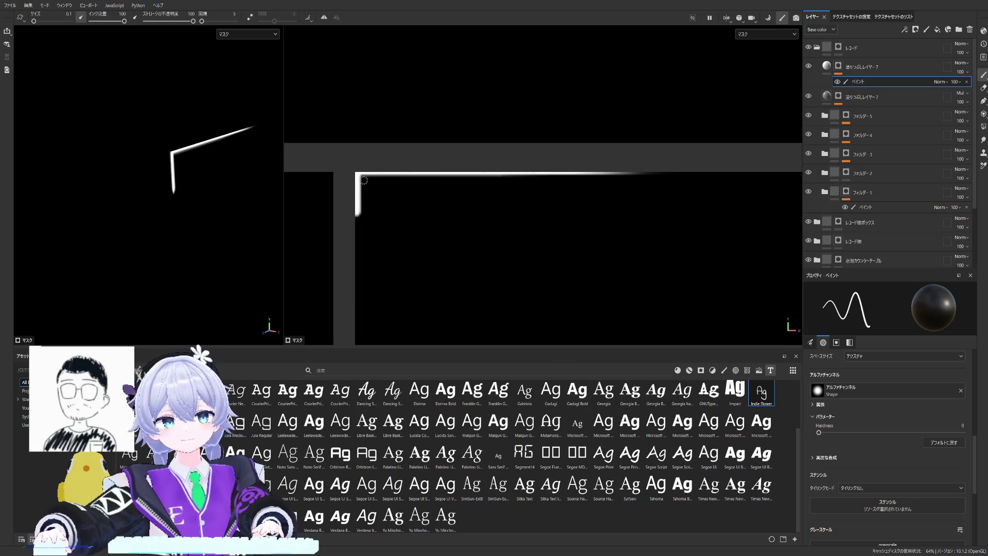
mouse_move(209, 154)
left_mouse_down("alt")
mouse_move(188, 170)
mouse_move(202, 194)
left_mouse_up("alt")
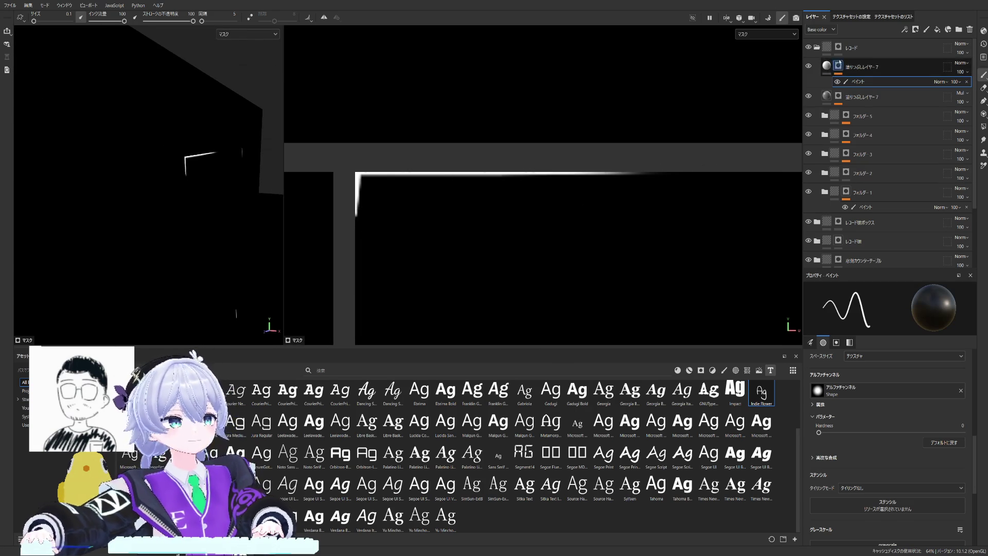
left_click(839, 65)
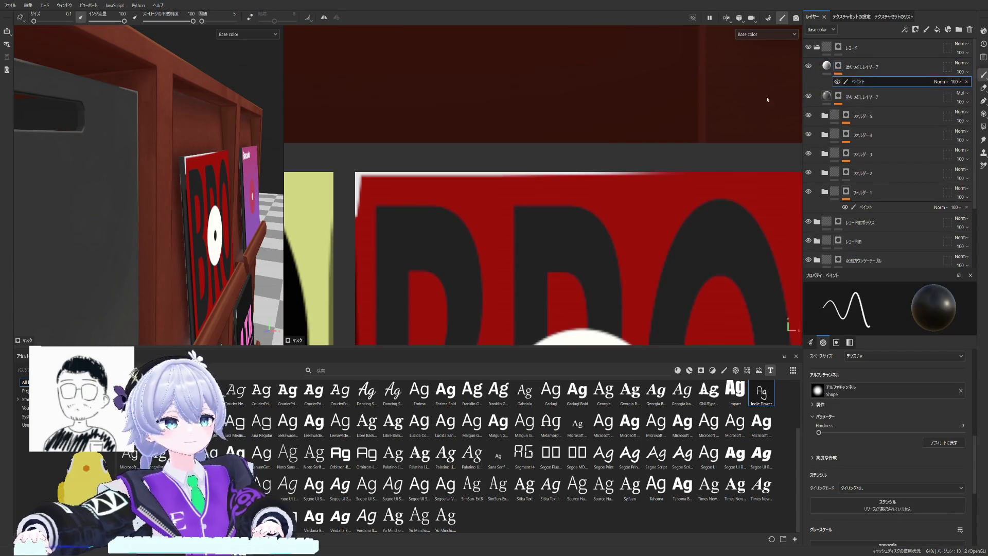
scroll(767, 99, "down", 5)
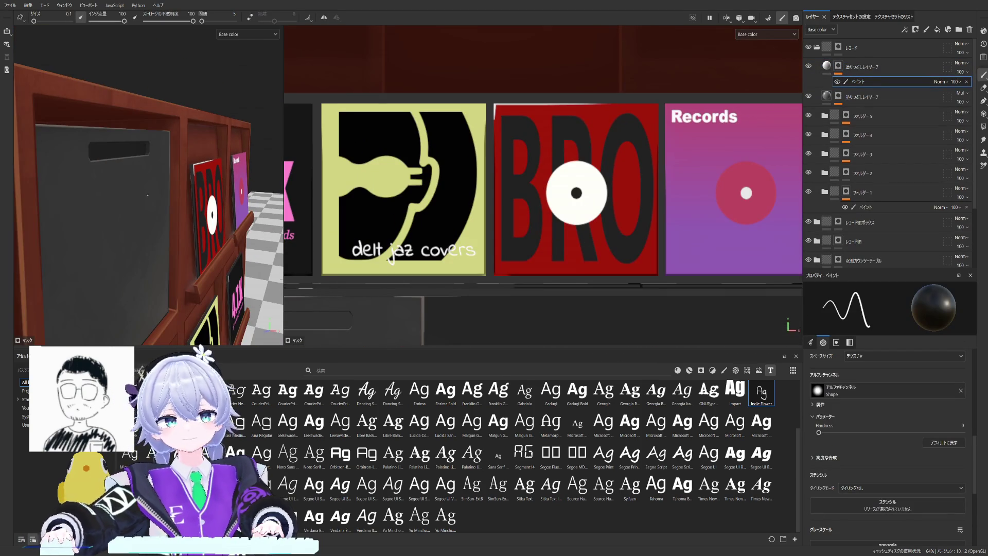
left_click_drag(148, 194, 135, 186, "alt")
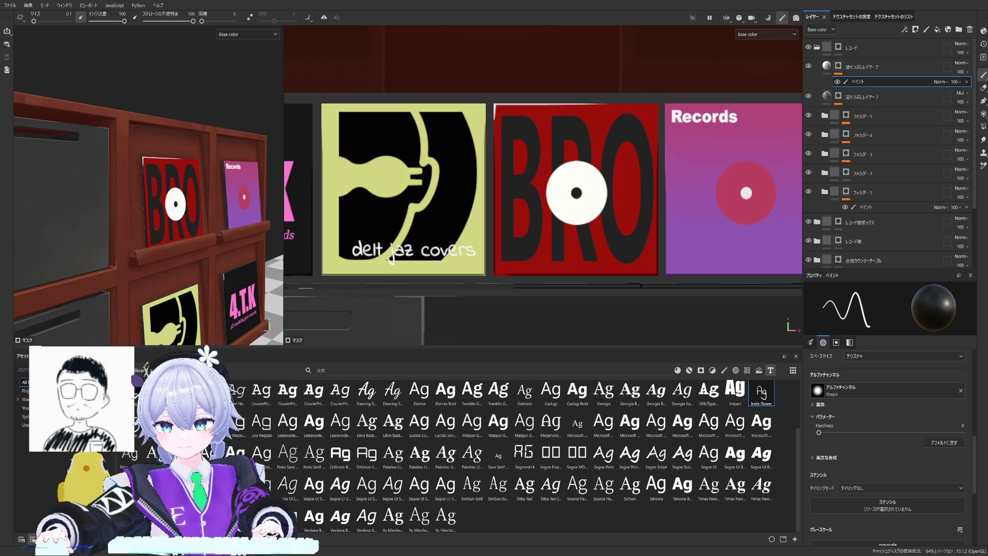
scroll(169, 175, "up", 2)
scroll(170, 174, "up", 2)
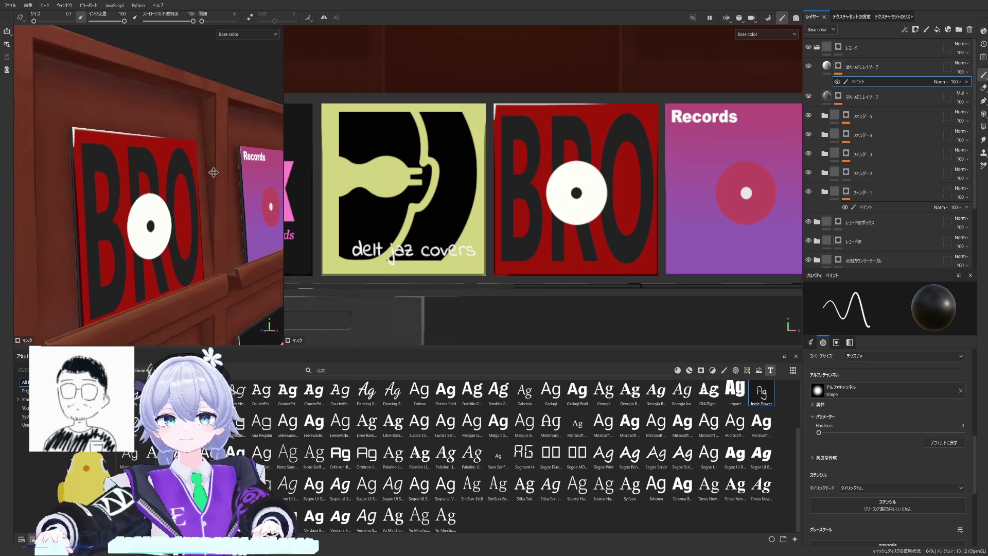
scroll(170, 174, "up", 3)
left_click_drag(169, 176, 110, 195, "alt")
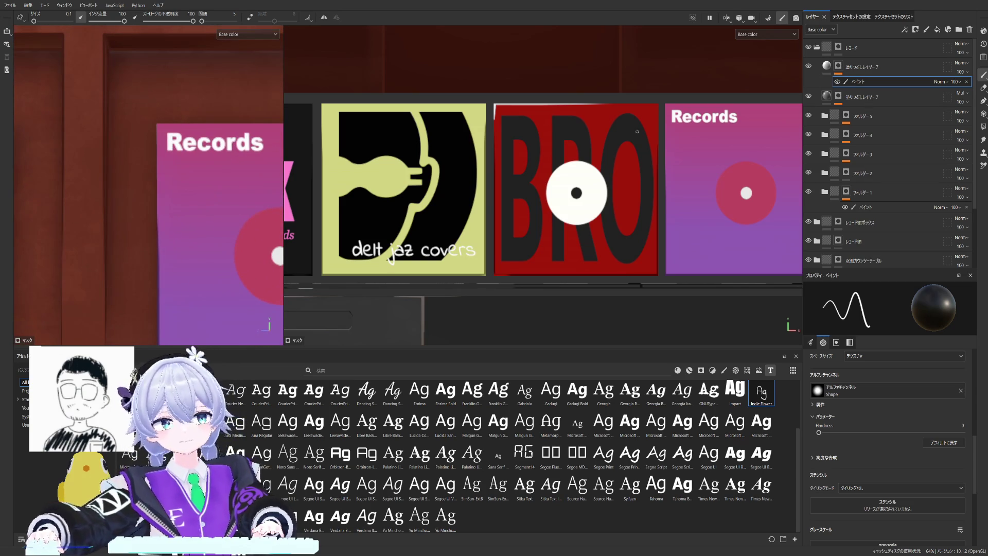
scroll(636, 132, "up", 2)
scroll(633, 123, "up", 2)
scroll(630, 112, "up", 2)
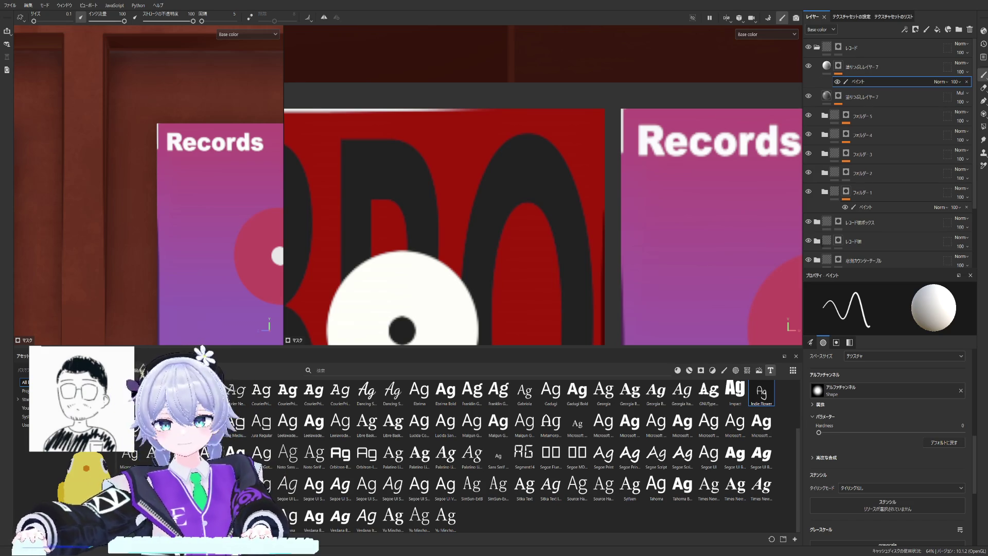
scroll(618, 174, "up", 3)
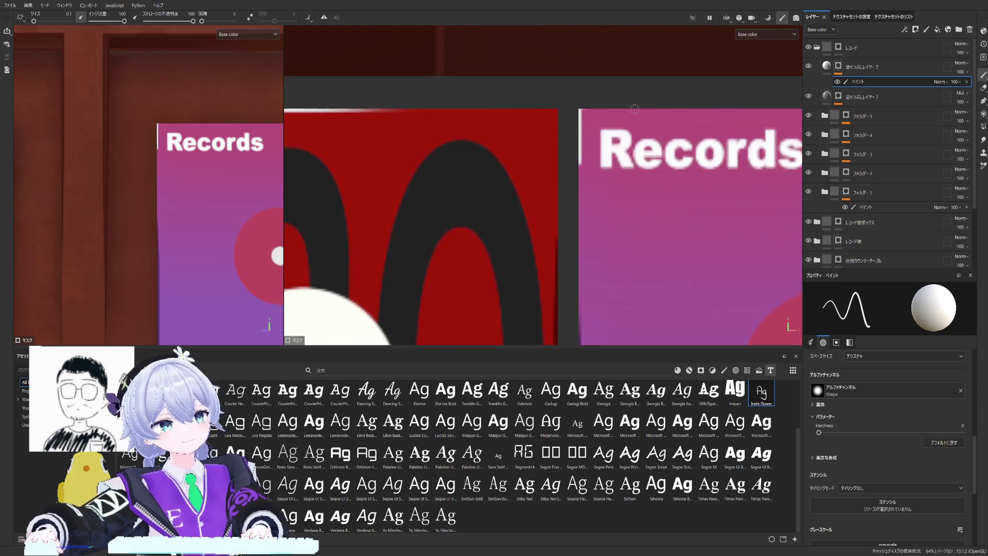
Step: With the brush set to white, Shift-click a straight white line along the Records cover's top edge
key("x")
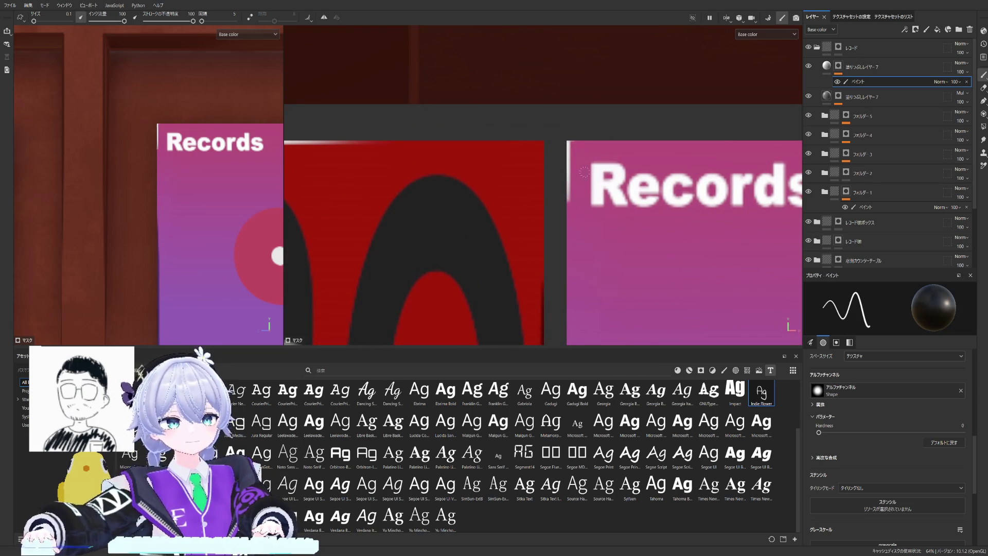
key("x")
scroll(583, 171, "down", 2)
scroll(540, 155, "down", 1)
scroll(513, 148, "down", 1)
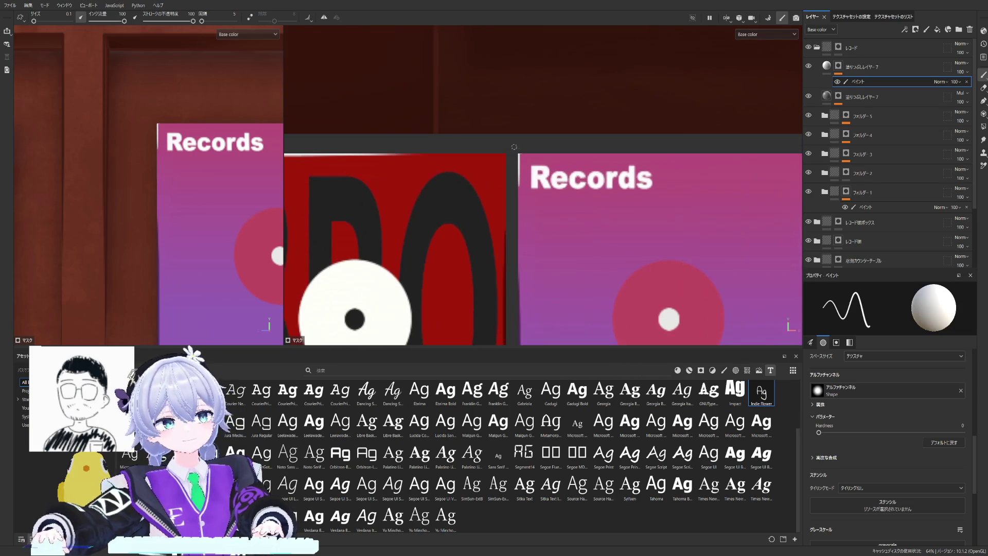
left_click(739, 156, "shift")
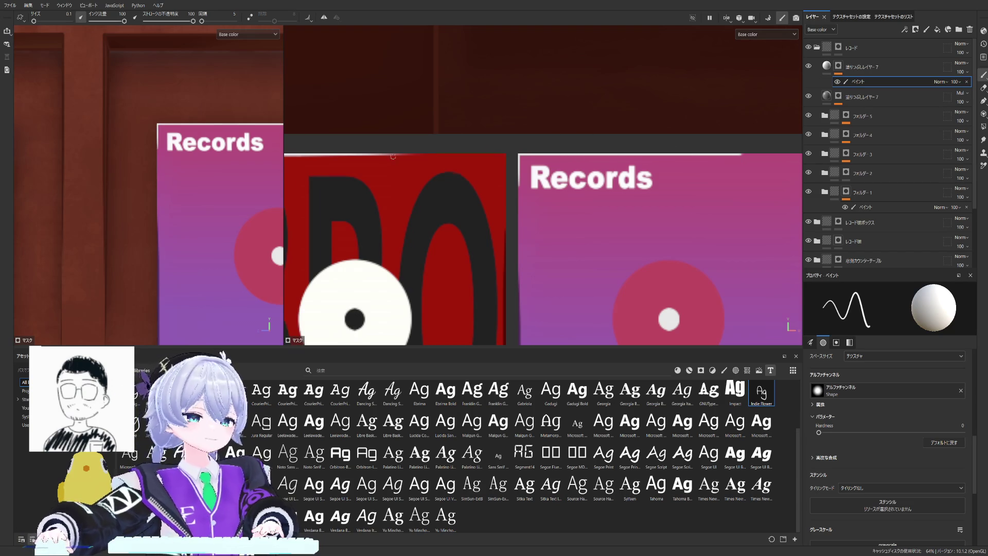
scroll(392, 156, "up", 1)
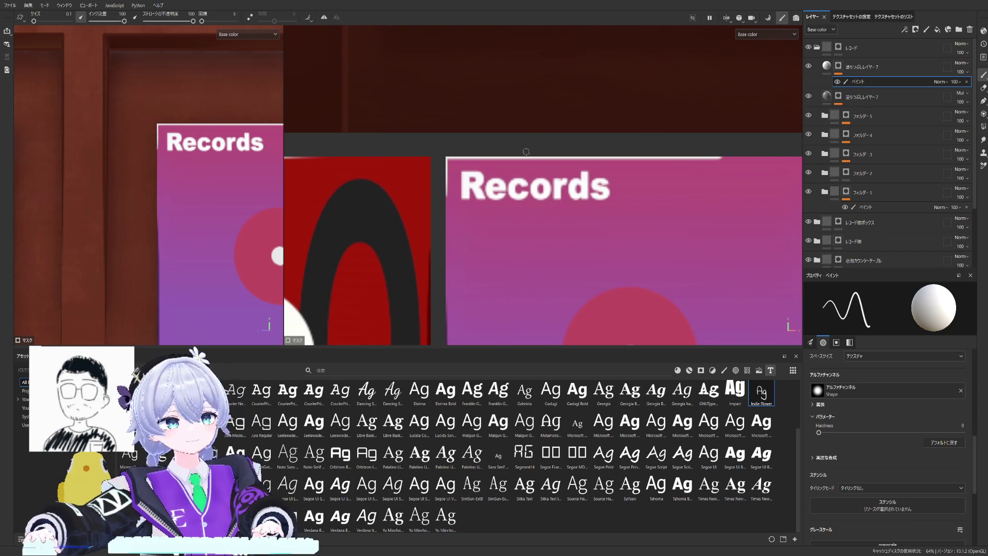
left_click_drag(193, 193, 247, 193, "alt")
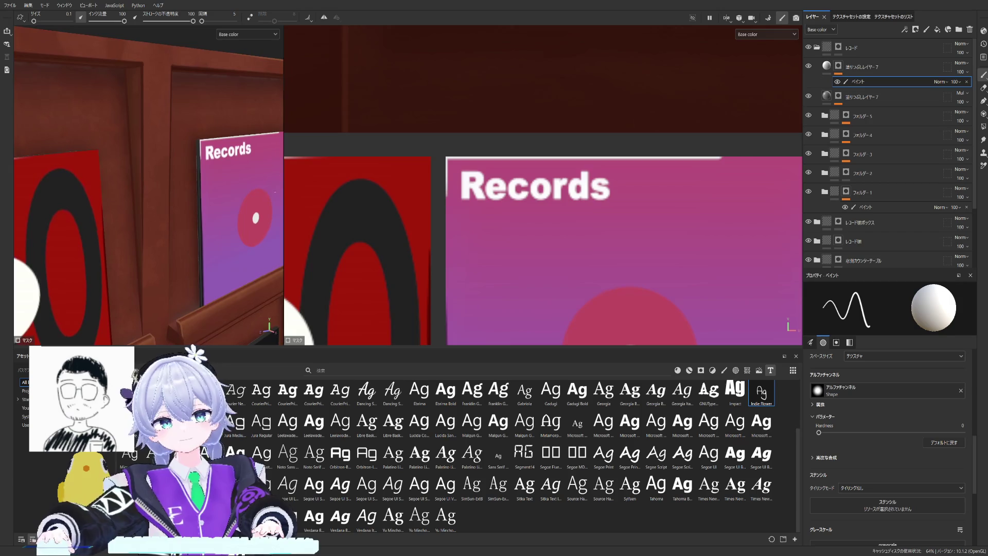
scroll(496, 156, "down", 1)
scroll(497, 156, "down", 1)
scroll(496, 156, "up", 2)
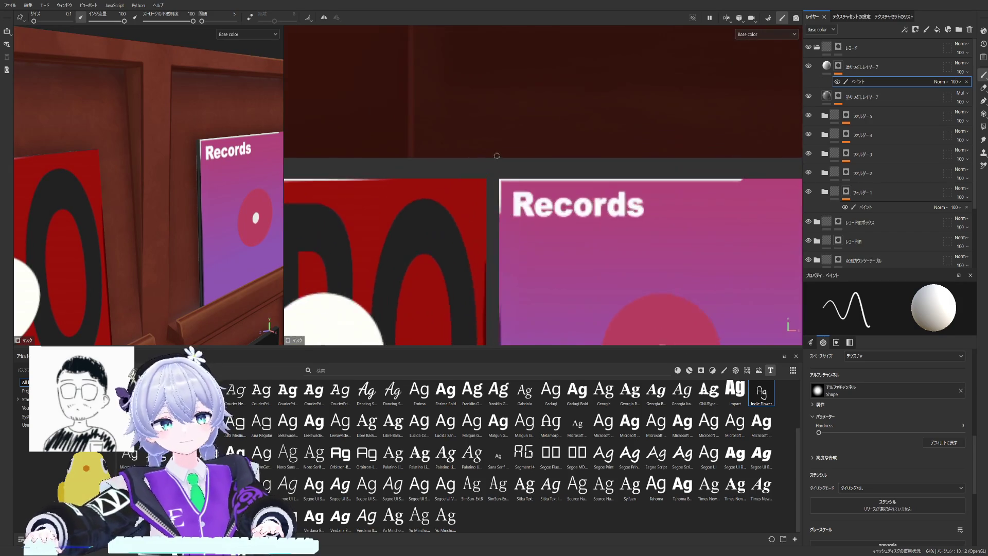
scroll(497, 157, "up", 1)
scroll(503, 143, "up", 1)
scroll(507, 130, "up", 1)
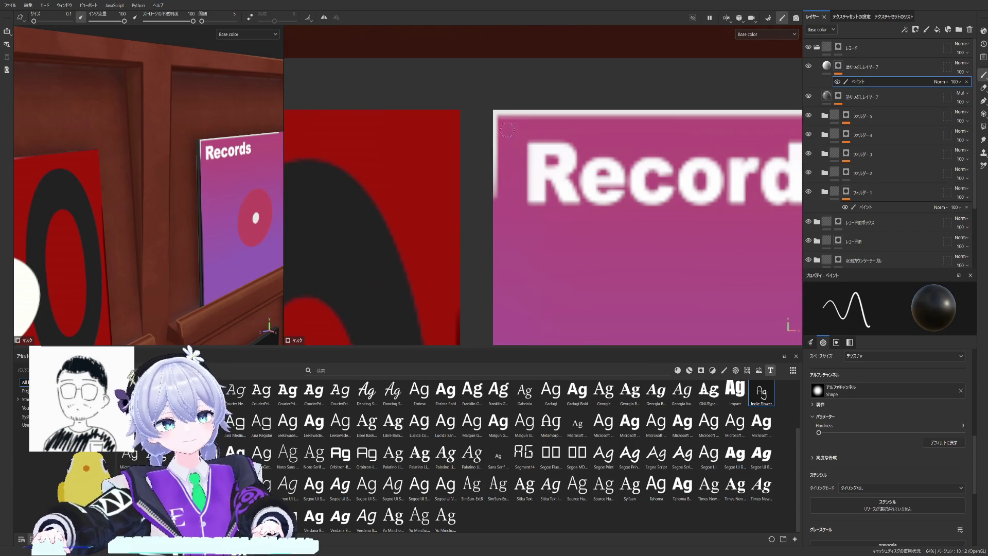
scroll(540, 170, "down", 1)
scroll(586, 154, "down", 1)
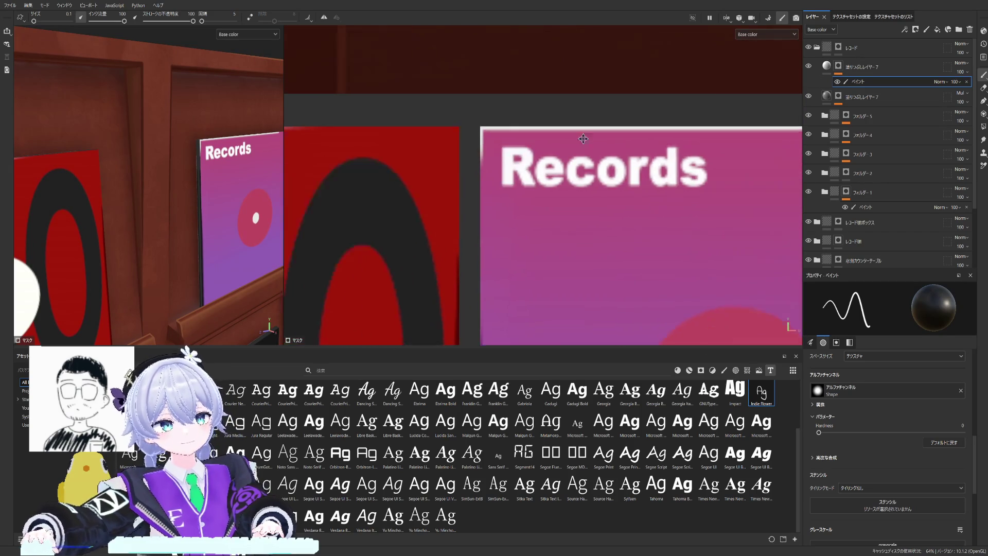
scroll(633, 144, "down", 1)
scroll(632, 144, "up", 1)
scroll(620, 158, "up", 1)
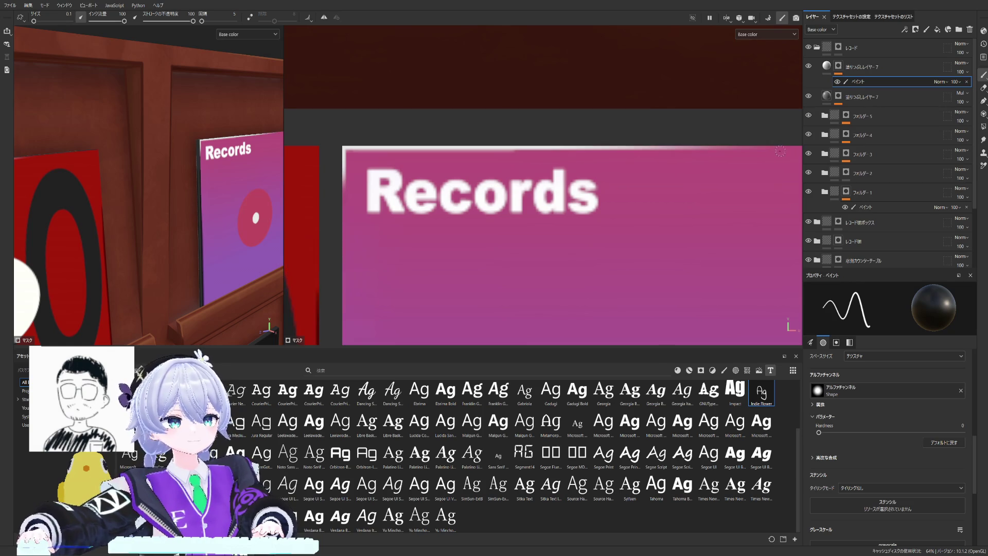
middle_click_drag(147, 185, 193, 155)
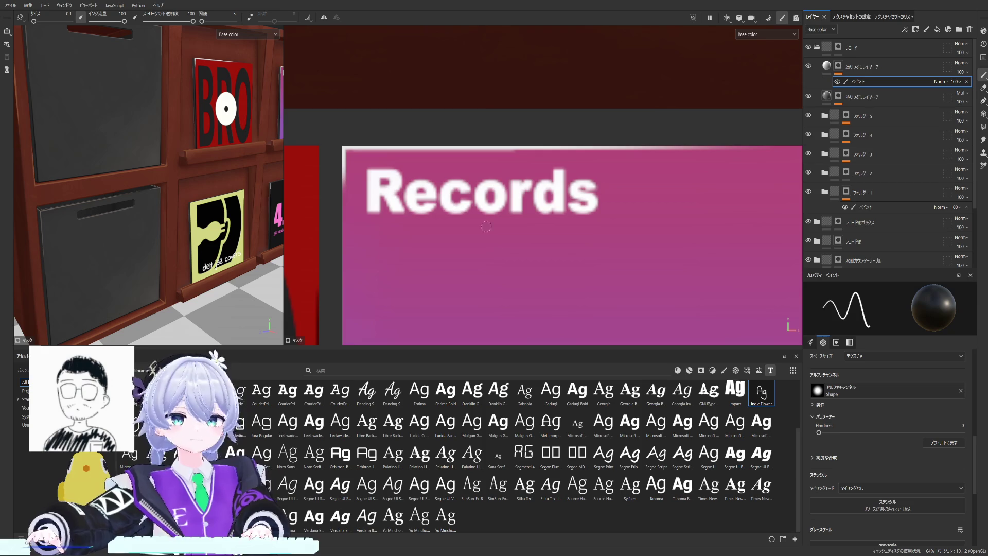
scroll(355, 229, "down", 5)
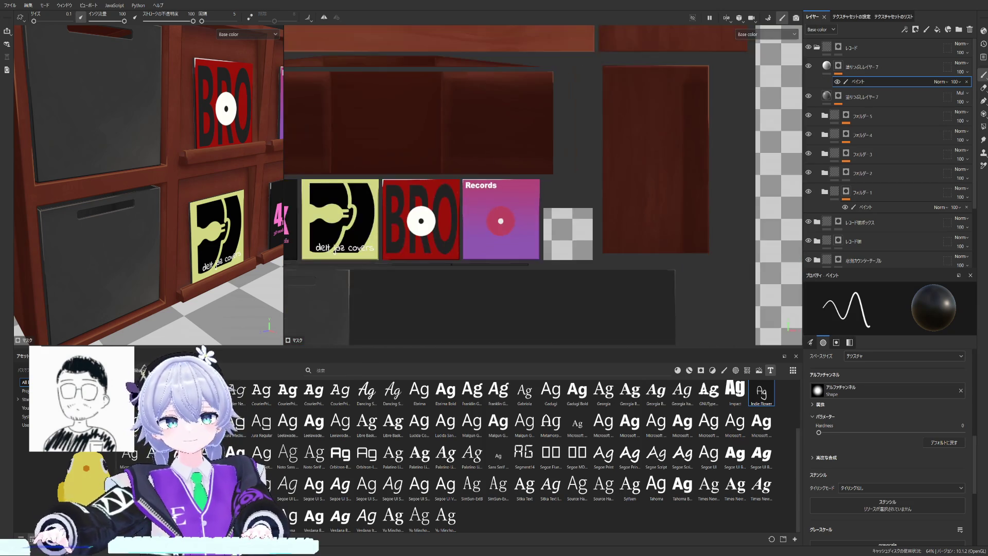
scroll(505, 190, "up", 2)
scroll(506, 191, "up", 2)
scroll(510, 190, "up", 1)
scroll(525, 191, "up", 1)
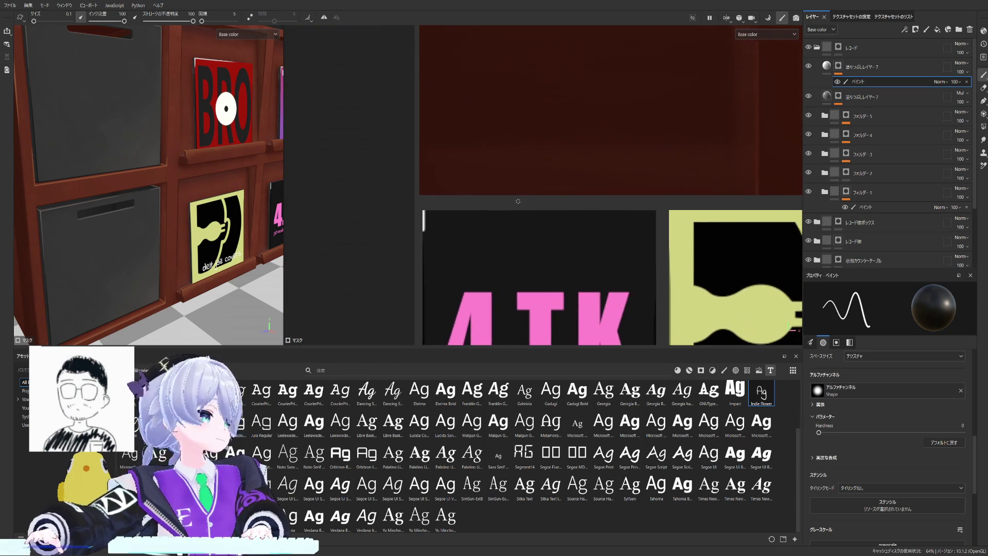
scroll(540, 190, "up", 1)
scroll(479, 201, "up", 1)
scroll(385, 214, "up", 1)
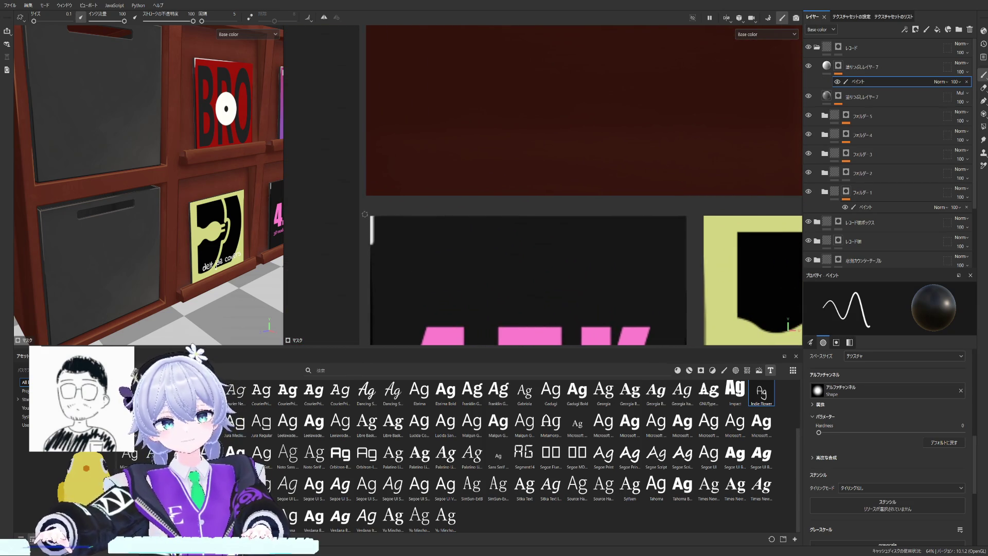
Step: Paint a straight white highlight along the black 4.T.K cover's top edge
left_click_drag(372, 219, 585, 219)
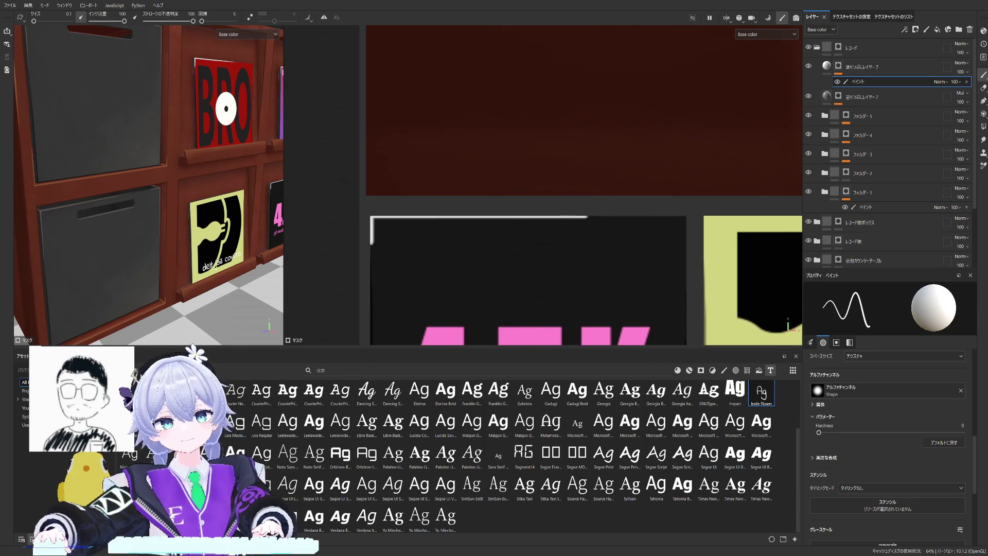
key("f")
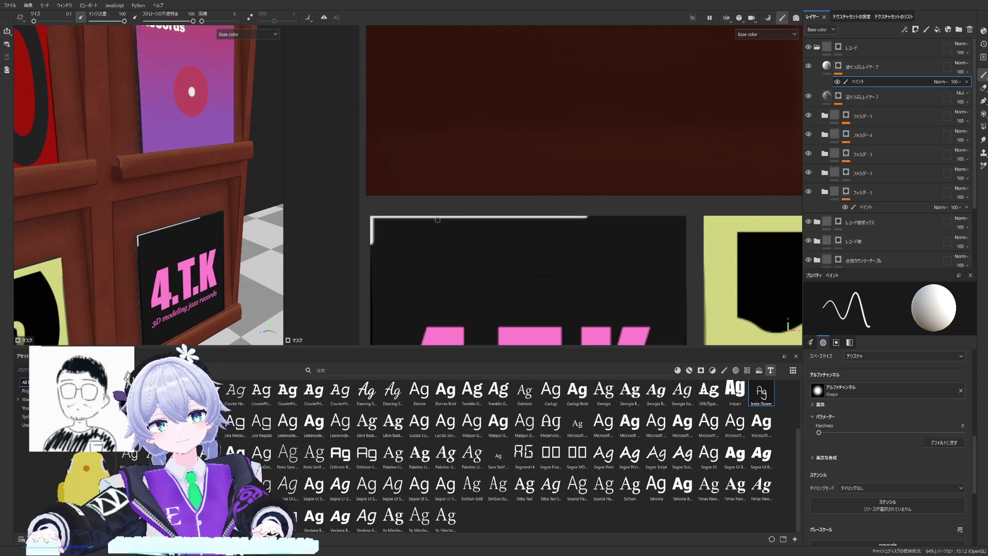
scroll(437, 219, "up", 2)
left_click(629, 216, "shift")
middle_click_drag(471, 248, 545, 247)
scroll(455, 222, "up", 2)
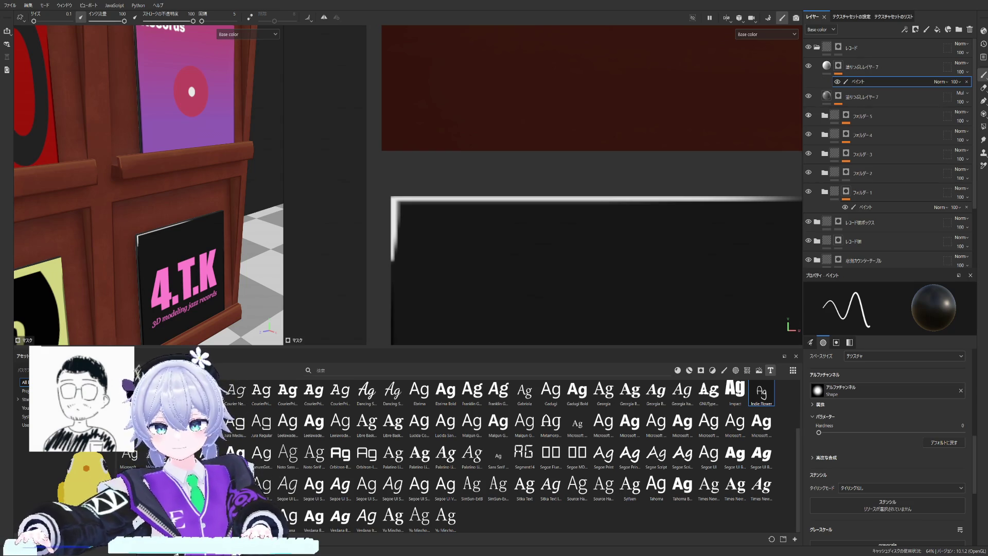
scroll(593, 185, "down", 1)
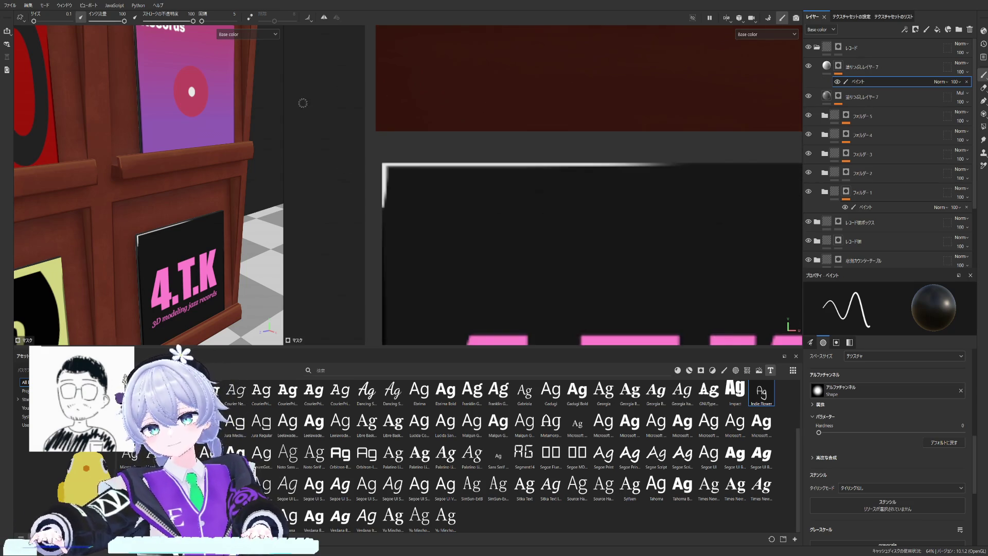
scroll(592, 185, "down", 2)
scroll(592, 185, "down", 2)
scroll(592, 185, "down", 1)
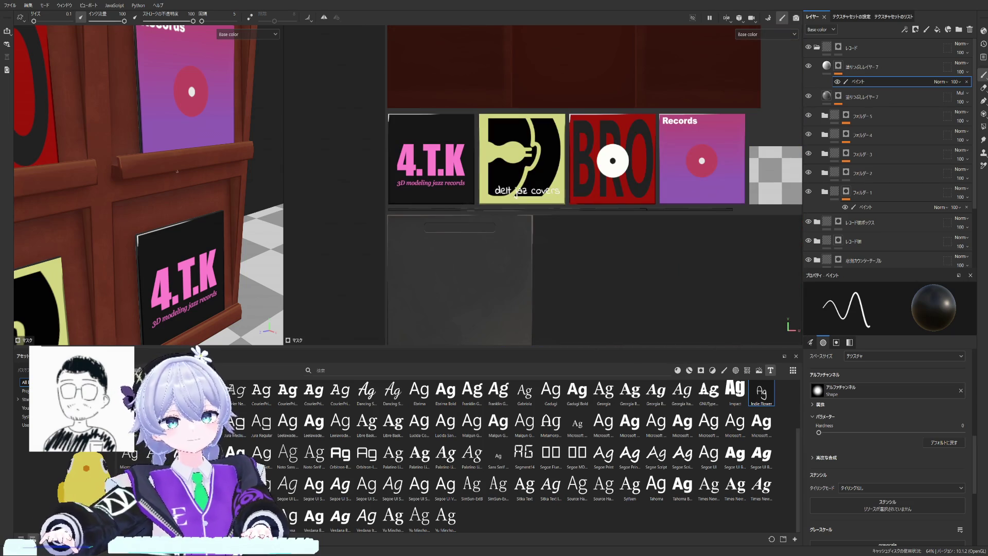
scroll(430, 192, "up", 1)
scroll(430, 193, "up", 1)
scroll(430, 193, "up", 1)
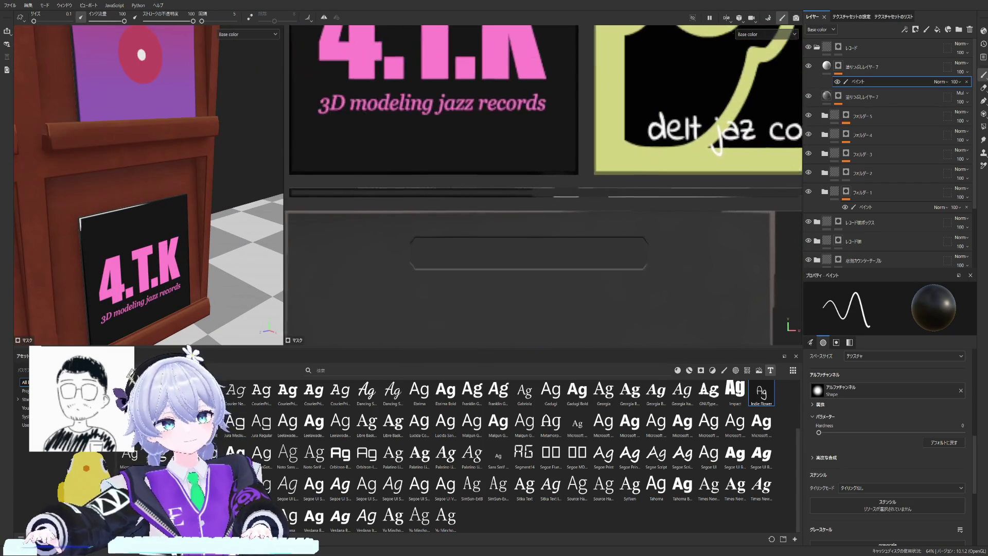
scroll(539, 205, "up", 2)
Step: Paint white strokes down the 4.T.K sleeve's edge and a straight white line along the shelf trim
left_click_drag(115, 244, 178, 178, "alt")
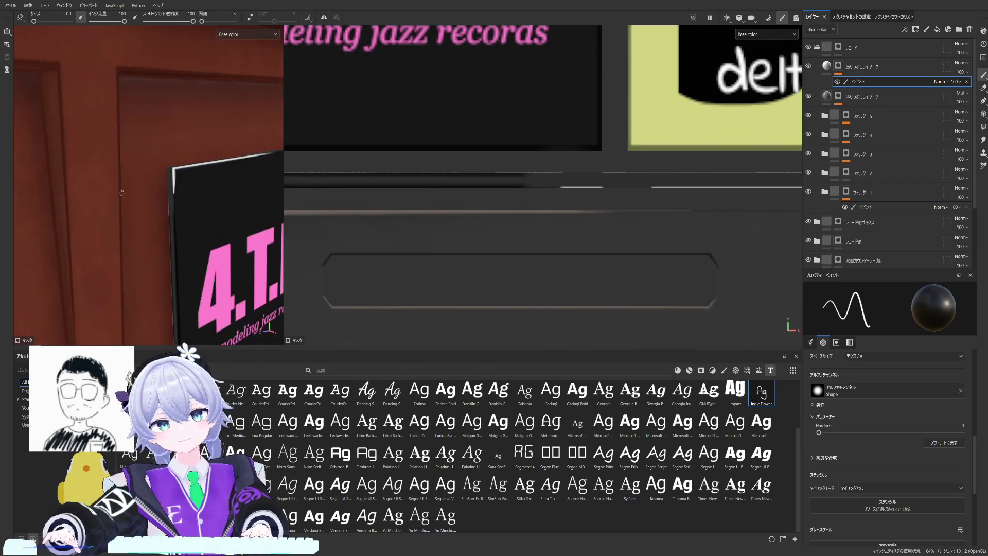
left_click_drag(158, 166, 157, 189)
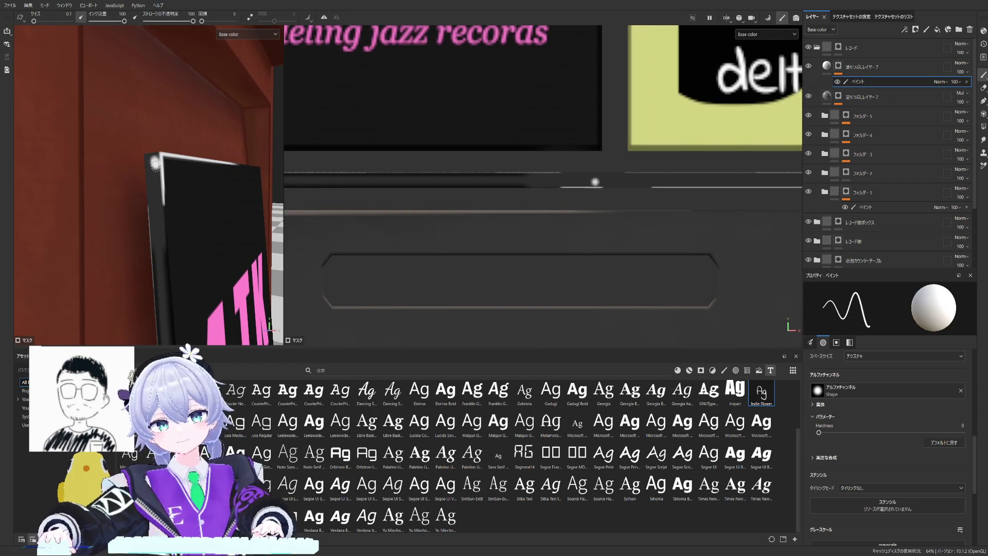
scroll(600, 181, "up", 4)
middle_click_drag(600, 181, 529, 232)
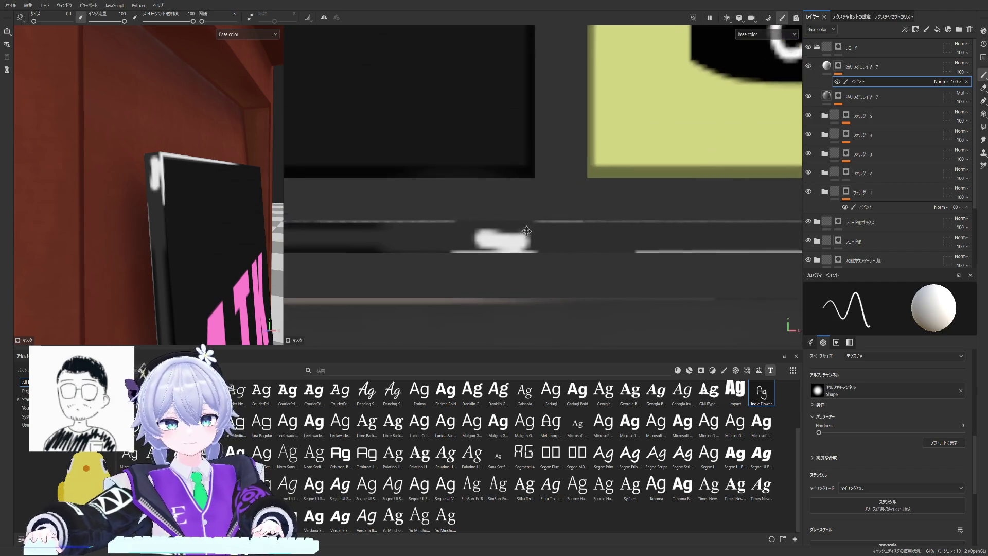
left_click_drag(437, 264, 525, 261)
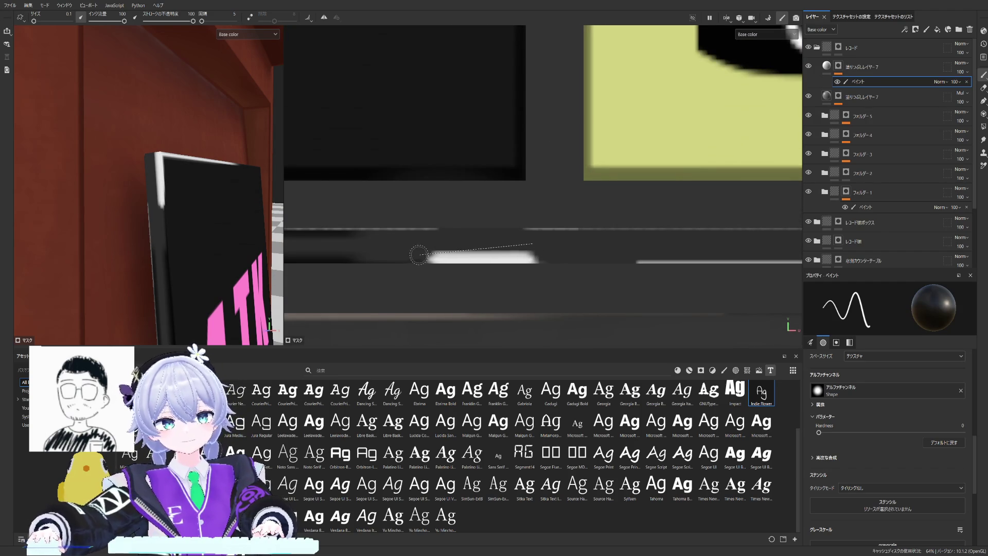
scroll(444, 255, "down", 1)
scroll(463, 255, "down", 1)
scroll(481, 255, "down", 1)
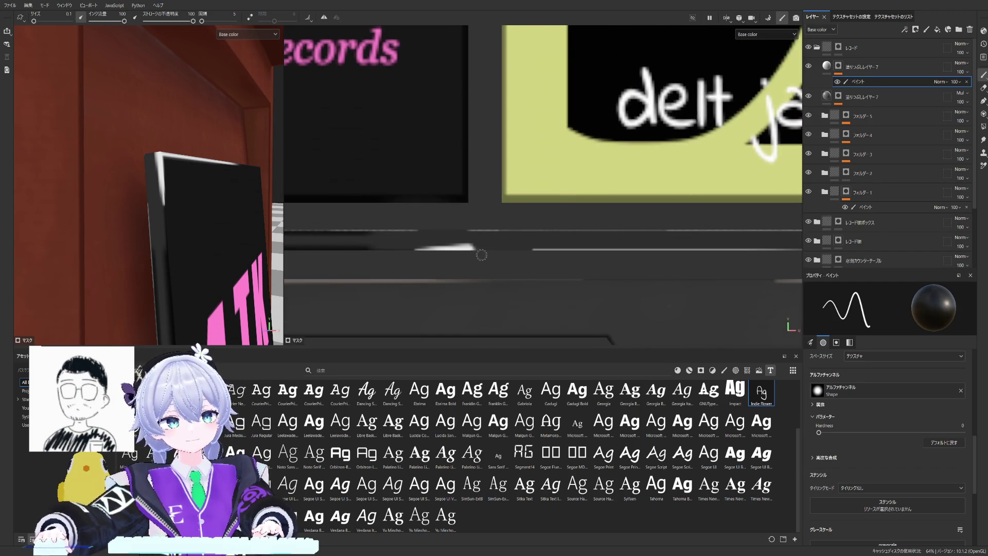
scroll(481, 255, "down", 1)
scroll(479, 255, "down", 1)
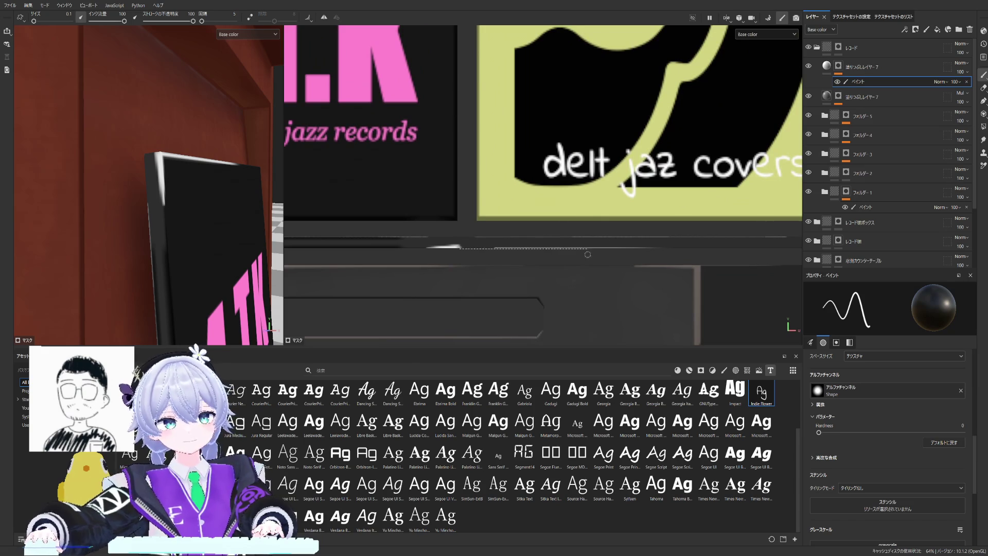
scroll(501, 252, "up", 1)
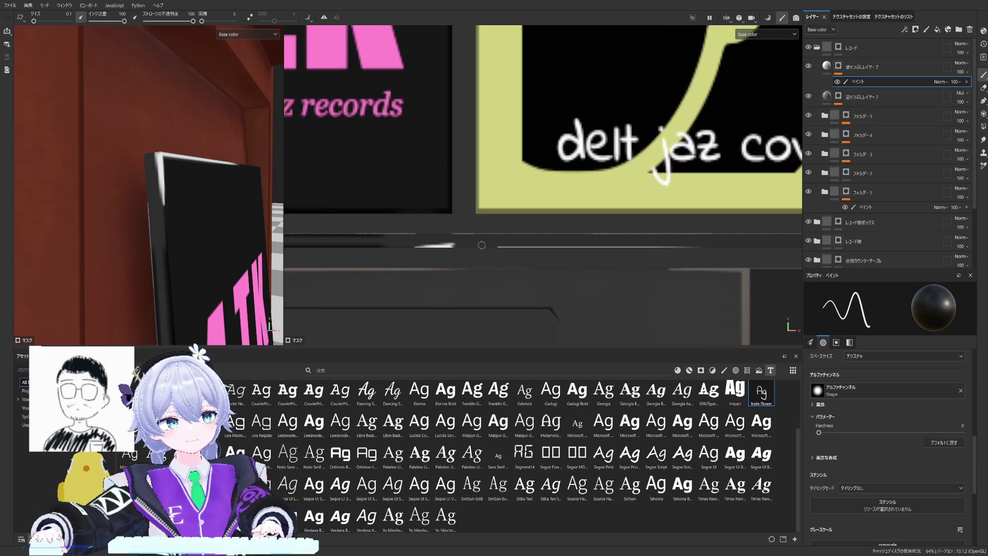
left_click(695, 249, "shift")
scroll(702, 252, "up", 1)
scroll(702, 252, "up", 1)
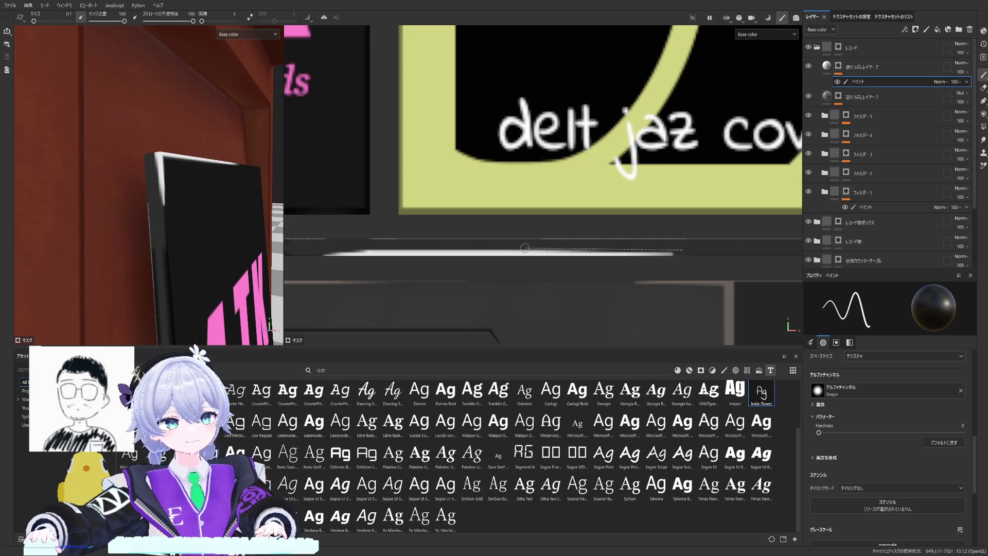
mouse_move(193, 232)
left_mouse_down("alt")
mouse_move(110, 276)
mouse_move(219, 214)
left_mouse_up("alt")
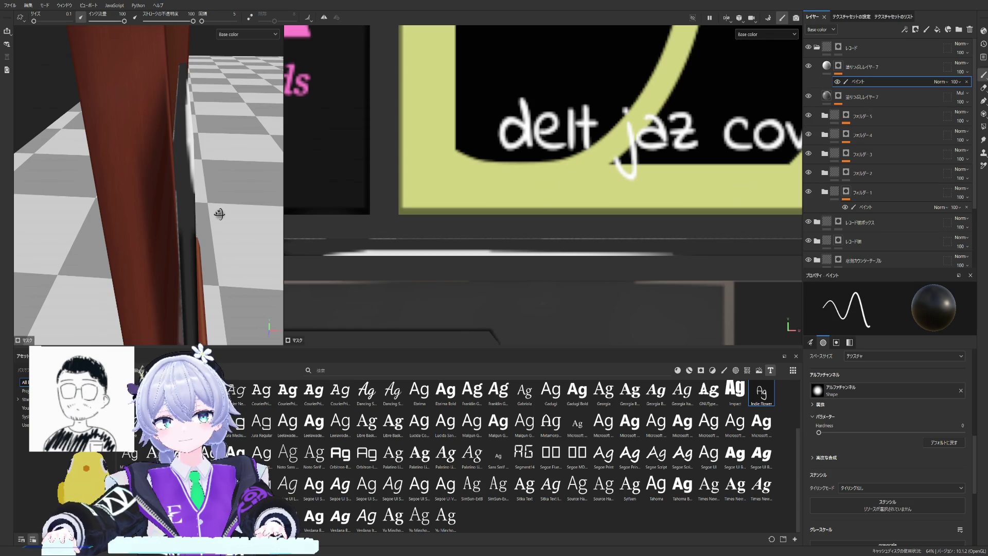
mouse_move(219, 214)
left_mouse_down("alt")
mouse_move(178, 201)
mouse_move(155, 231)
mouse_move(394, 181)
left_mouse_up("alt")
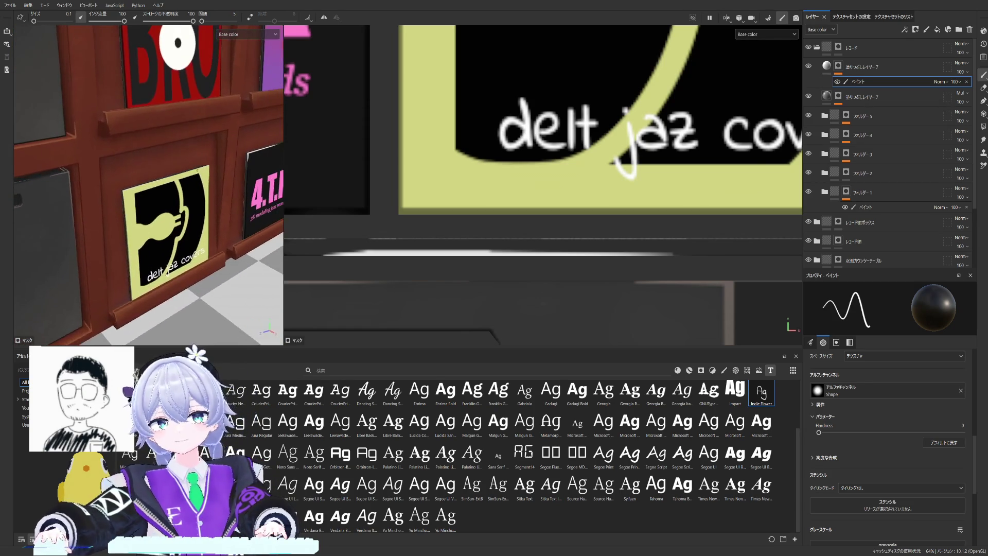
scroll(394, 181, "down", 3)
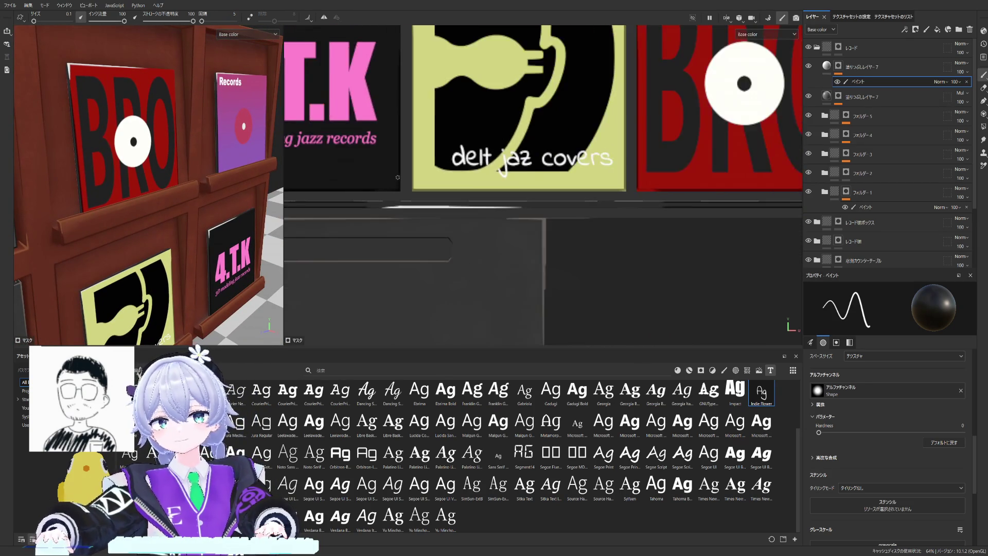
scroll(427, 190, "down", 3)
scroll(461, 175, "up", 1)
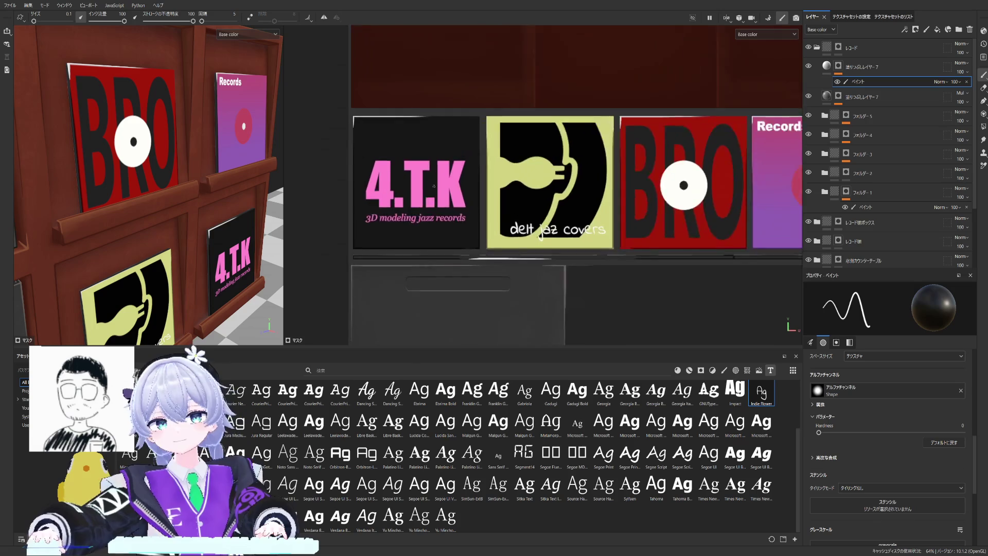
scroll(461, 175, "up", 1)
scroll(460, 175, "up", 3)
scroll(502, 155, "up", 1)
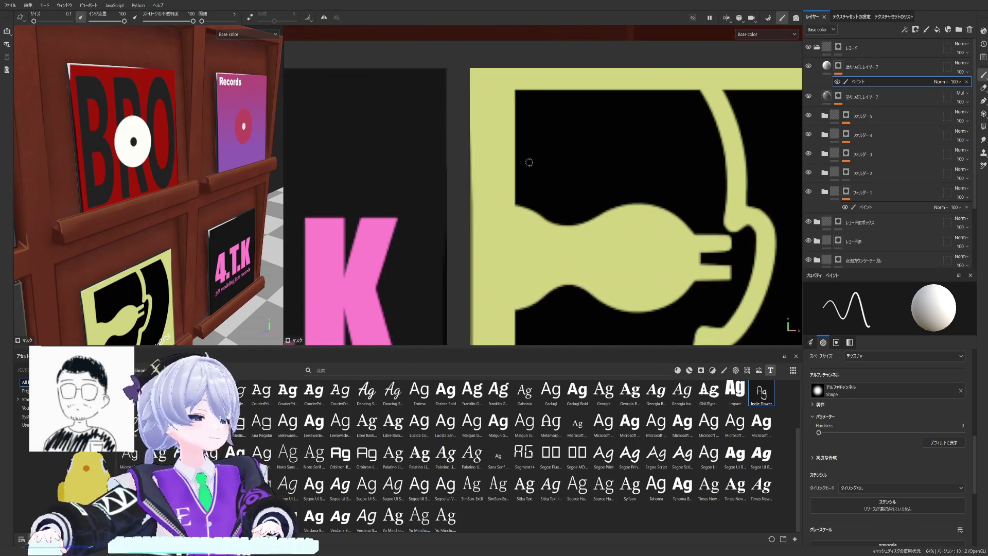
scroll(530, 162, "up", 1)
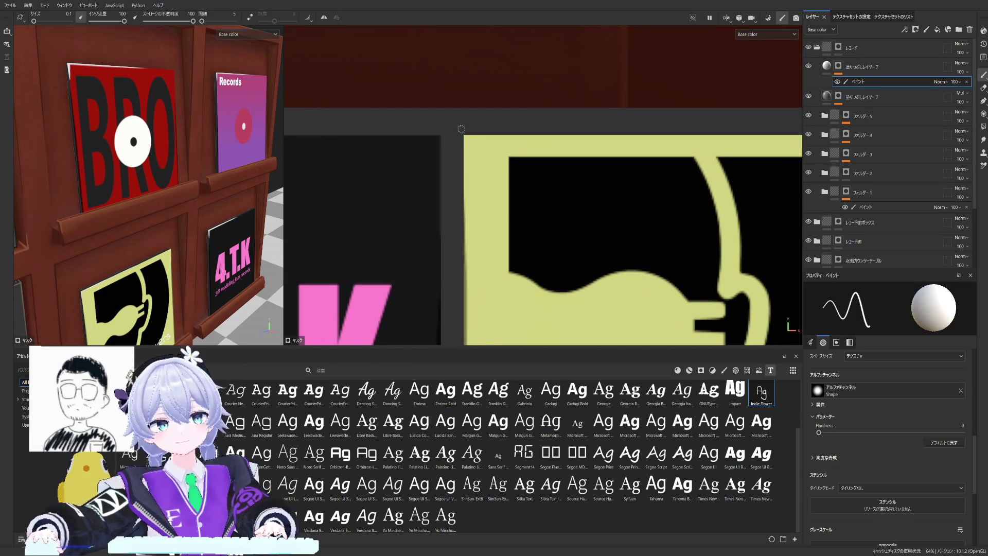
scroll(463, 157, "down", 1)
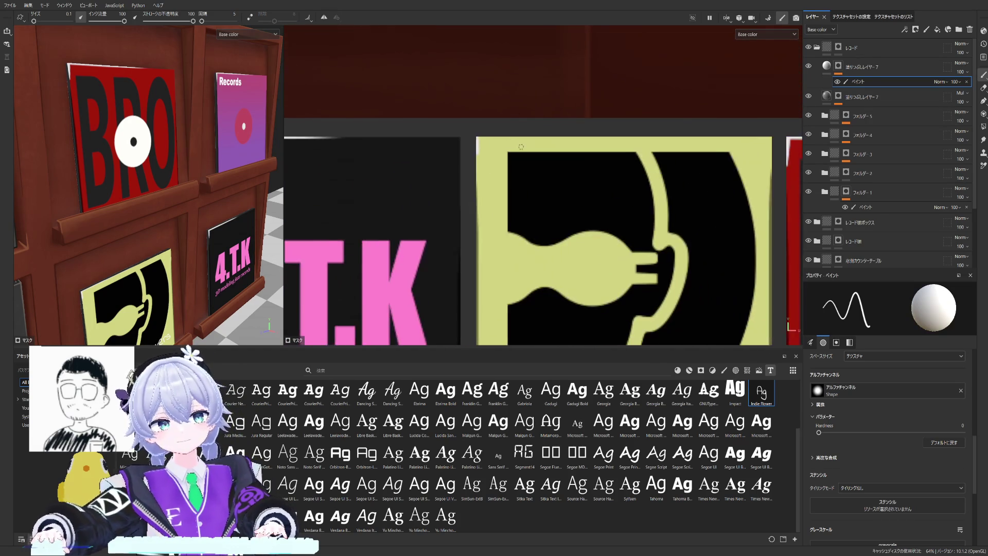
scroll(437, 131, "down", 1)
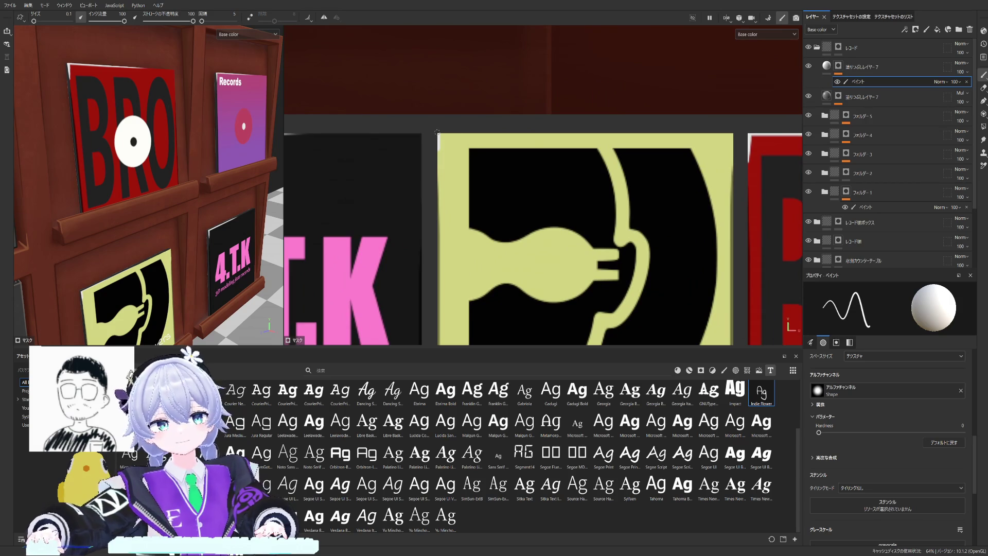
scroll(147, 186, "down", 2)
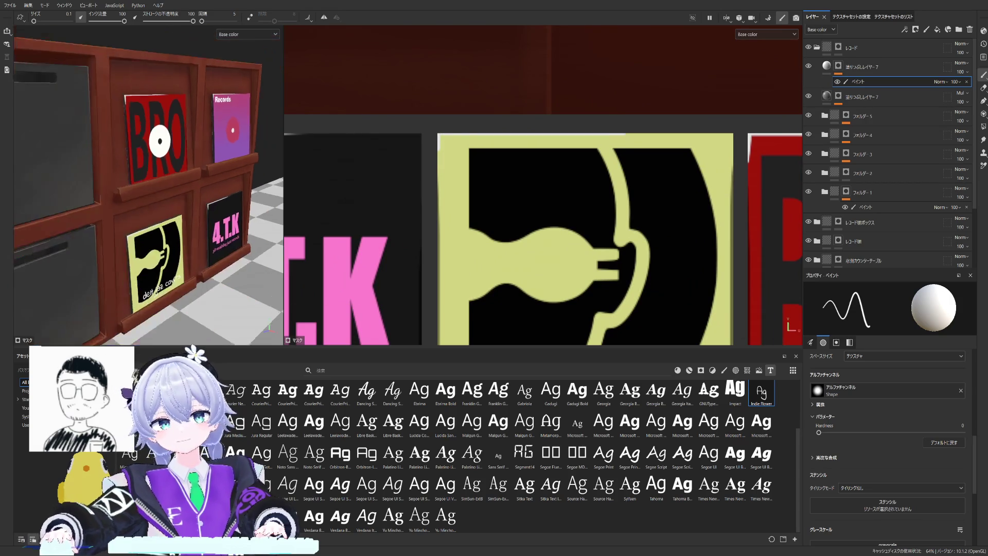
Step: Orbit around the whole shelf, the BRO cover and the shelf pillar to inspect the highlights
left_click_drag(147, 186, 85, 125, "alt")
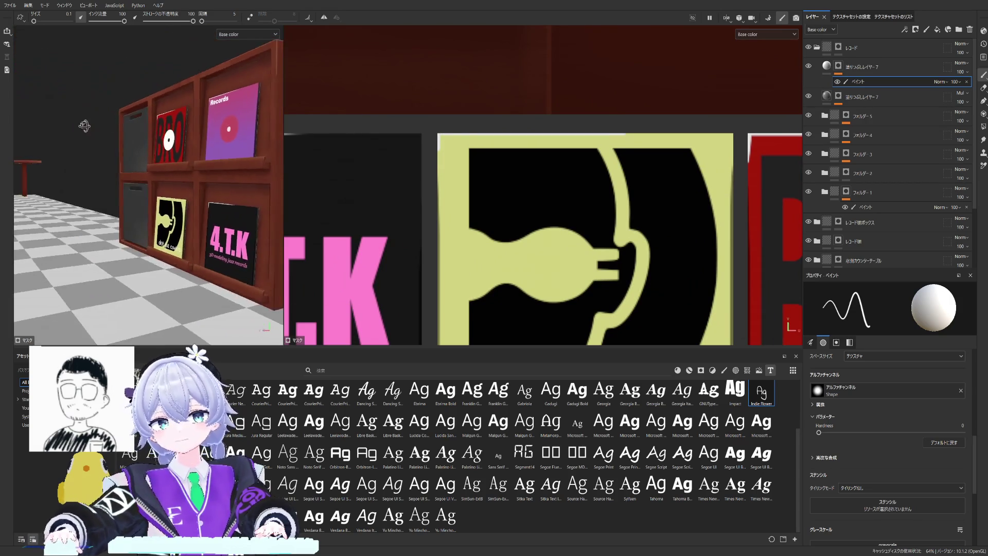
scroll(84, 125, "up", 2)
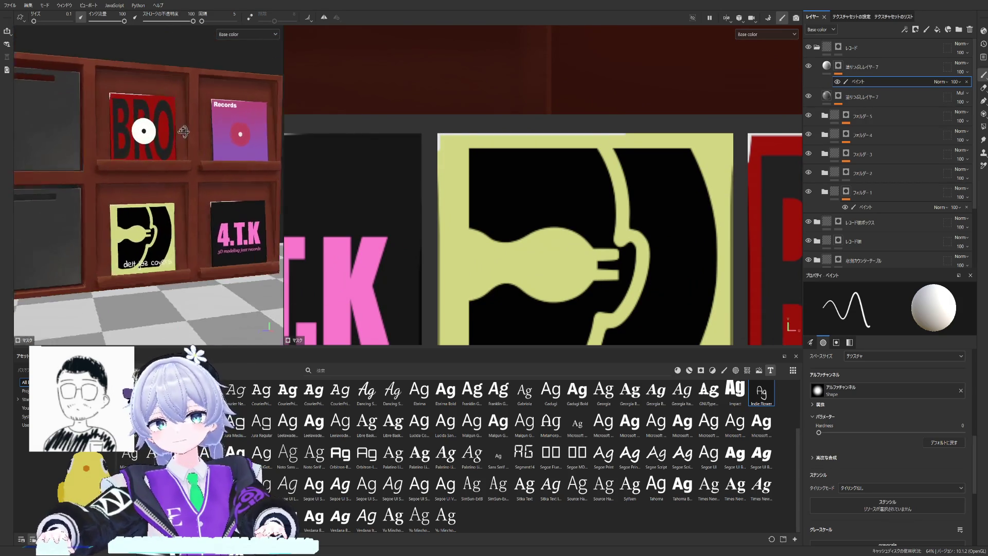
scroll(84, 125, "up", 2)
scroll(84, 125, "up", 1)
scroll(561, 124, "up", 1)
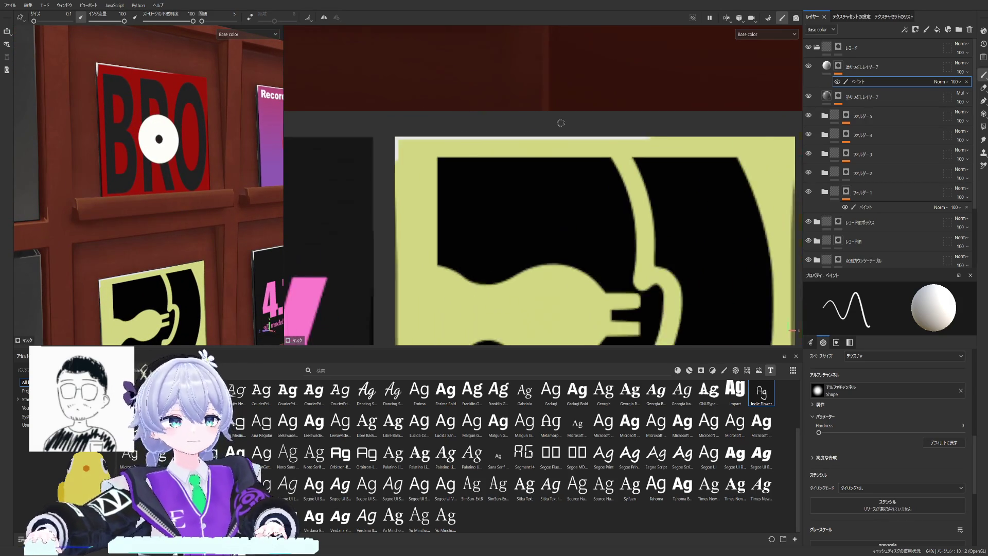
scroll(561, 124, "up", 1)
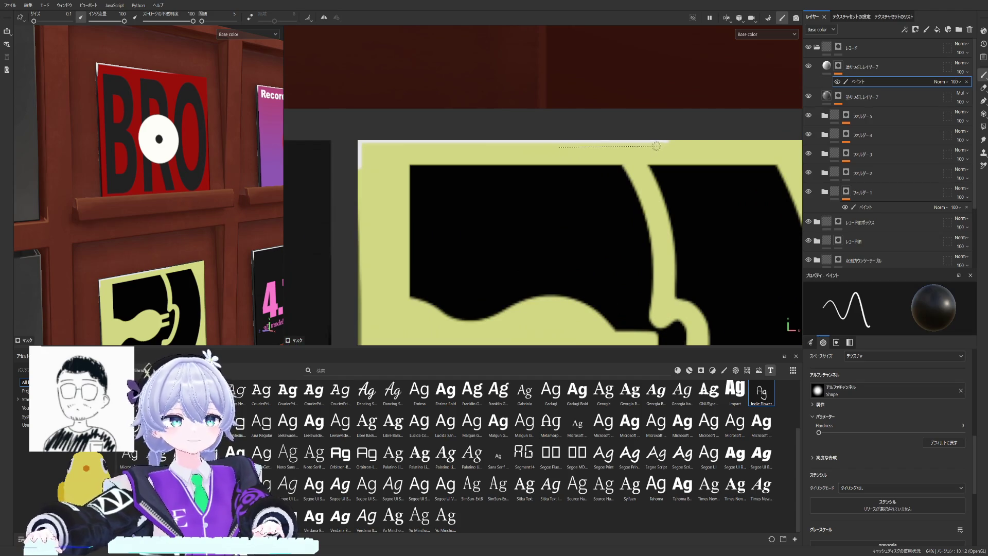
key("f")
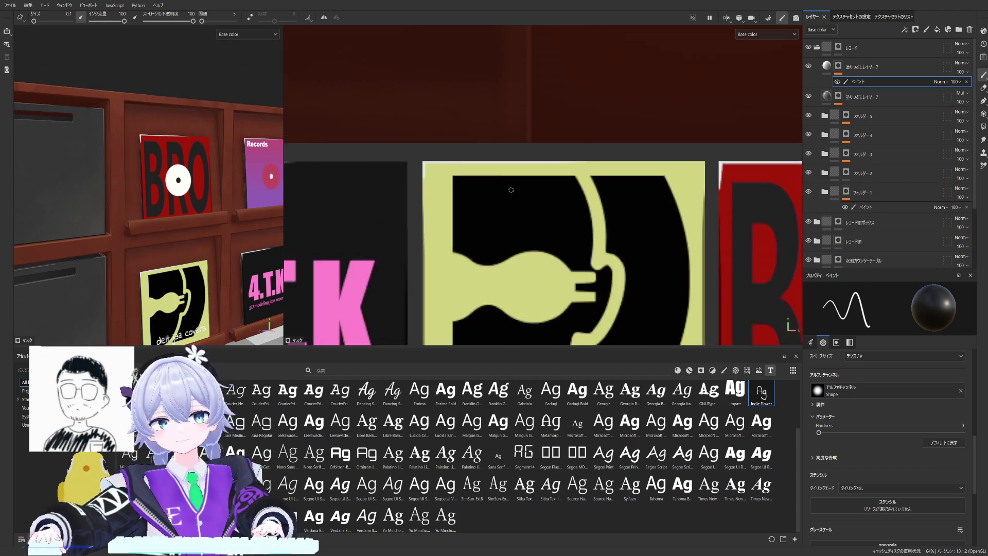
mouse_move(155, 193)
left_mouse_down("alt")
mouse_move(182, 195)
mouse_move(203, 231)
left_mouse_up("alt")
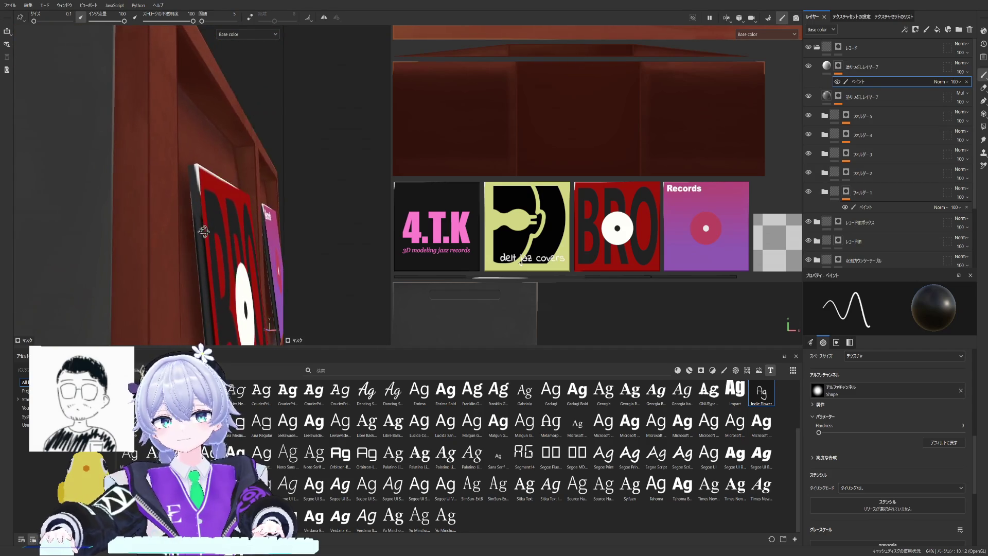
scroll(204, 231, "up", 2)
scroll(147, 207, "up", 4)
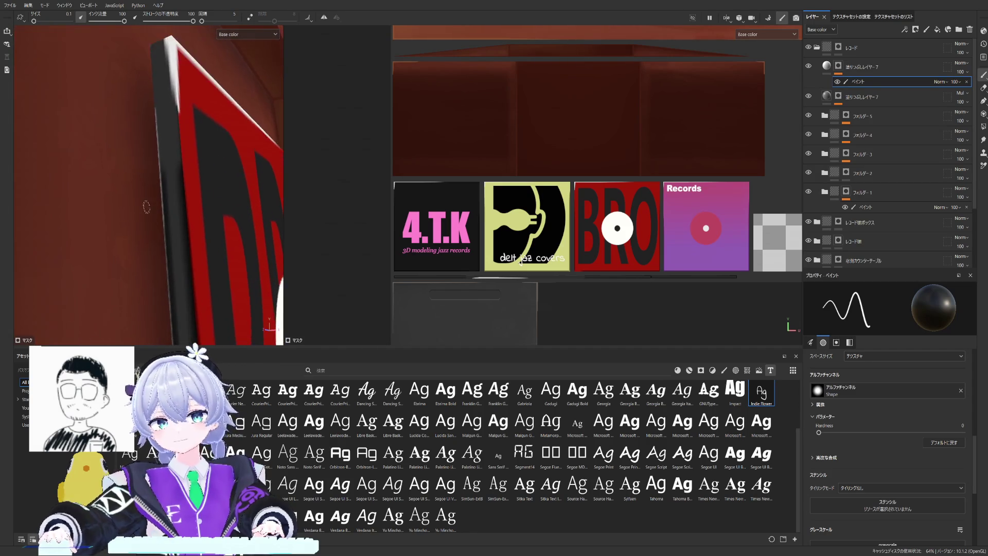
left_click_drag(147, 207, 207, 165, "alt")
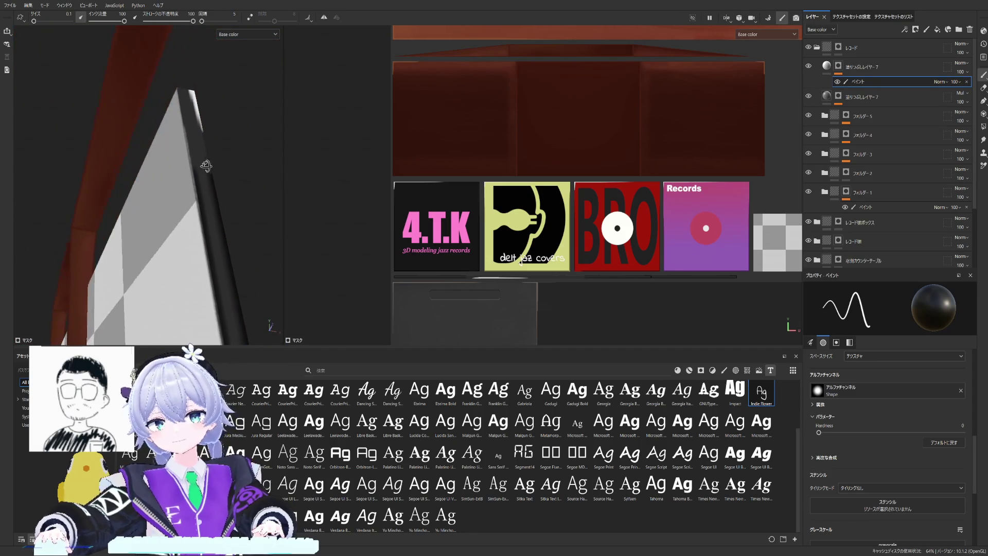
left_click_drag(207, 166, 166, 276, "alt")
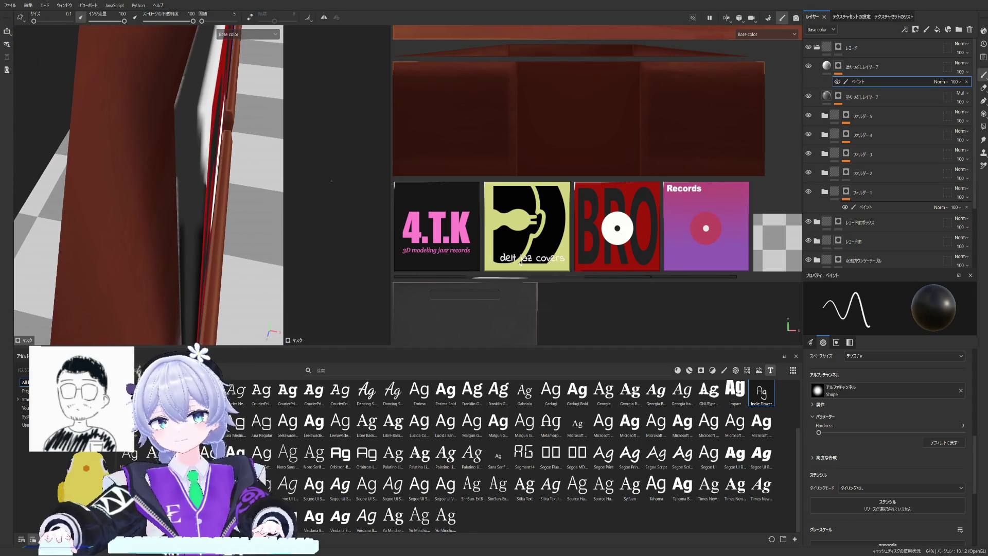
scroll(434, 172, "down", 2)
scroll(463, 193, "up", 3)
scroll(502, 208, "up", 3)
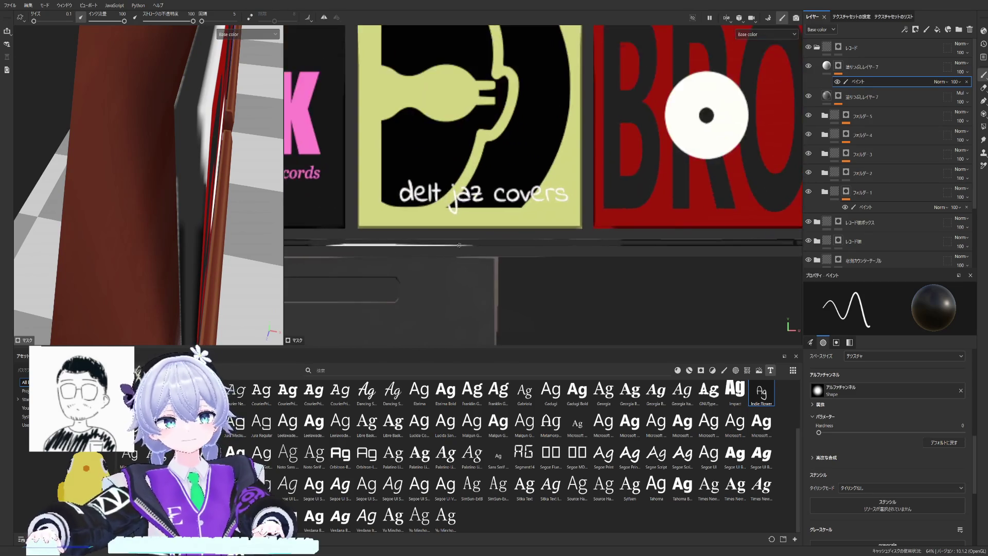
scroll(522, 219, "up", 3)
scroll(521, 218, "up", 2)
scroll(630, 228, "up", 2)
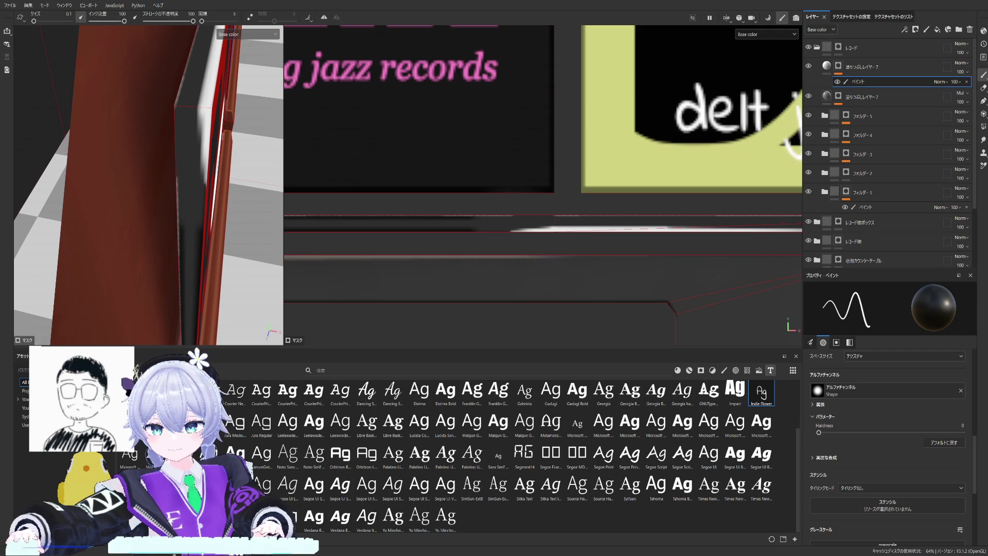
scroll(582, 150, "up", 2)
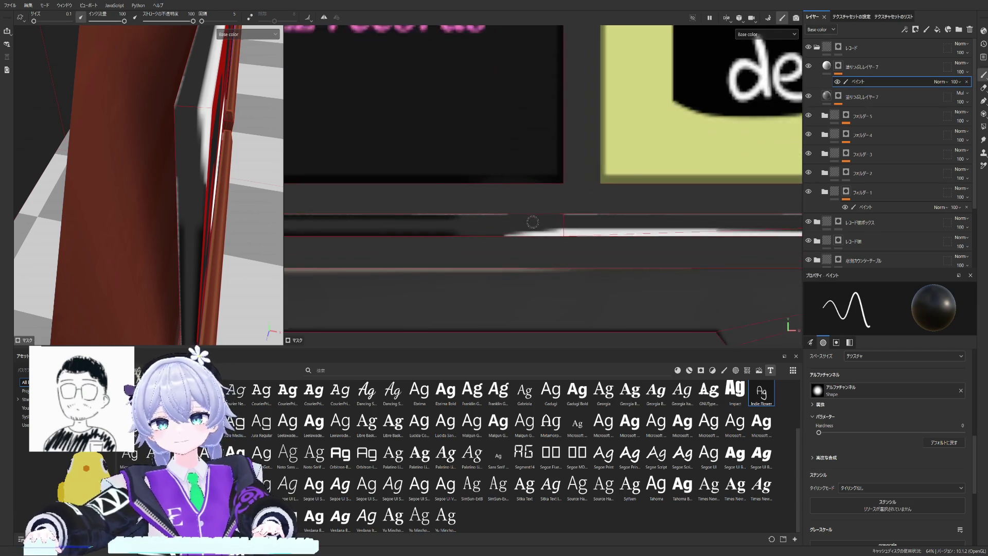
scroll(571, 196, "up", 1)
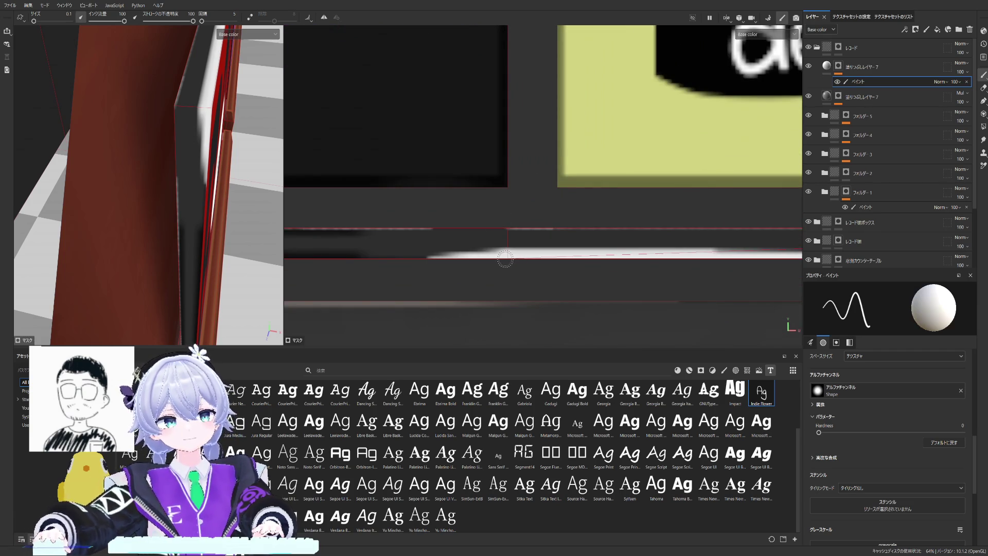
Step: Paint a short white vertical highlight rising from the trim line, undoing and repainting it once
left_click_drag(505, 250, 509, 234)
key("ctrl+z")
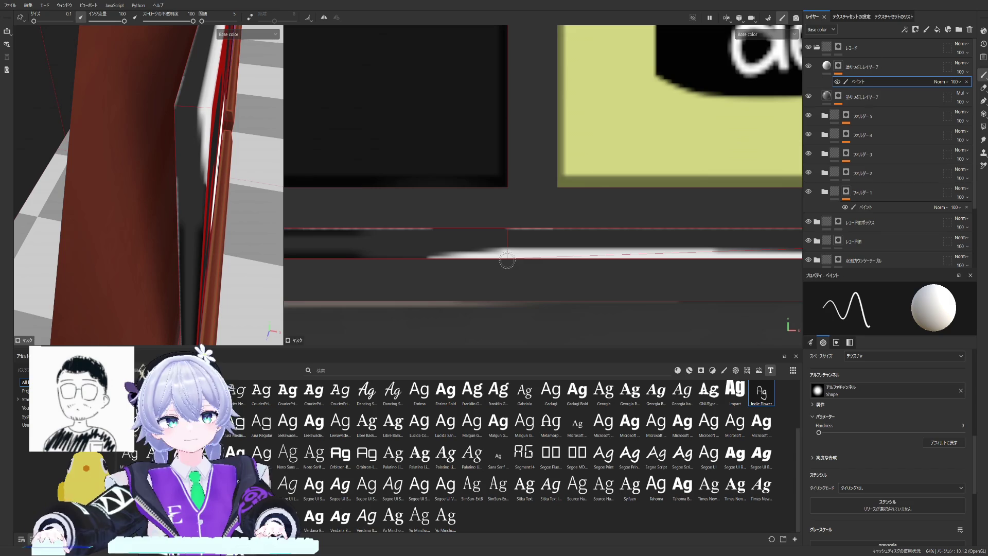
left_click_drag(508, 253, 506, 231)
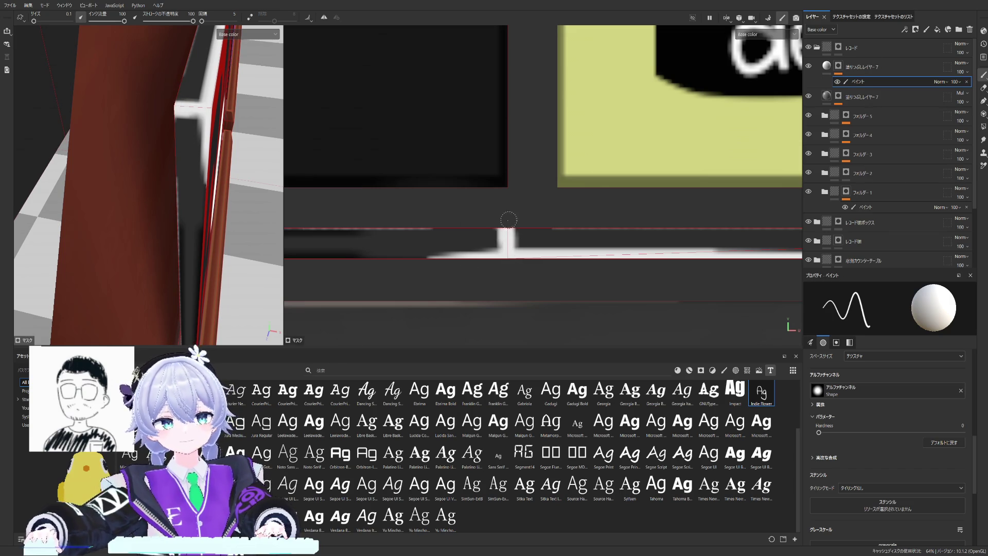
left_click_drag(193, 193, 137, 110, "alt")
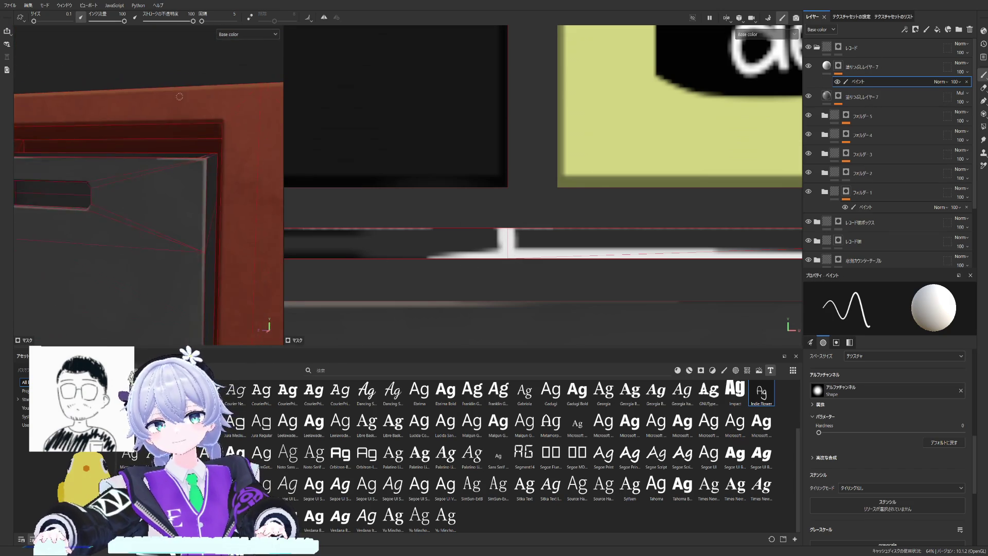
mouse_move(202, 117)
left_mouse_down("alt")
mouse_move(171, 107)
mouse_move(145, 142)
left_mouse_up("alt")
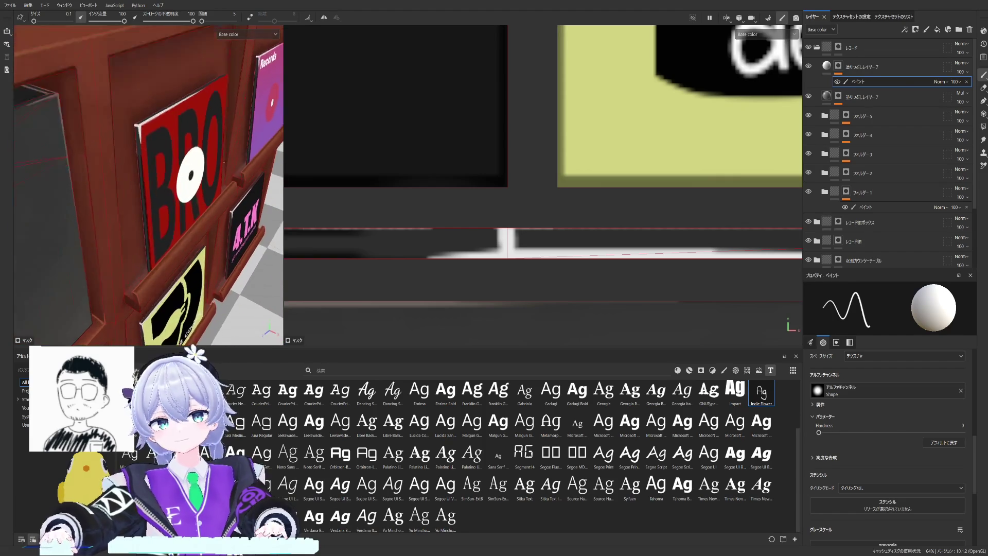
scroll(464, 188, "up", 2)
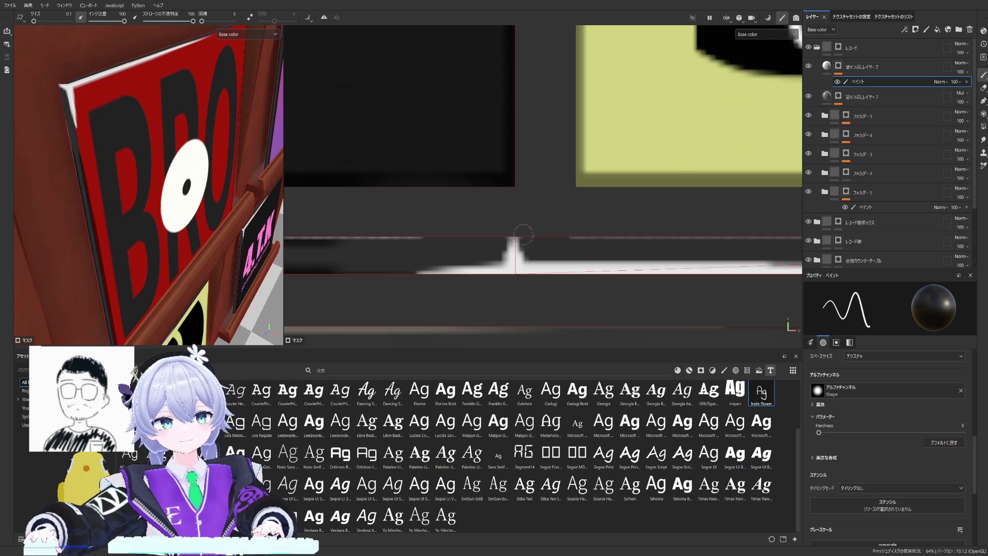
mouse_move(154, 194)
left_mouse_down("alt")
mouse_move(183, 203)
mouse_move(129, 168)
mouse_move(176, 179)
left_mouse_up("alt")
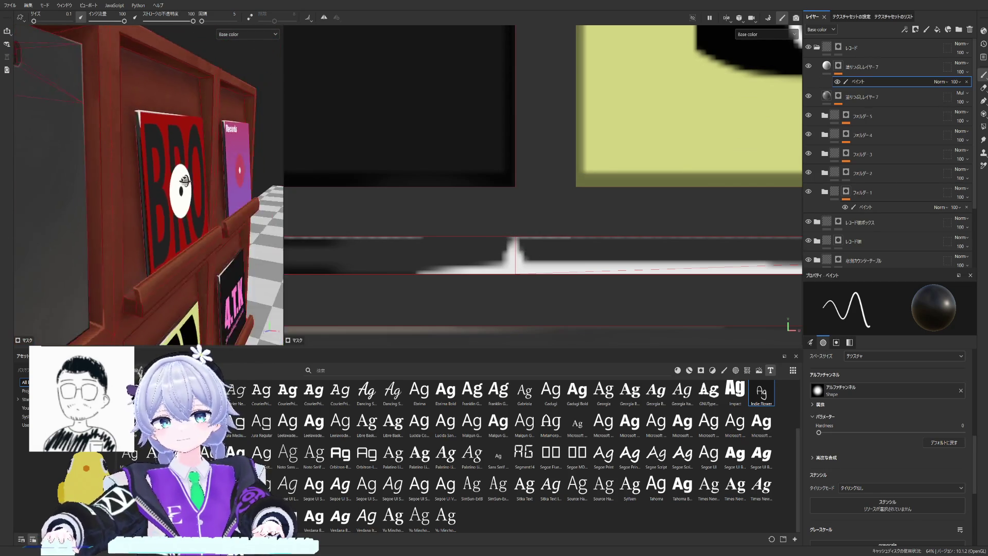
scroll(541, 185, "down", 3)
scroll(541, 185, "down", 3)
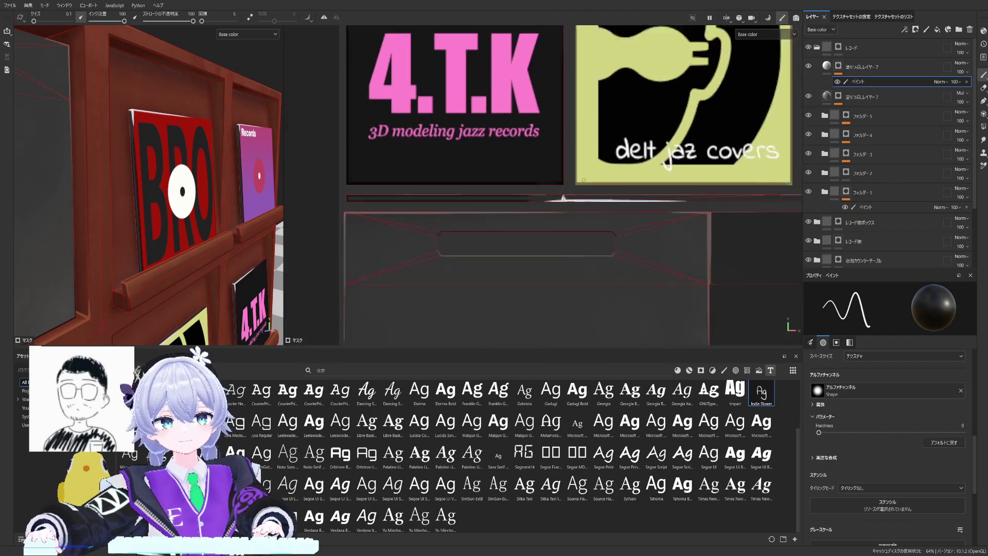
Step: Paint black in the fill layer's mask to erase the upper part of the white edge line
left_click(838, 96)
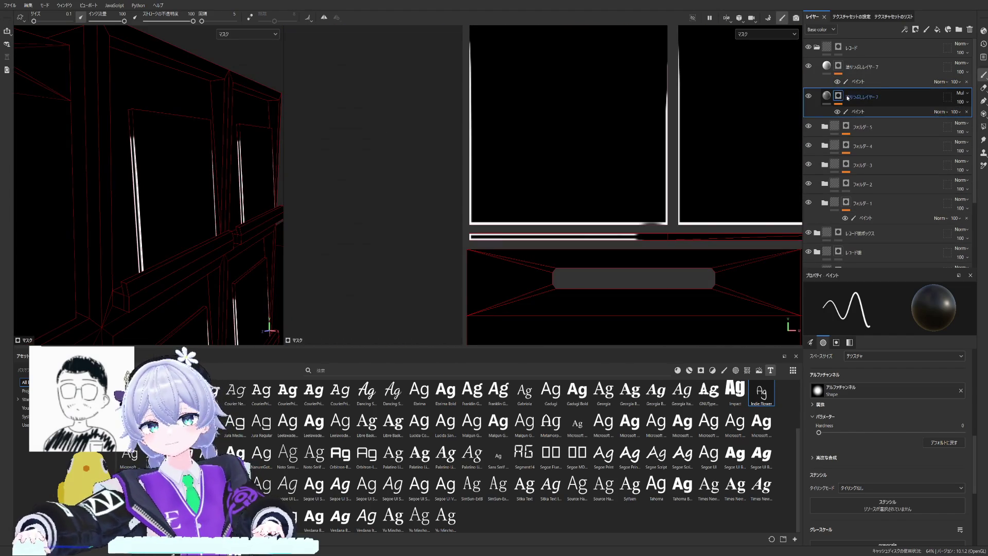
scroll(621, 149, "down", 2)
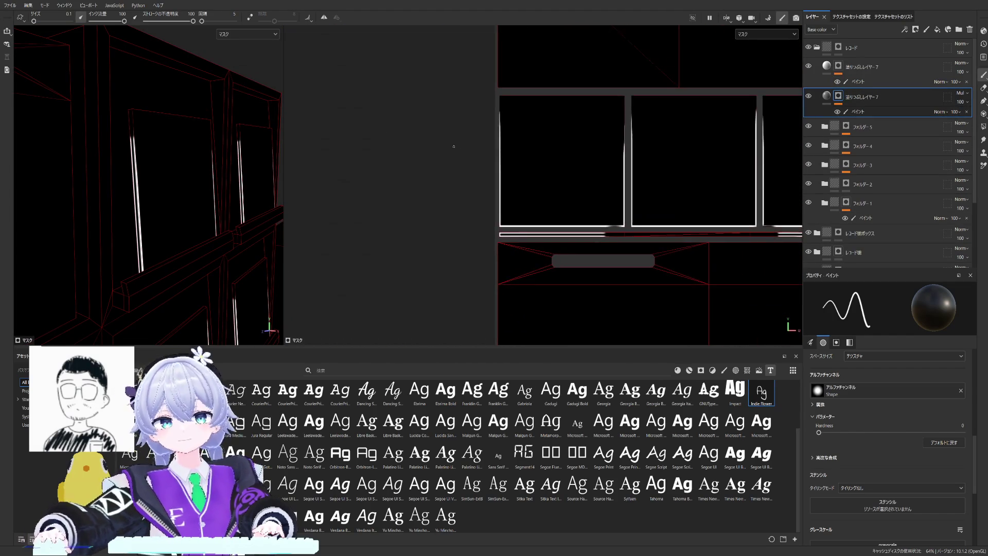
scroll(492, 137, "up", 4)
left_click_drag(51, 137, 139, 144, "alt")
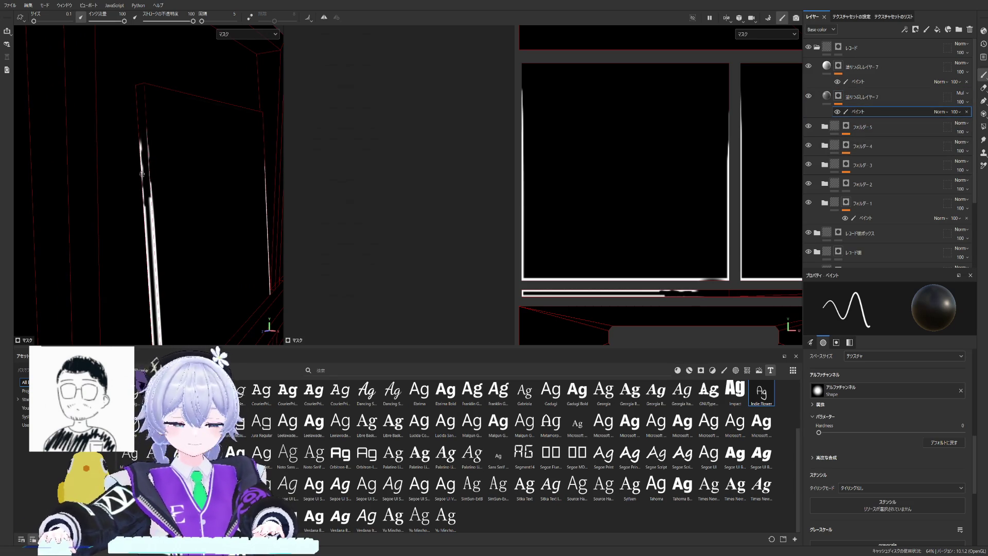
left_click_drag(142, 174, 140, 136)
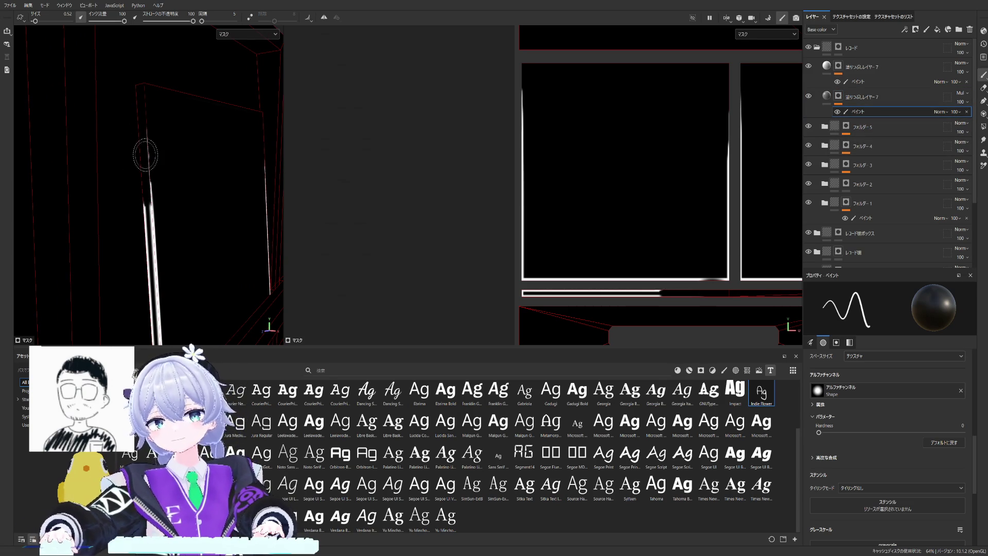
Step: Orbit and zoom to a front close-up of the framed cover panels to check the highlights
mouse_move(172, 192)
left_mouse_down("alt")
mouse_move(183, 158)
mouse_move(95, 181)
mouse_move(170, 121)
left_mouse_up("alt")
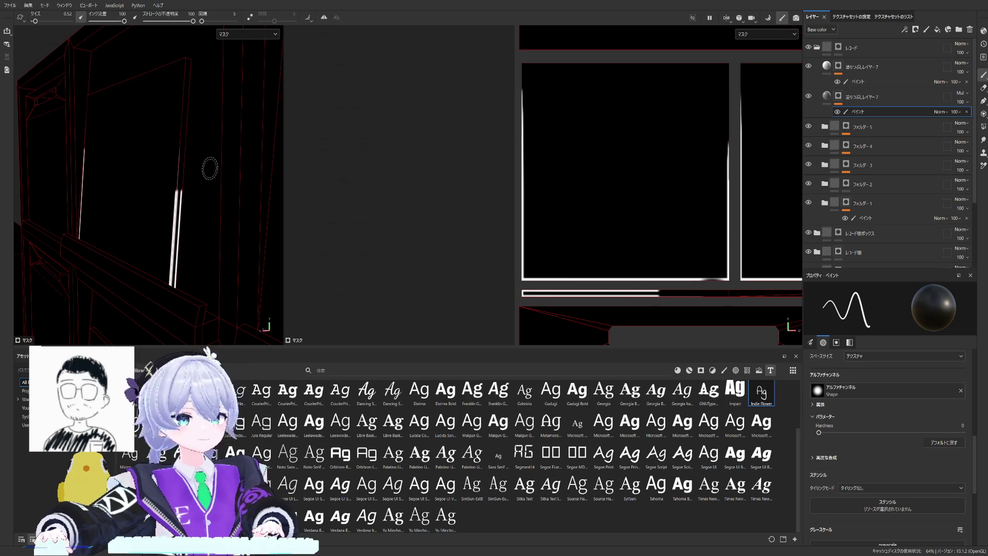
left_click_drag(178, 184, 146, 186, "alt")
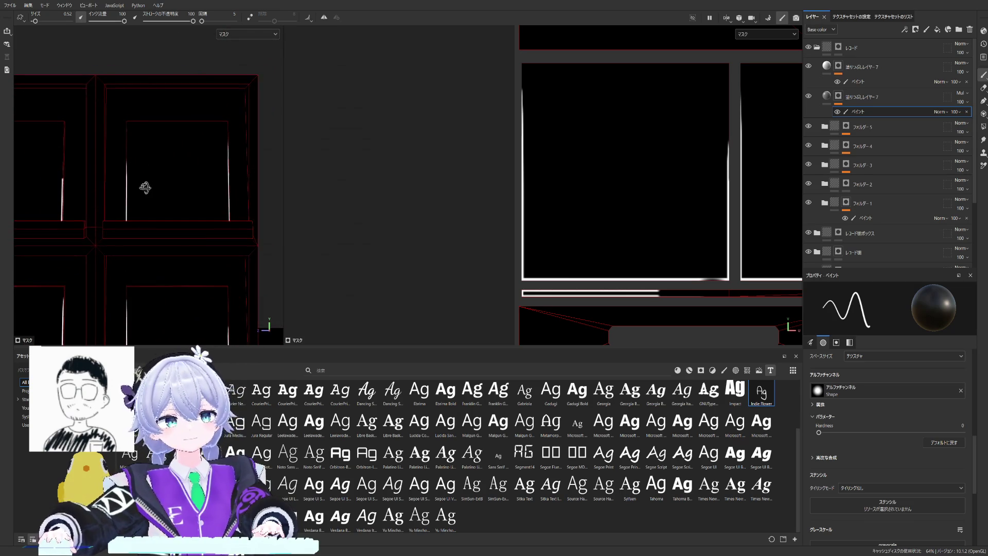
scroll(545, 180, "down", 2)
scroll(622, 179, "down", 2)
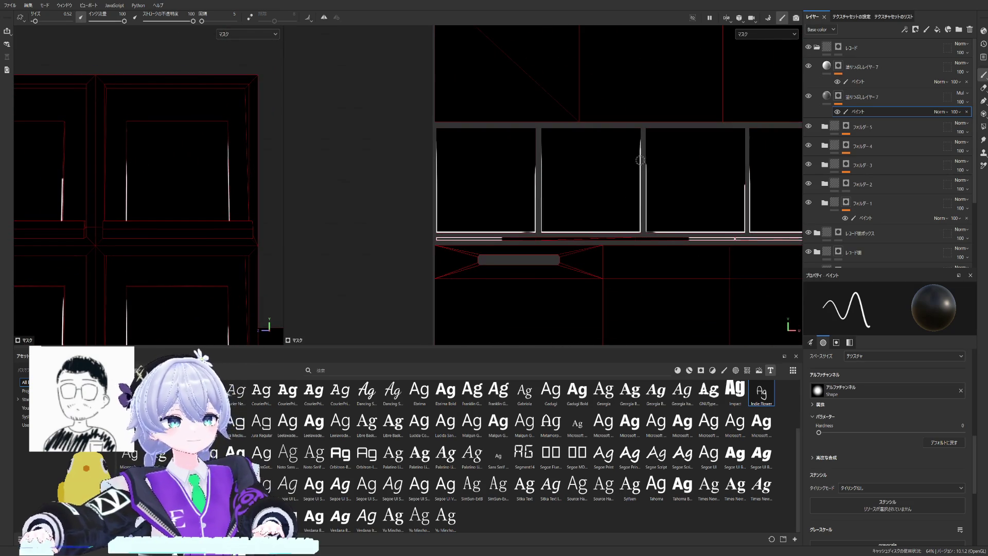
scroll(640, 160, "up", 1)
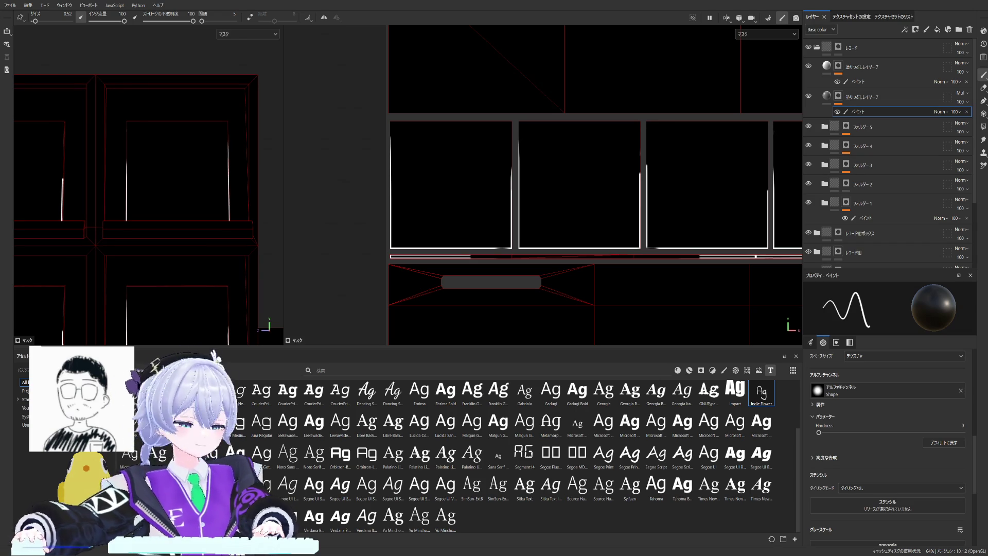
scroll(626, 244, "down", 2)
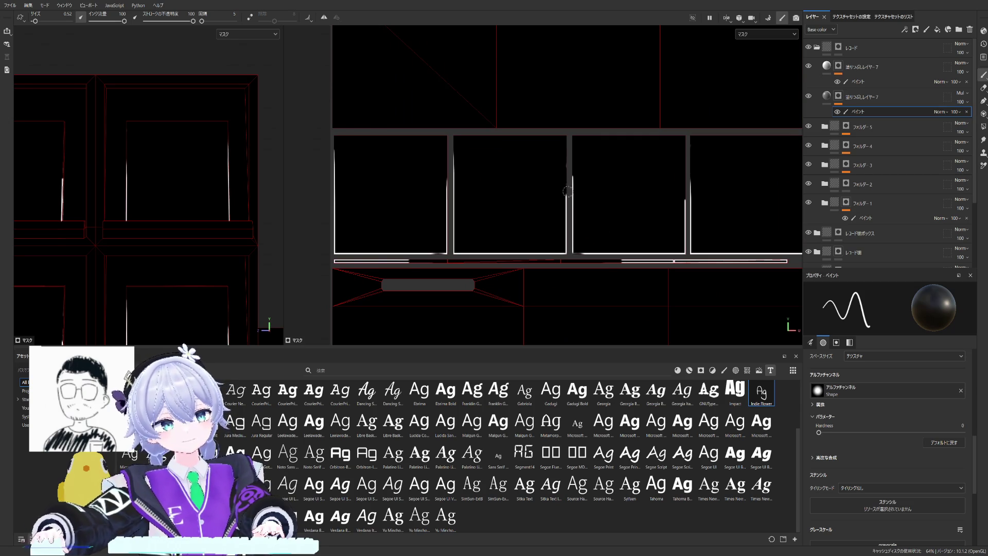
left_click_drag(601, 196, 584, 179, "alt")
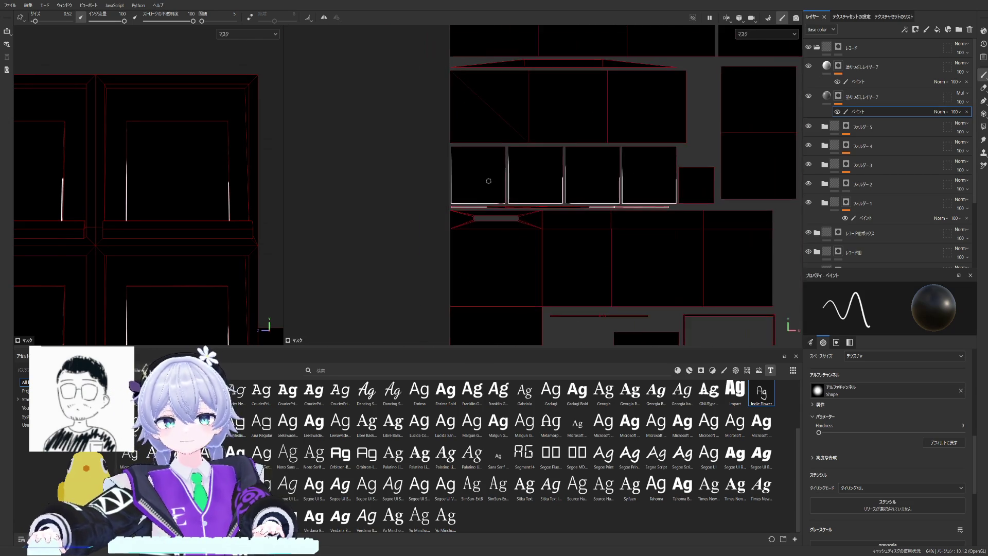
right_click_drag(378, 166, 483, 179, "alt")
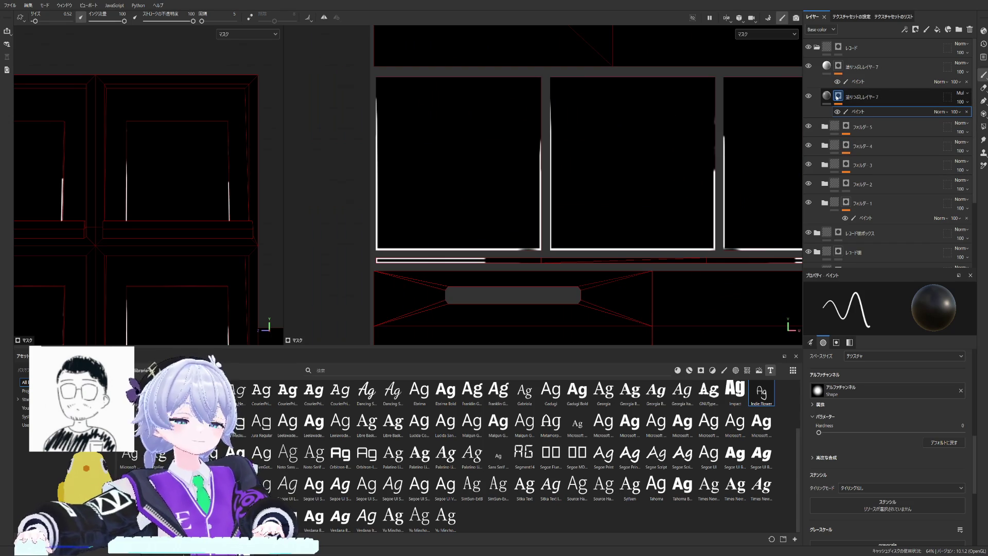
Step: Shrink the brush to 0.1 on the mask, then return to the fill layer's base colour view
left_click(829, 96, "alt")
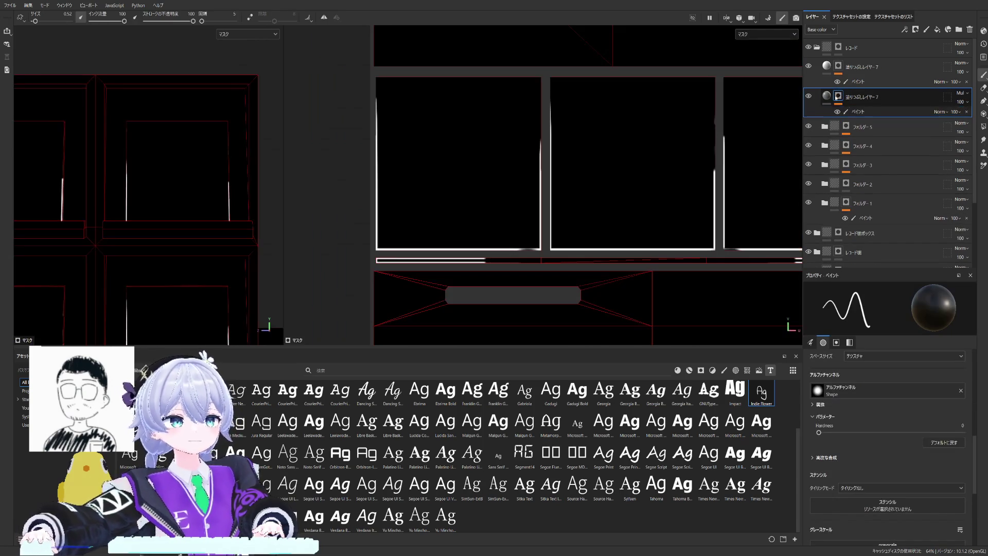
right_click_drag(649, 152, 624, 150, "alt")
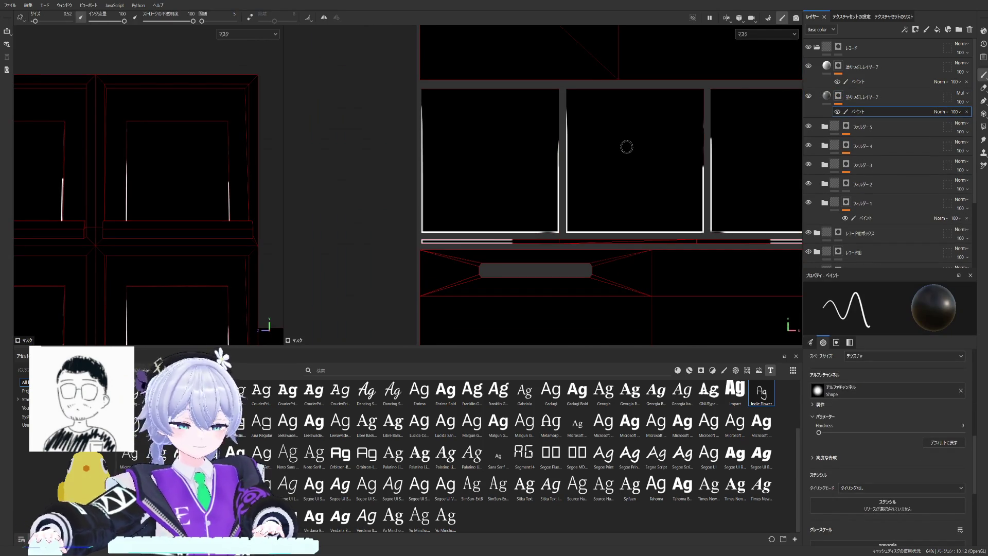
key("[")
key("[")
key("[")
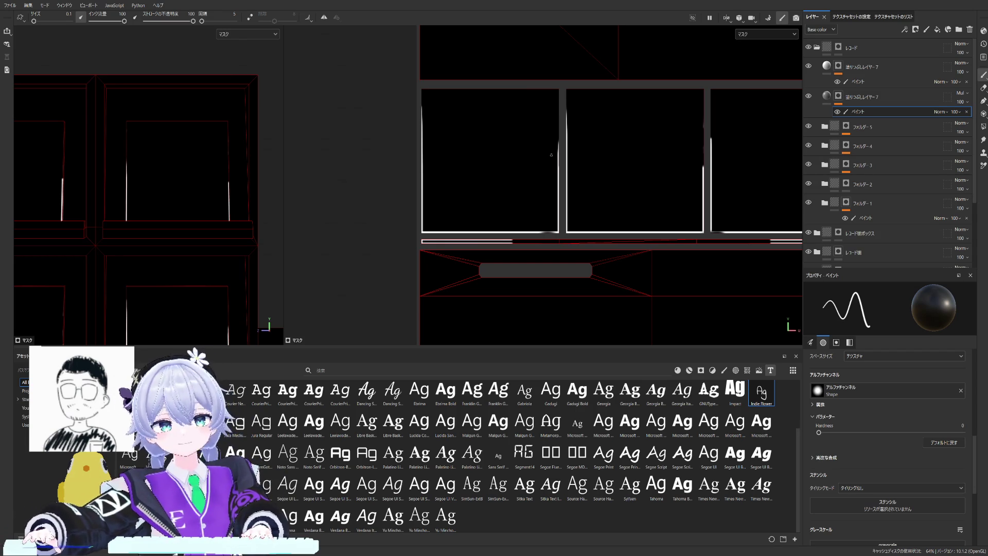
left_click_drag(668, 211, 574, 219, "alt")
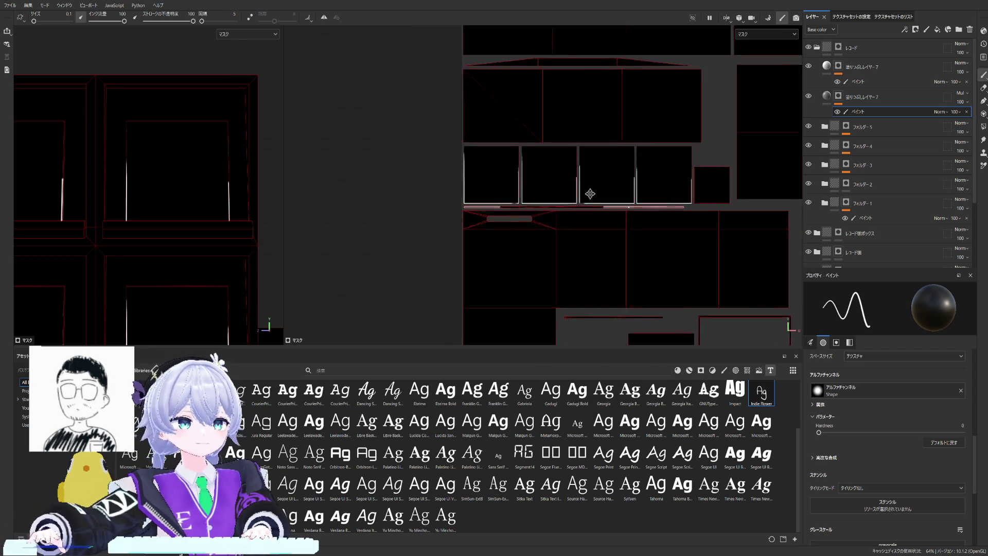
scroll(574, 219, "up", 2)
scroll(587, 224, "up", 2)
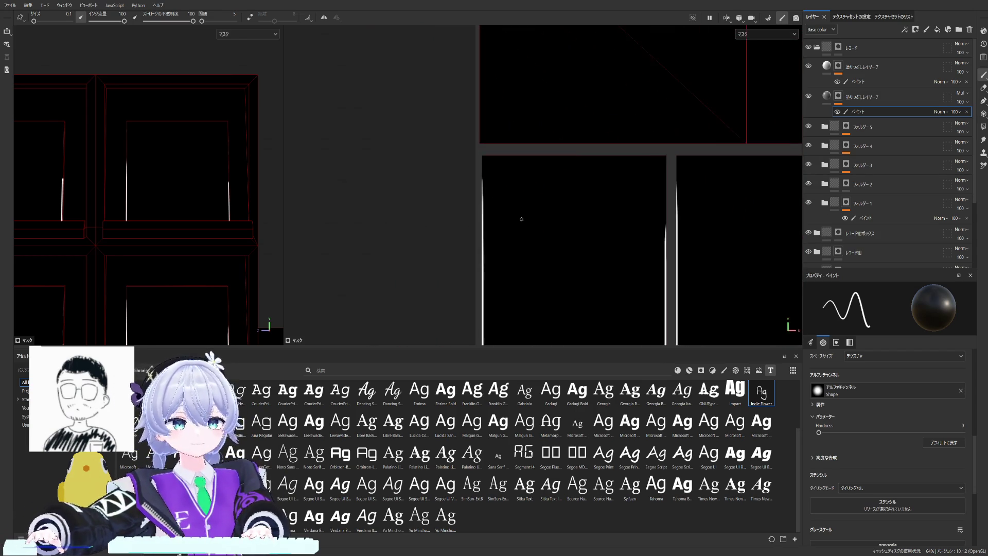
scroll(603, 230, "up", 2)
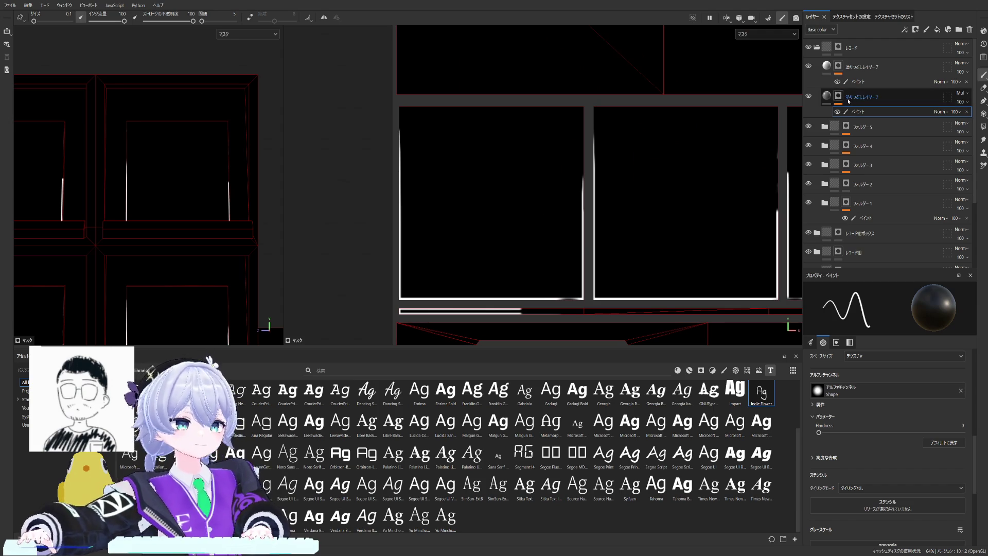
left_click(827, 95)
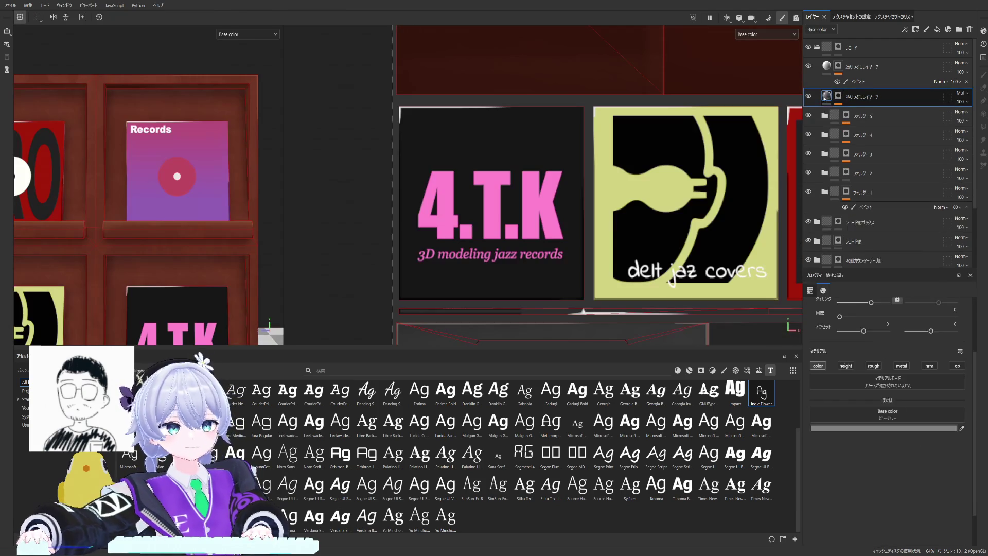
scroll(610, 84, "up", 1)
scroll(611, 83, "up", 2)
scroll(610, 83, "up", 2)
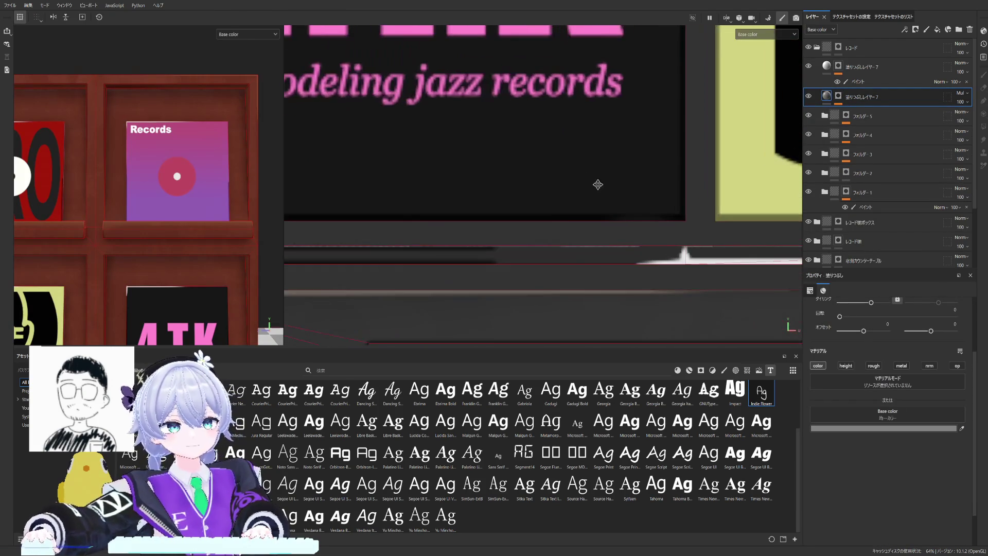
Step: Select the fill layer's paint effect with the paint brush and frame the purple Records cover in both views
left_click(839, 95)
key("1")
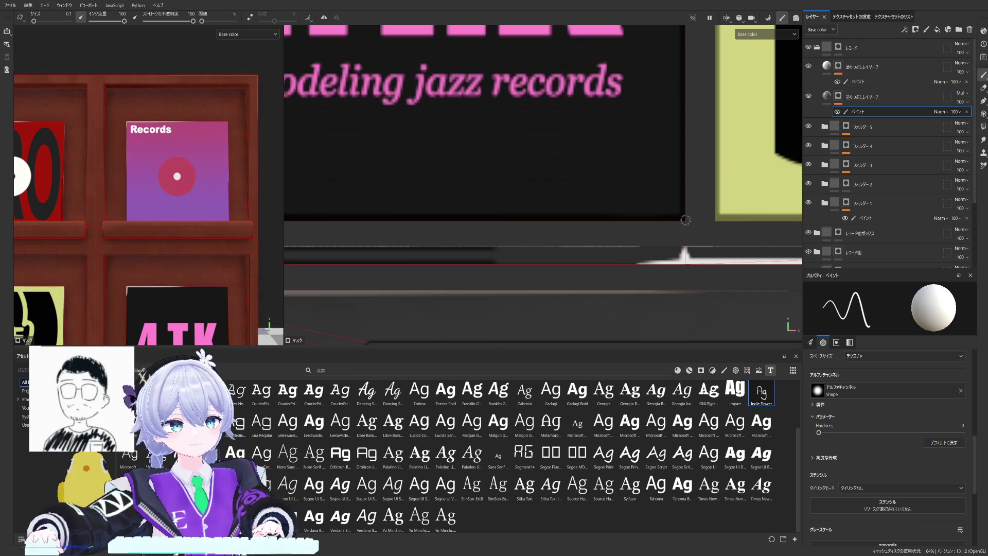
scroll(465, 224, "down", 3)
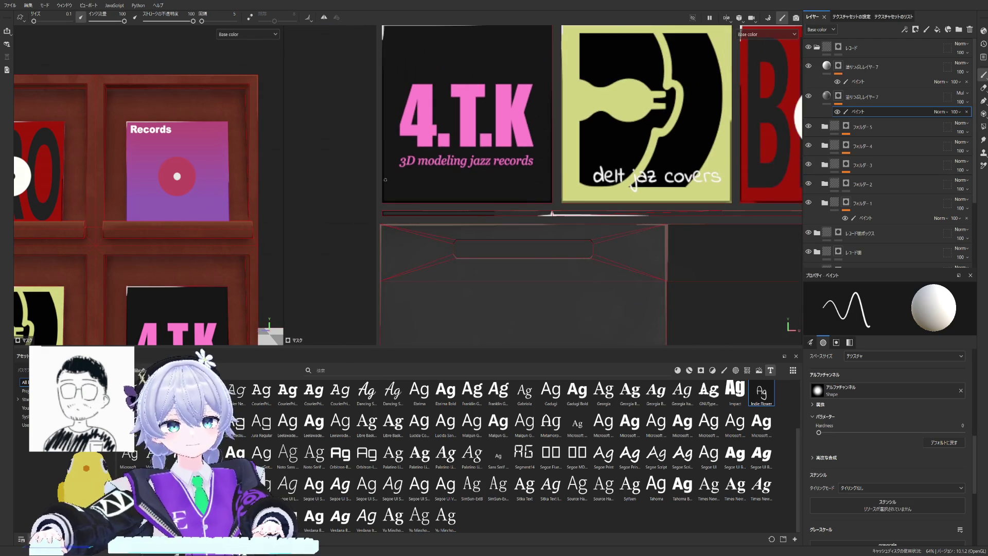
scroll(159, 169, "down", 3)
left_click_drag(139, 194, 160, 170, "alt")
scroll(160, 170, "up", 5)
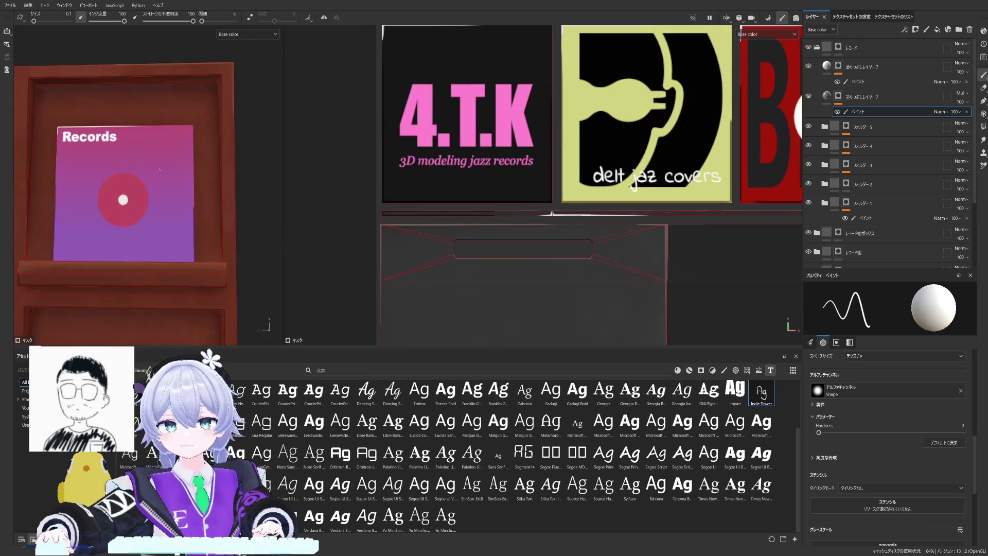
scroll(160, 170, "up", 3)
scroll(562, 182, "down", 2)
mouse_move(562, 182)
middle_mouse_down()
mouse_move(634, 187)
mouse_move(647, 263)
middle_mouse_up()
scroll(635, 187, "up", 3)
scroll(634, 187, "up", 3)
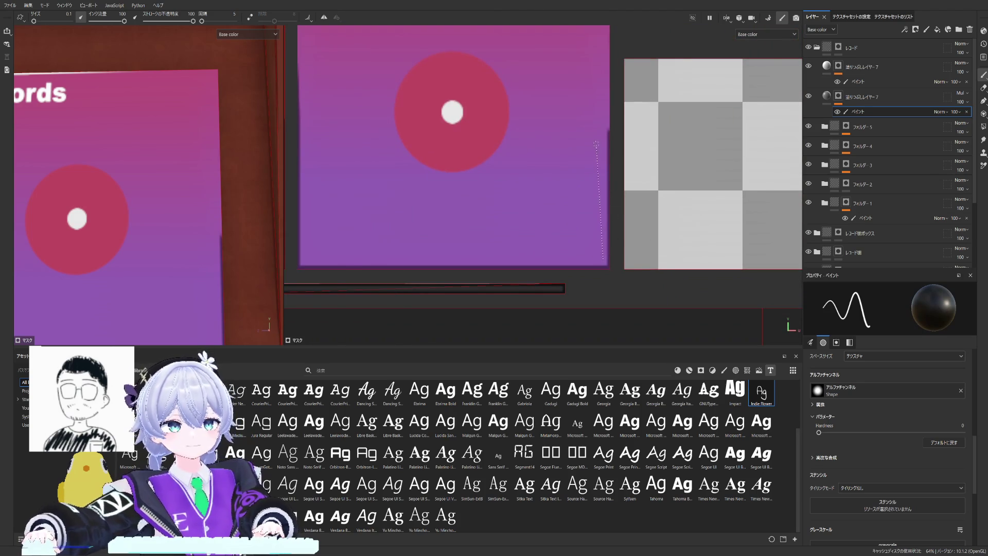
scroll(525, 166, "down", 2)
middle_click_drag(383, 184, 610, 183)
scroll(610, 193, "up", 2)
scroll(645, 220, "up", 1)
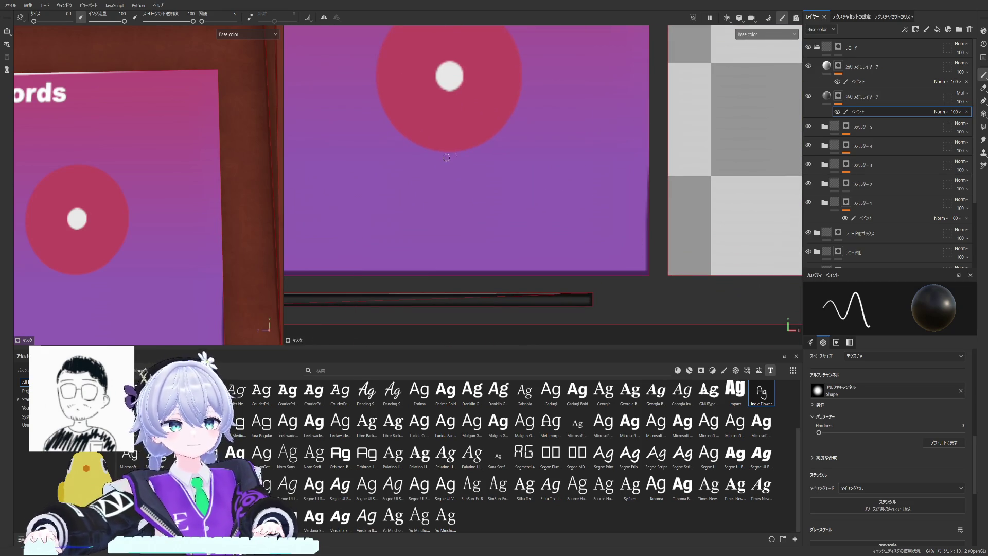
middle_click_drag(281, 224, 458, 201)
middle_click_drag(687, 186, 596, 234)
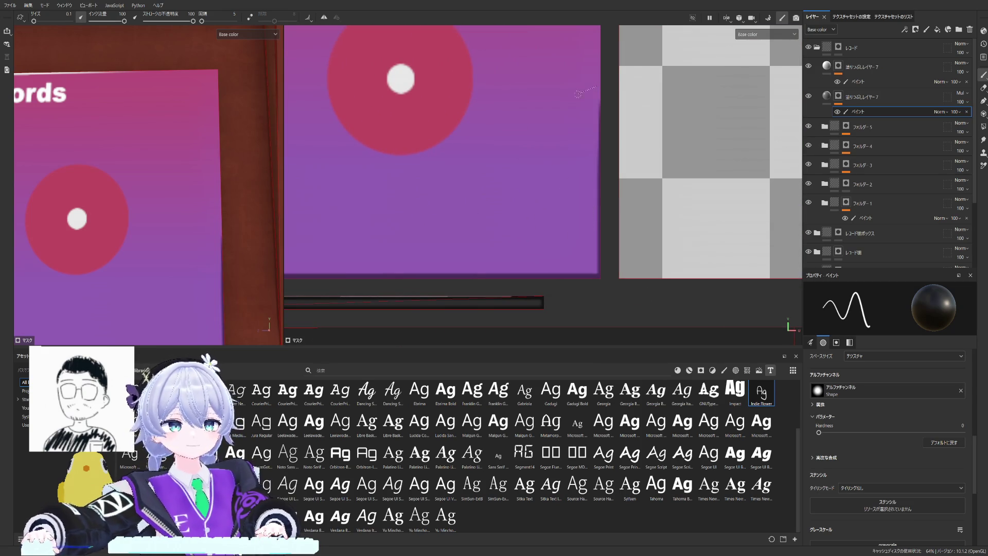
middle_click_drag(429, 131, 632, 124)
middle_click_drag(369, 203, 439, 203)
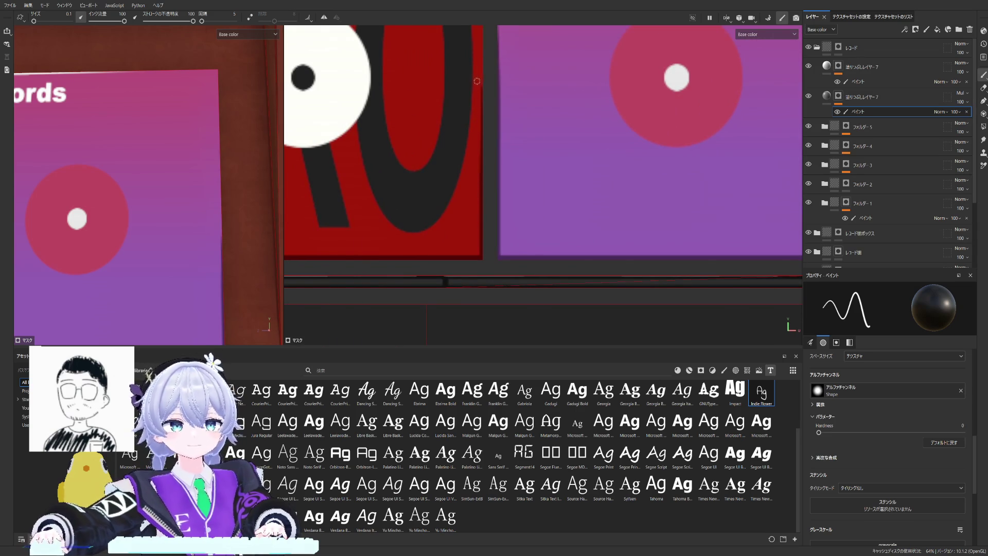
scroll(470, 84, "down", 3)
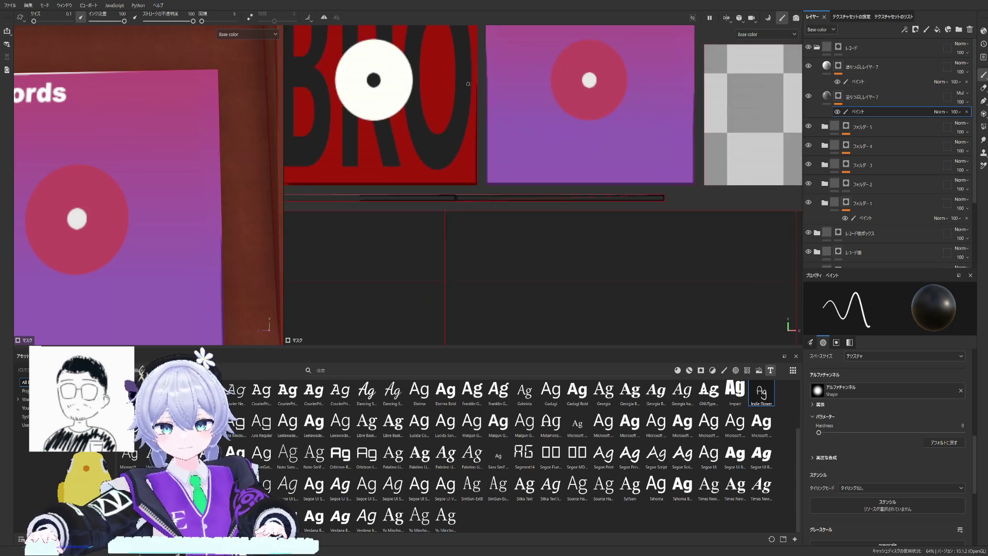
scroll(522, 133, "up", 4)
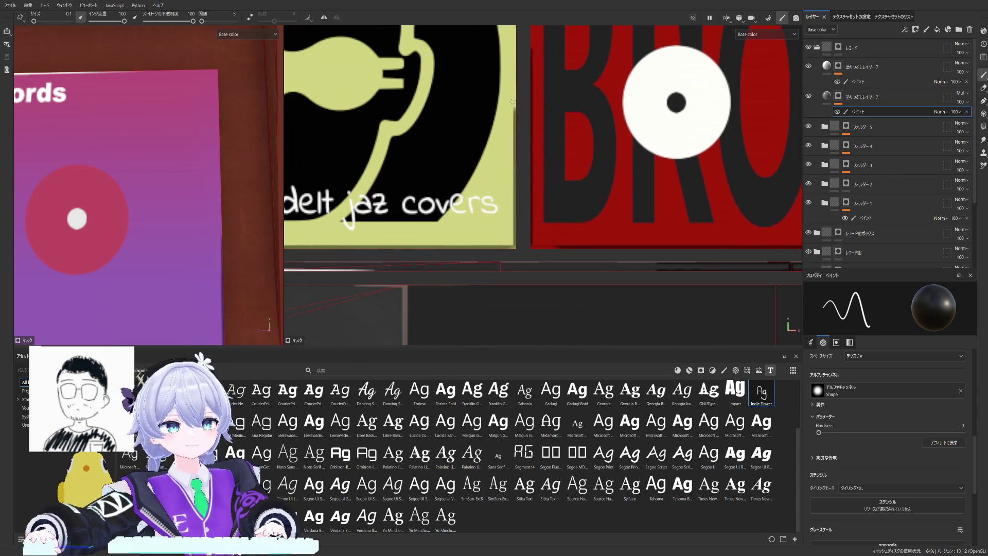
scroll(512, 102, "down", 2)
scroll(507, 154, "up", 3)
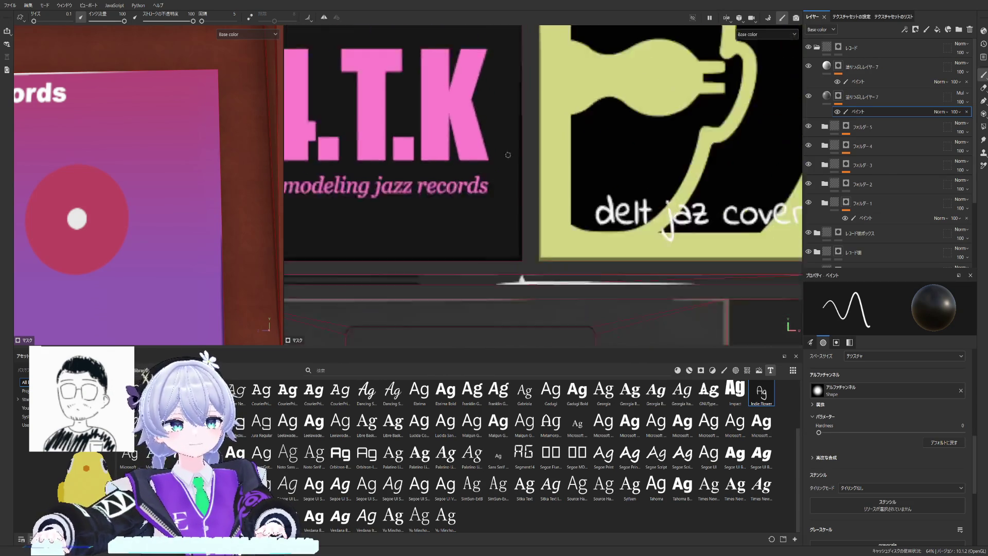
scroll(507, 155, "down", 2)
scroll(500, 148, "down", 2)
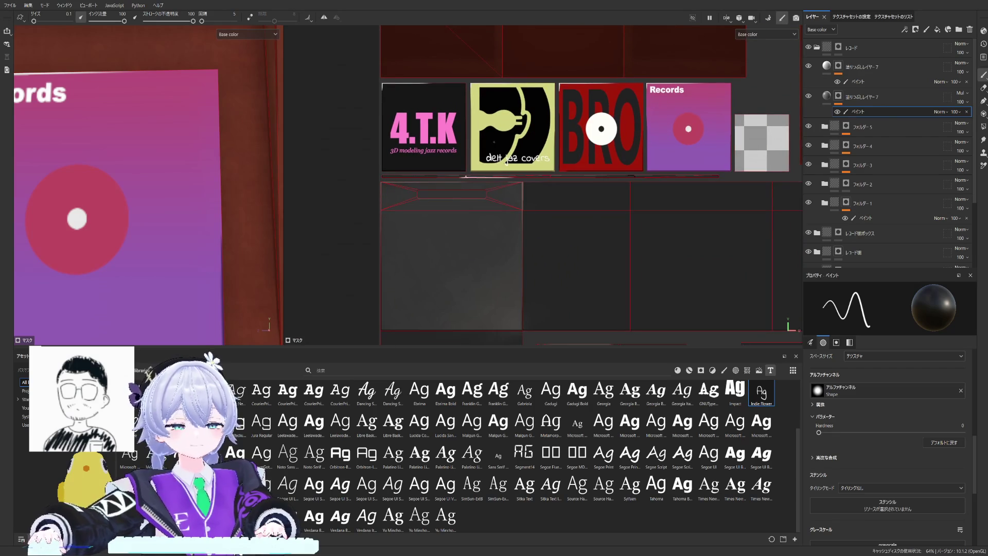